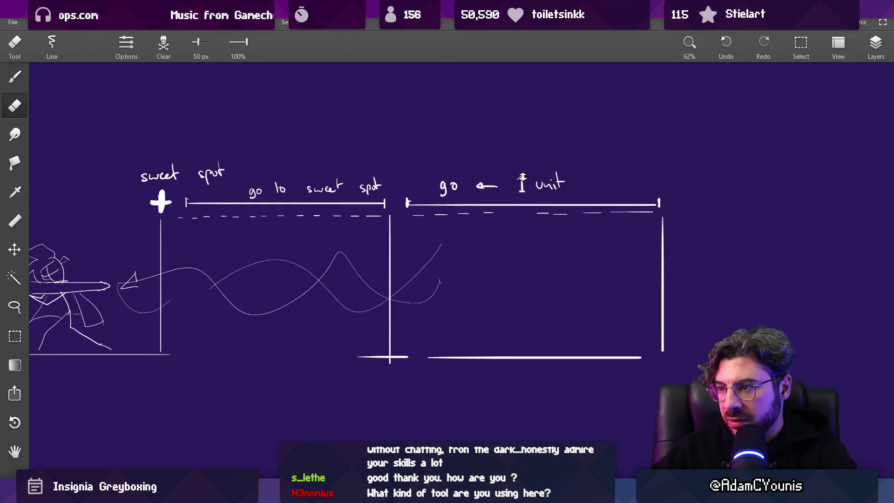
Step: Draw a long straight ground line beneath the pull diagram and erase where it overlaps
{"action": "scroll", "coordinate": [522, 177], "scroll_direction": "down", "scroll_amount": 5}
{"action": "scroll", "coordinate": [495, 128], "scroll_direction": "up", "scroll_amount": 6}
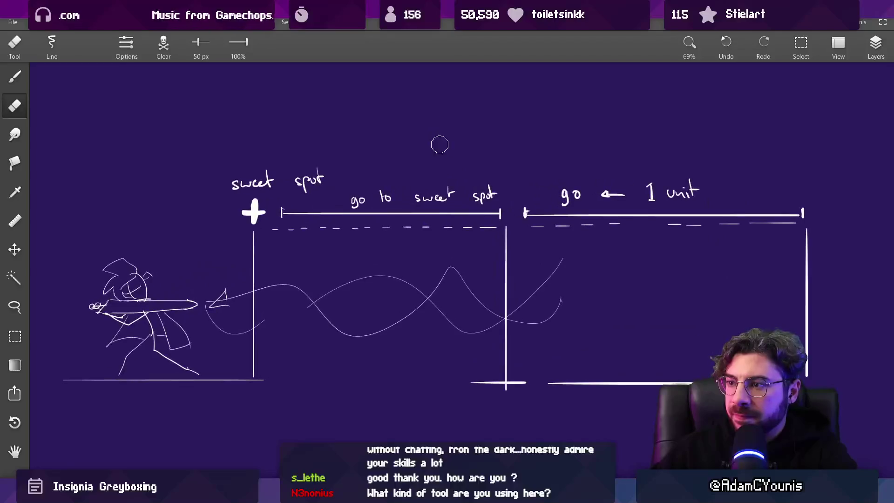
{"action": "scroll", "coordinate": [439, 145], "scroll_direction": "up", "scroll_amount": 3}
{"action": "key", "text": "b"}
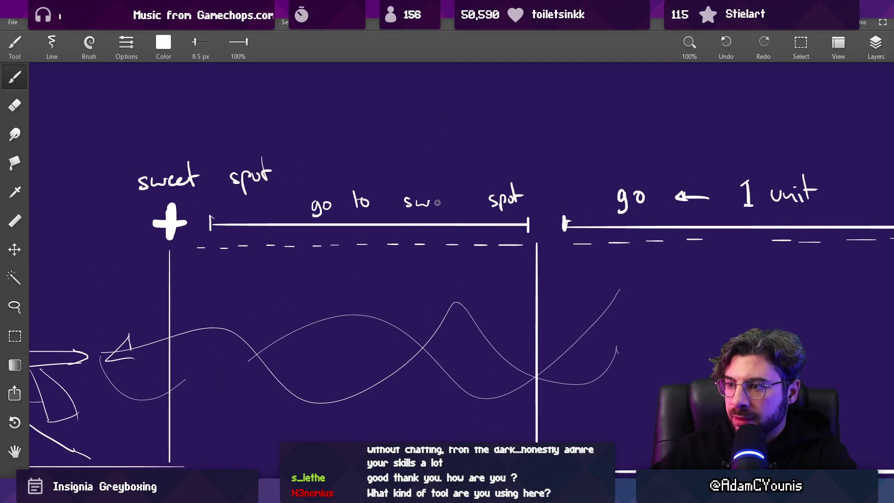
{"action": "scroll", "coordinate": [460, 198], "scroll_direction": "down", "scroll_amount": 4}
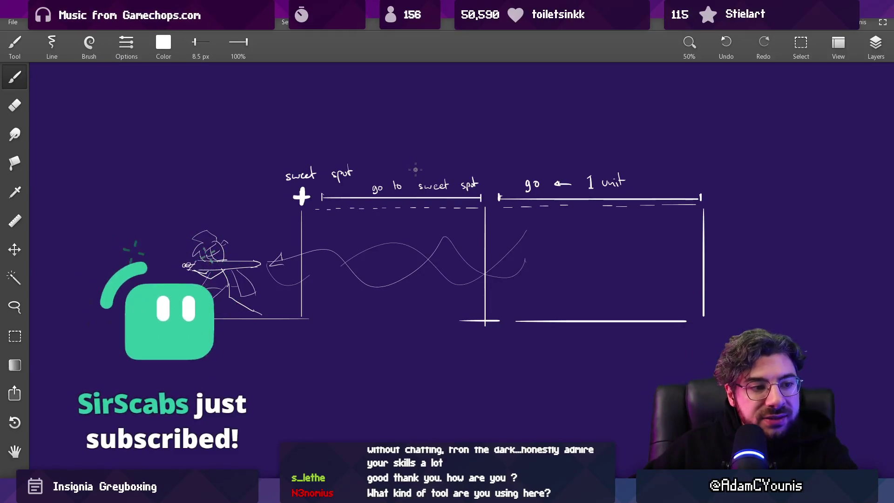
{"action": "mouse_move", "coordinate": [452, 175]}
{"action": "left_mouse_down"}
{"action": "mouse_move", "coordinate": [466, 201]}
{"action": "mouse_move", "coordinate": [454, 186]}
{"action": "left_mouse_up"}
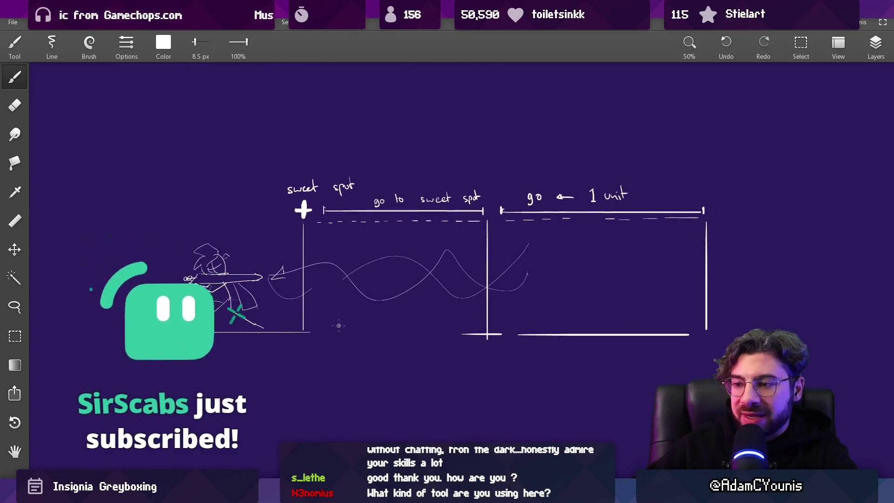
{"action": "left_click_drag", "start_coordinate": [314, 333], "coordinate": [718, 333]}
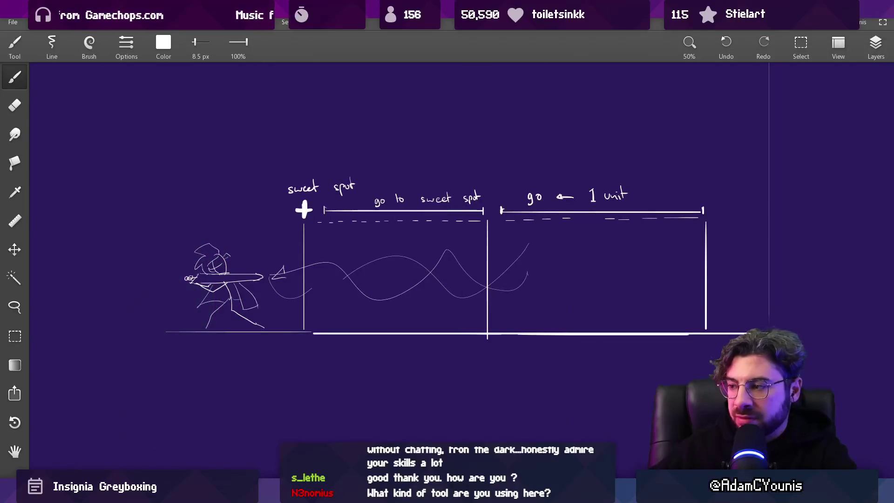
{"action": "key", "text": "e"}
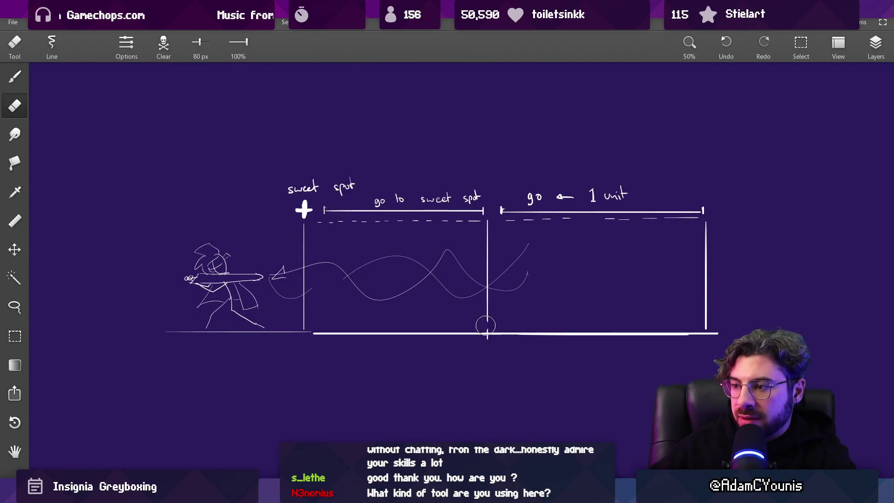
{"action": "key", "text": "b"}
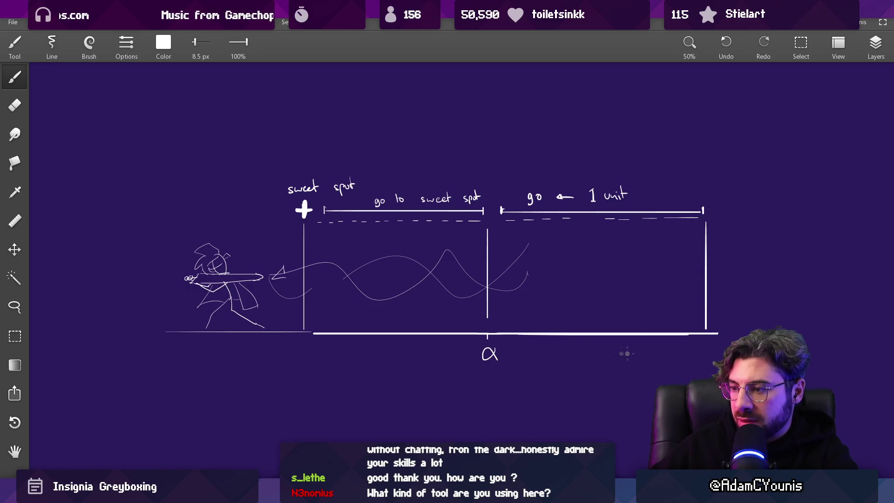
{"action": "scroll", "coordinate": [699, 348], "scroll_direction": "down", "scroll_amount": 2}
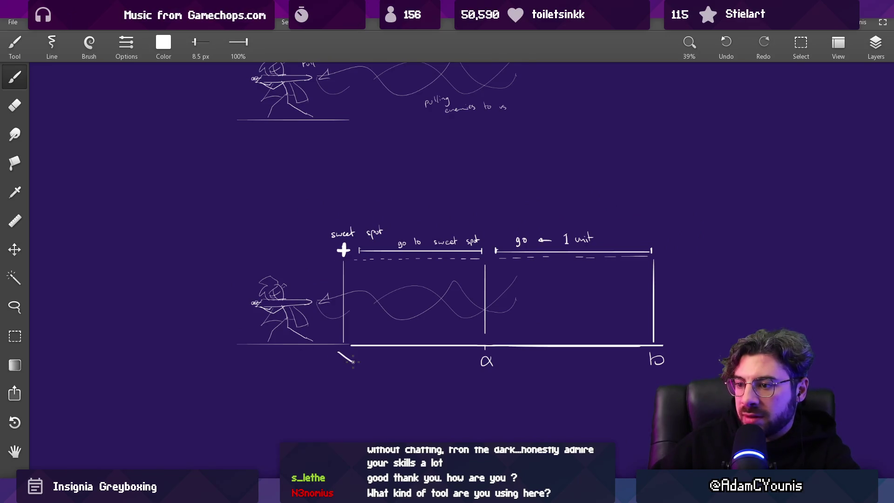
{"action": "scroll", "coordinate": [397, 371], "scroll_direction": "down", "scroll_amount": 1}
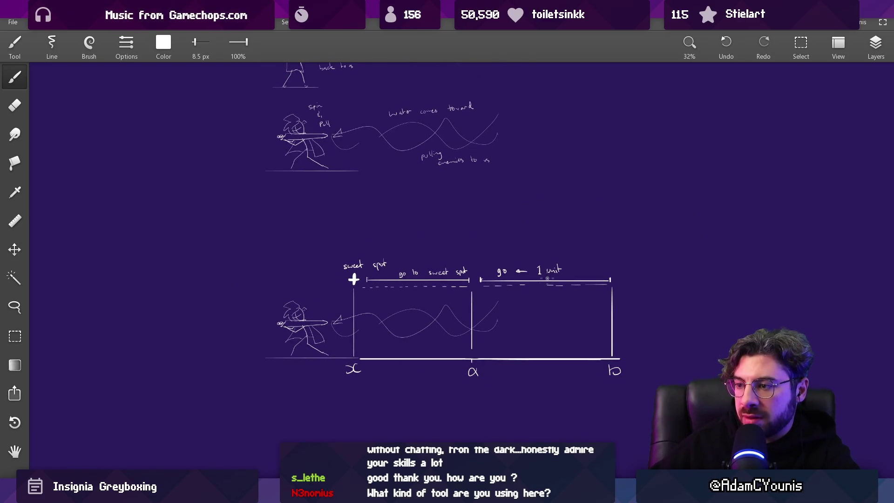
{"action": "scroll", "coordinate": [448, 325], "scroll_direction": "up", "scroll_amount": 2}
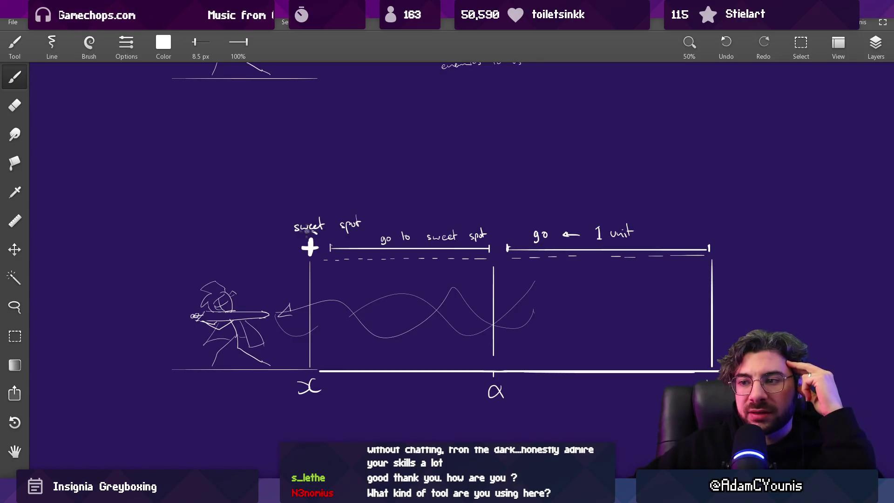
Step: Undo the latest stray strokes on the pull diagram with Ctrl+Z
{"action": "key", "text": "ctrl+z"}
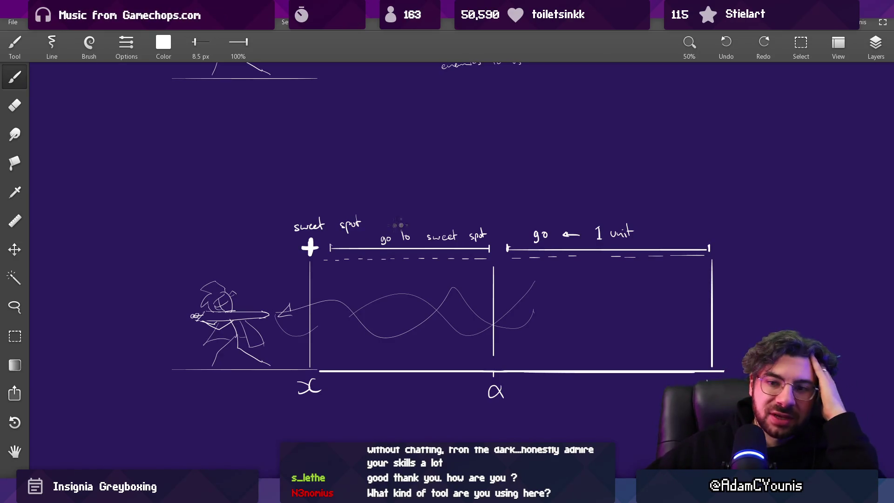
{"action": "scroll", "coordinate": [393, 261], "scroll_direction": "up", "scroll_amount": 5}
{"action": "type", "text": "mart"}
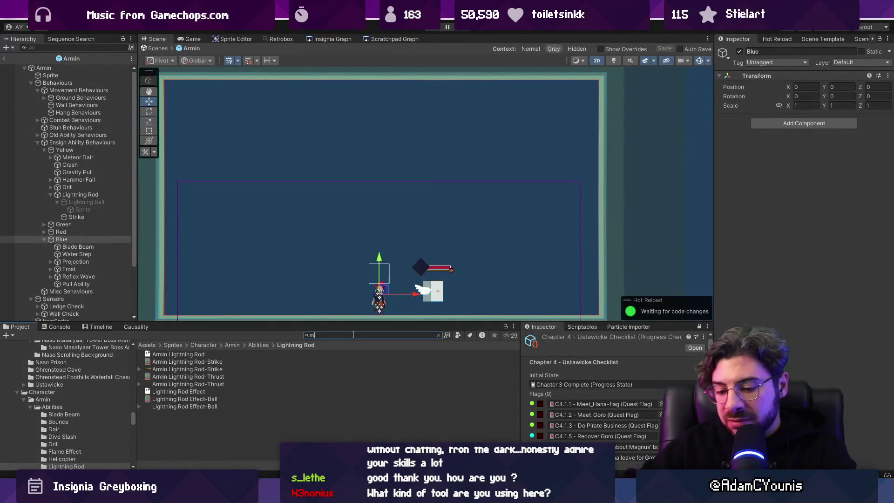
Step: Find the Marten Fall sheet and inspect its frame sprites, including Marten-Fall_4 and frame 5
{"action": "type", "text": "en fall"}
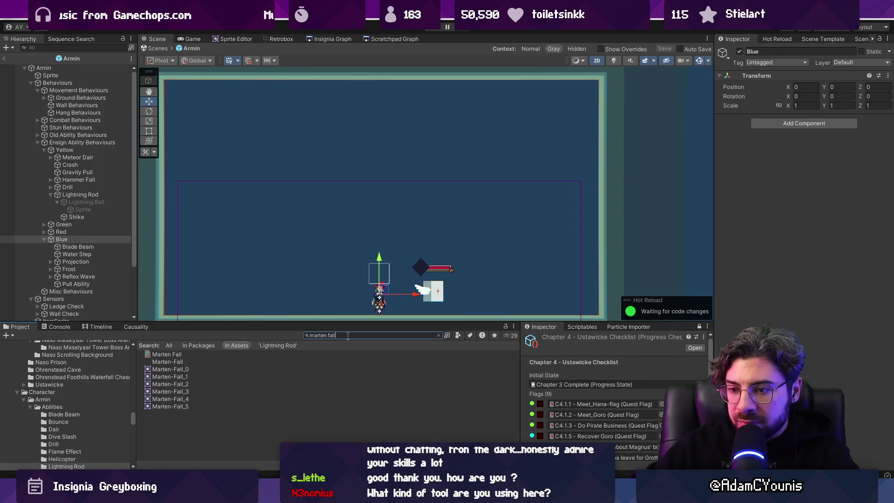
{"action": "left_click", "coordinate": [168, 361]}
{"action": "left_click", "coordinate": [270, 38]}
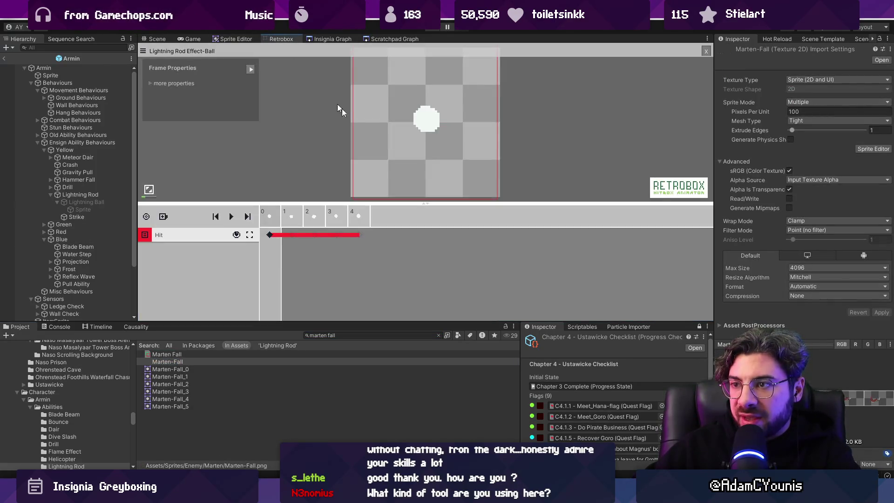
{"action": "left_click", "coordinate": [182, 375]}
{"action": "key", "text": "Down"}
{"action": "key", "text": "Down"}
{"action": "key", "text": "Down"}
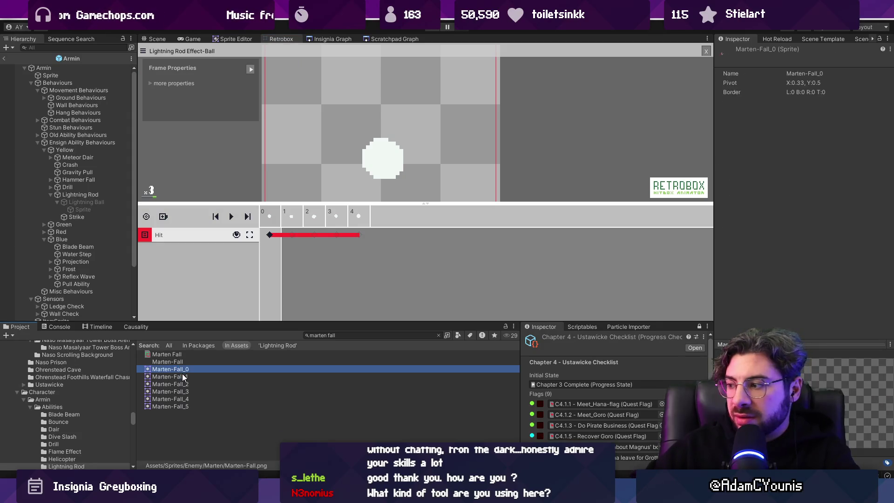
{"action": "left_click", "coordinate": [166, 354]}
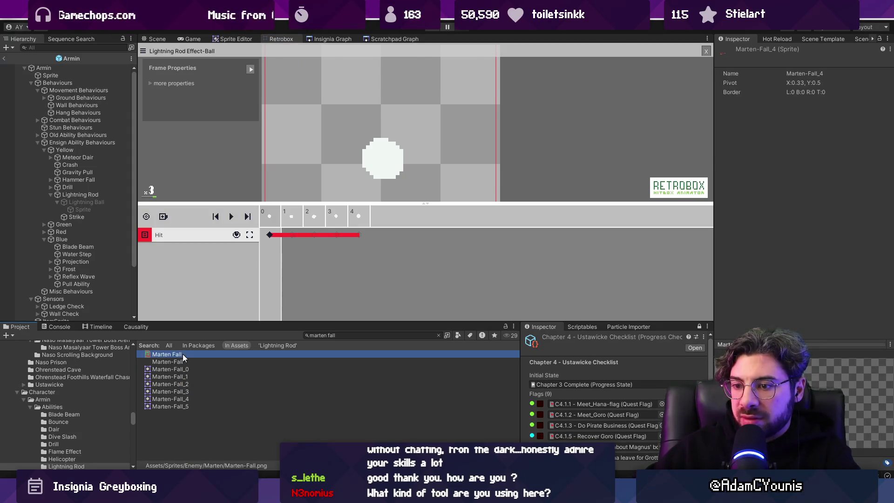
{"action": "left_click", "coordinate": [379, 217]}
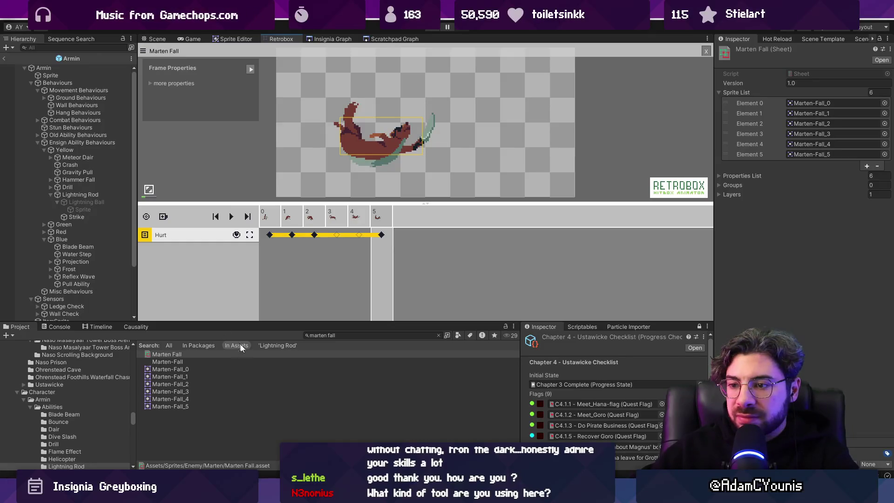
Step: Search all locations for 'marten' and open the Marten animation file in Aseprite
{"action": "left_click", "coordinate": [169, 345]}
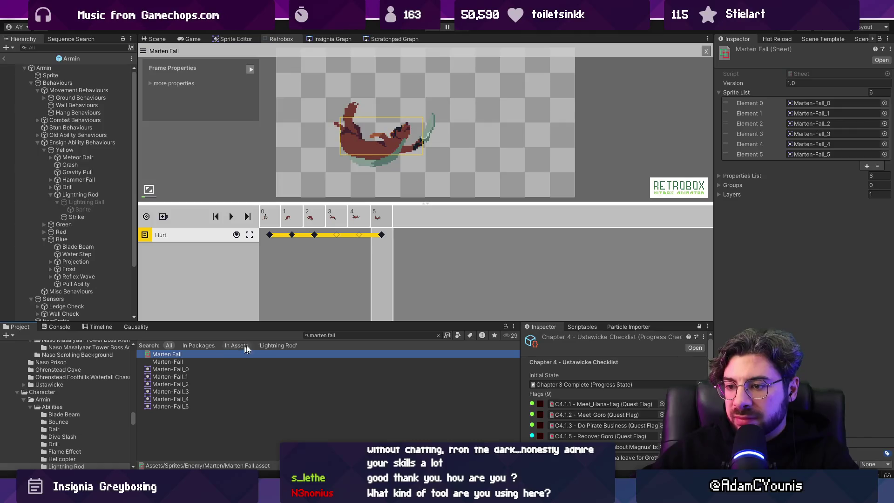
{"action": "left_click", "coordinate": [369, 335]}
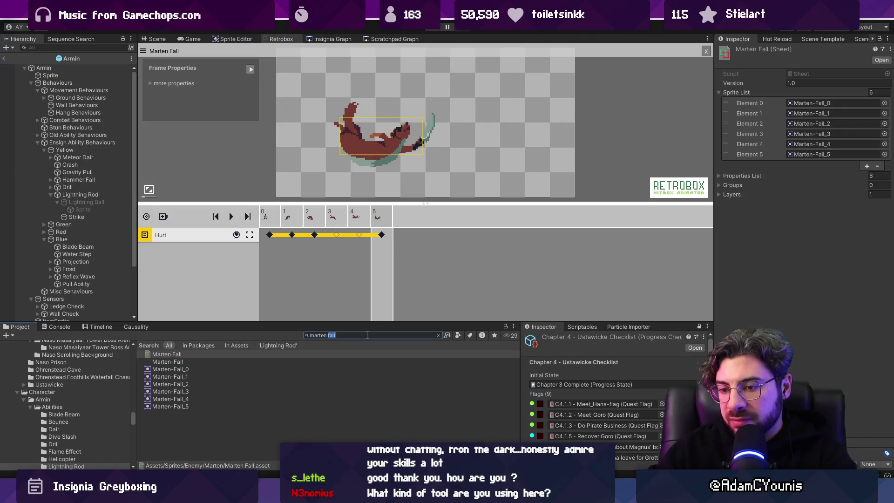
{"action": "type", "text": "nim"}
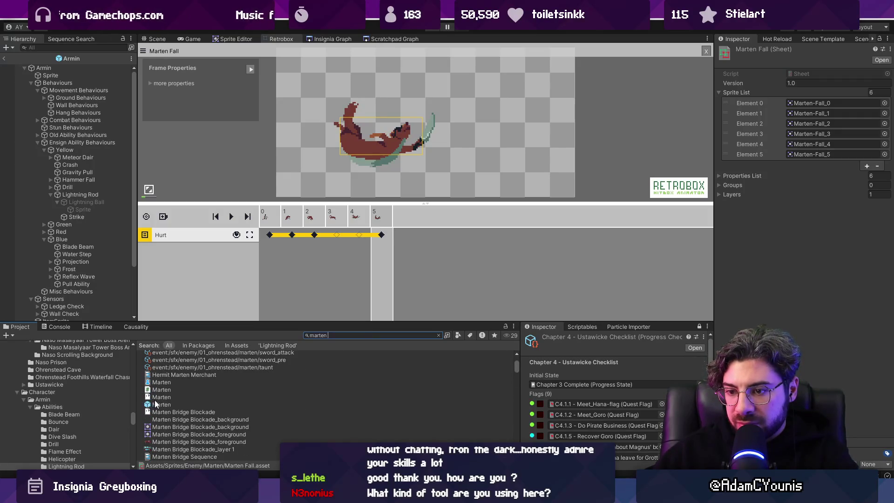
{"action": "double_click", "coordinate": [157, 397]}
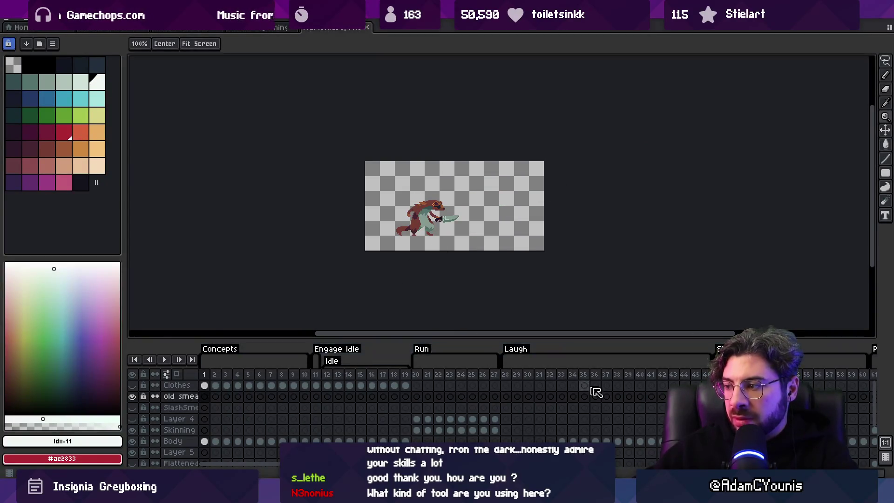
Step: Copy the whole Body-layer falling pose to the clipboard and start a new sprite
{"action": "scroll", "coordinate": [596, 392], "scroll_direction": "down", "scroll_amount": 3}
{"action": "scroll", "coordinate": [594, 393], "scroll_direction": "right", "scroll_amount": 15}
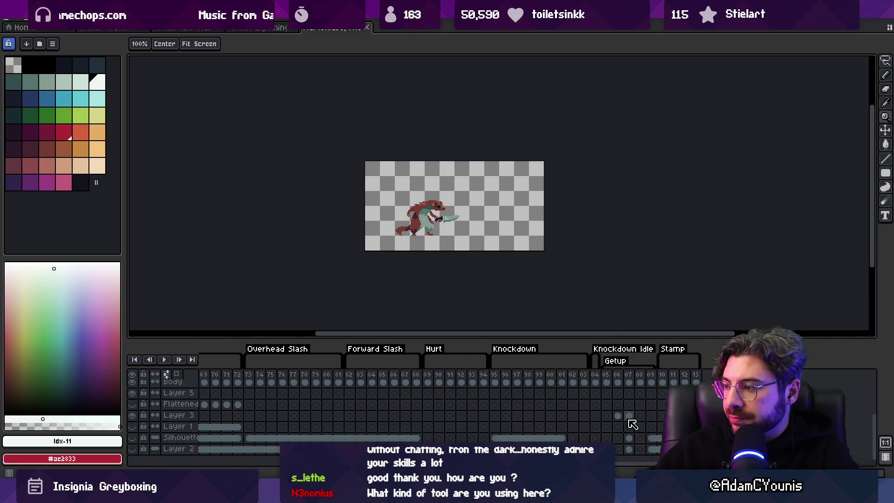
{"action": "mouse_move", "coordinate": [596, 389]}
{"action": "left_mouse_down"}
{"action": "mouse_move", "coordinate": [391, 385]}
{"action": "mouse_move", "coordinate": [563, 385]}
{"action": "left_mouse_up"}
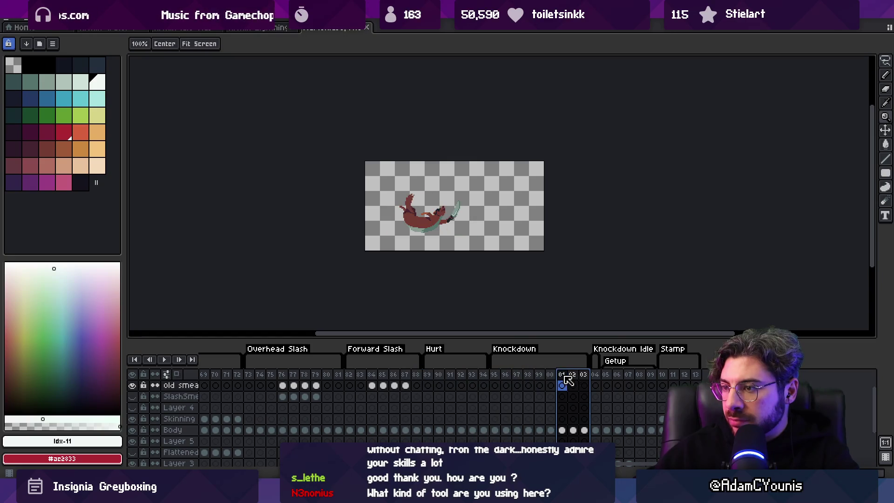
{"action": "key", "text": "v"}
{"action": "left_click", "coordinate": [433, 219]}
{"action": "key", "text": "ctrl+a"}
{"action": "key", "text": "ctrl+x"}
{"action": "key", "text": "ctrl+z"}
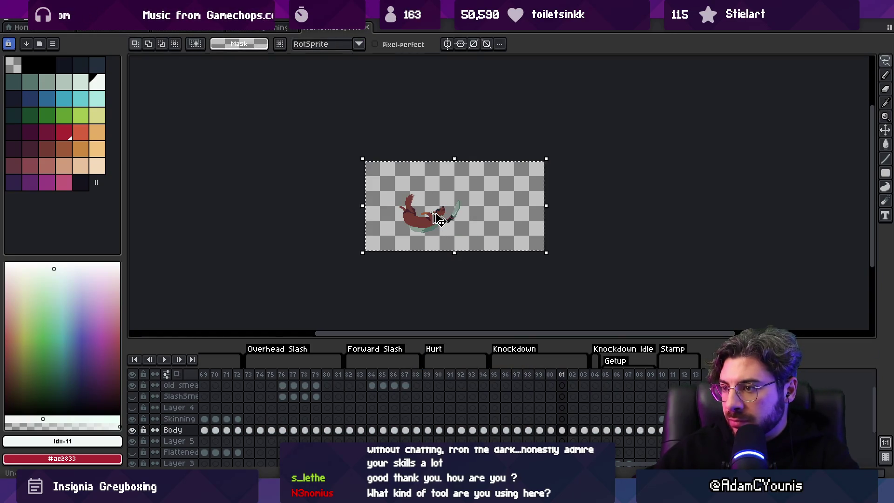
{"action": "key", "text": "alt+f"}
Step: Create the new sprite, paste the Marten pose and rotate it to stand upright
{"action": "key", "text": "n"}
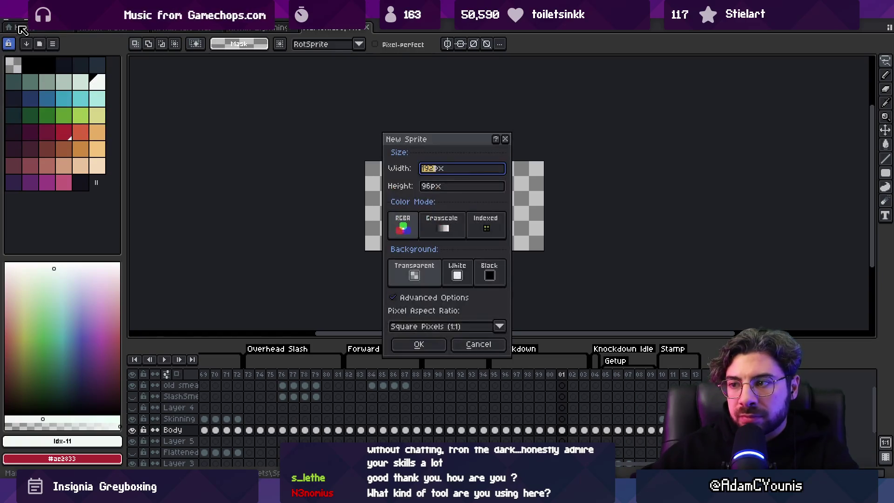
{"action": "key", "text": "Return"}
{"action": "key", "text": "ctrl+v"}
{"action": "scroll", "coordinate": [484, 184], "scroll_direction": "up", "scroll_amount": 3}
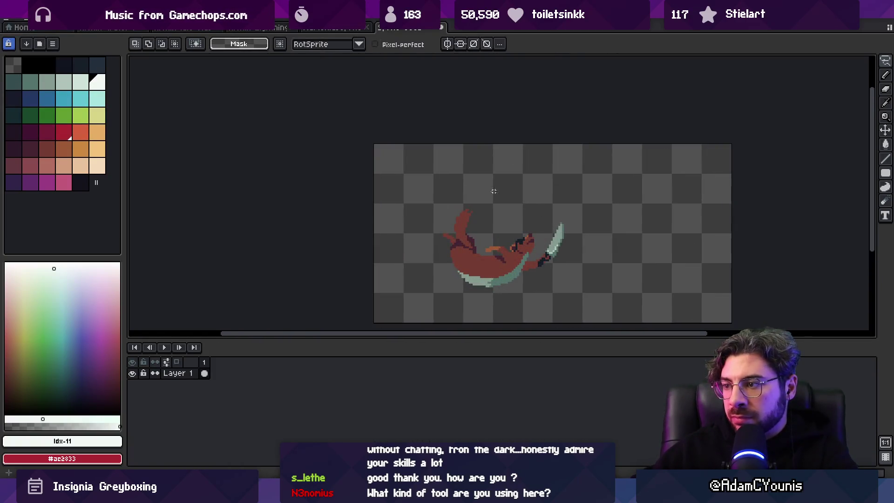
{"action": "left_click_drag", "start_coordinate": [433, 180], "coordinate": [575, 309]}
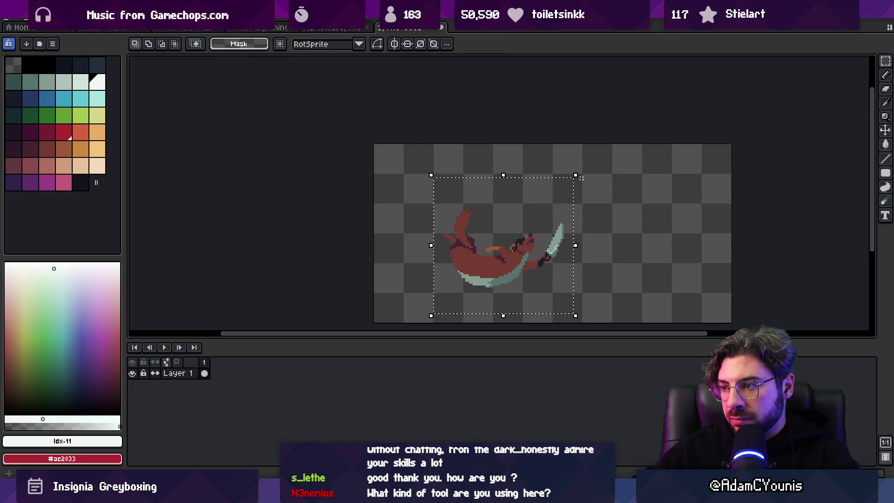
{"action": "mouse_move", "coordinate": [579, 176]}
{"action": "left_mouse_down"}
{"action": "mouse_move", "coordinate": [547, 160]}
{"action": "mouse_move", "coordinate": [443, 174]}
{"action": "left_mouse_up"}
{"action": "key", "text": "Return"}
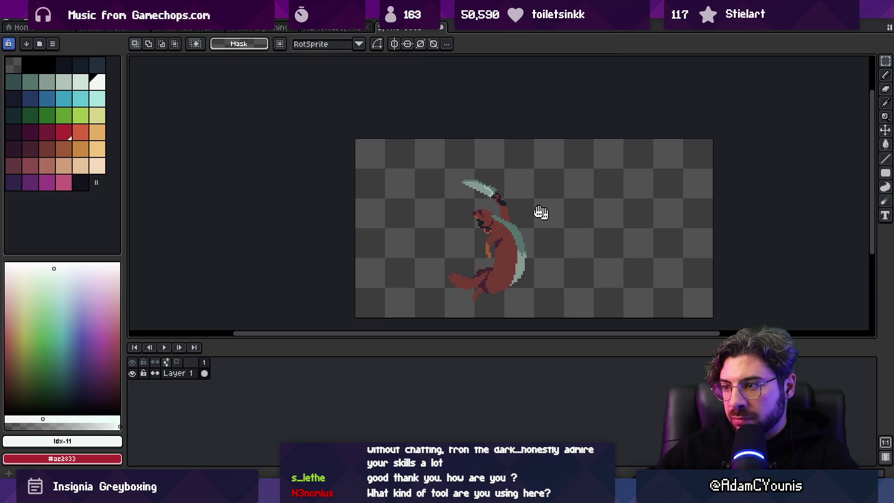
Step: Copy the rotated Marten and bring it over to the Action animation
{"action": "scroll", "coordinate": [344, 180], "scroll_direction": "down", "scroll_amount": 2}
{"action": "key", "text": "ctrl+z"}
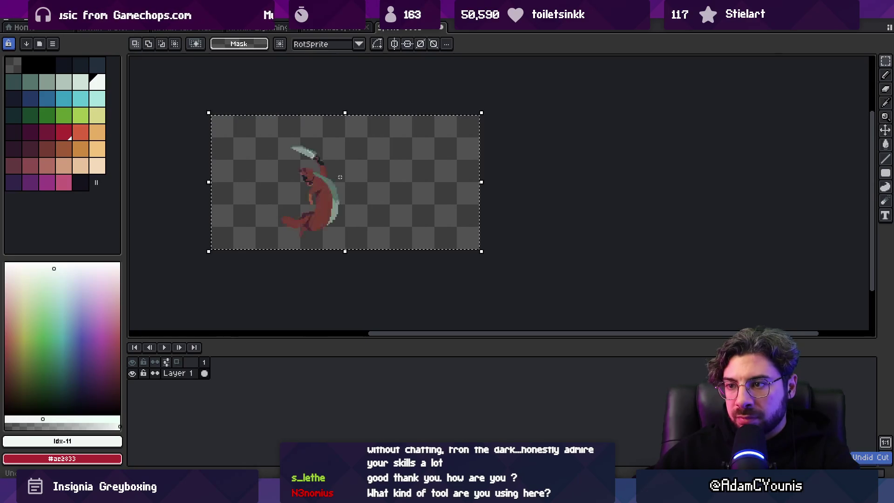
{"action": "key", "text": "ctrl+Tab"}
{"action": "key", "text": "ctrl+Tab"}
{"action": "key", "text": "ctrl+v"}
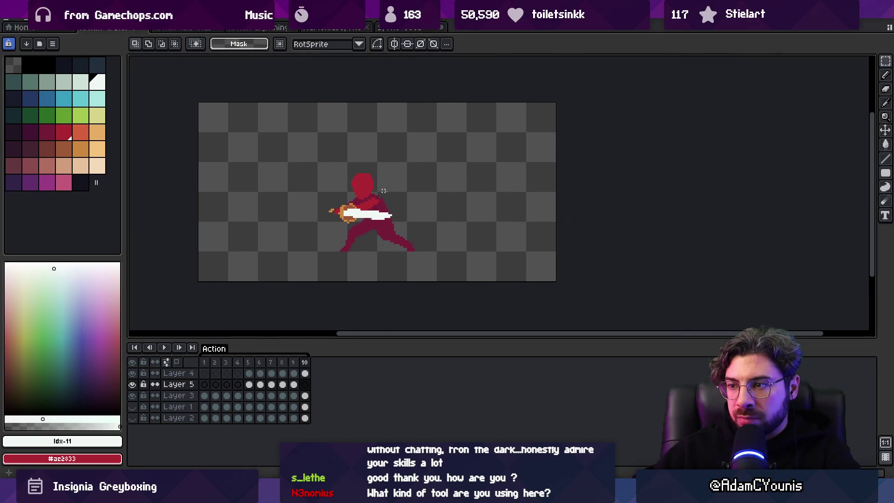
Step: Paste the Marten onto a new layer, flip it beside the swordsman, then delete it
{"action": "key", "text": "Escape"}
{"action": "key", "text": "shift+n"}
{"action": "key", "text": "ctrl+v"}
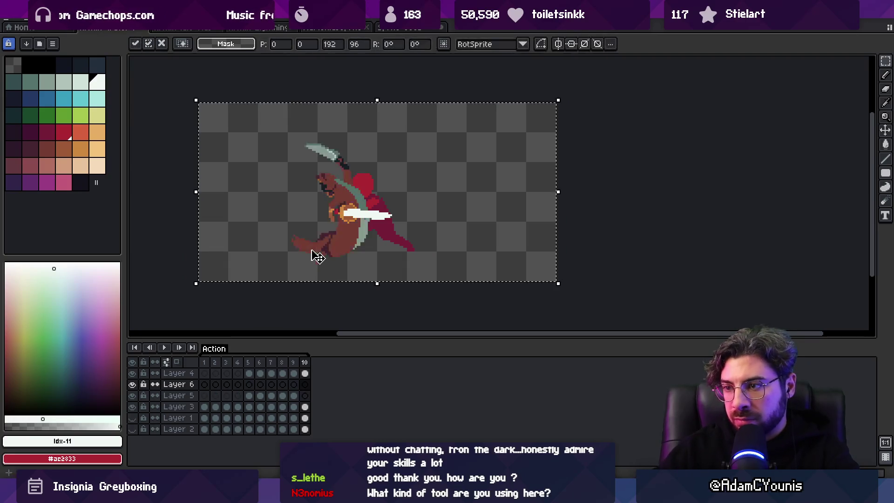
{"action": "left_click", "coordinate": [32, 19]}
{"action": "left_click", "coordinate": [87, 164]}
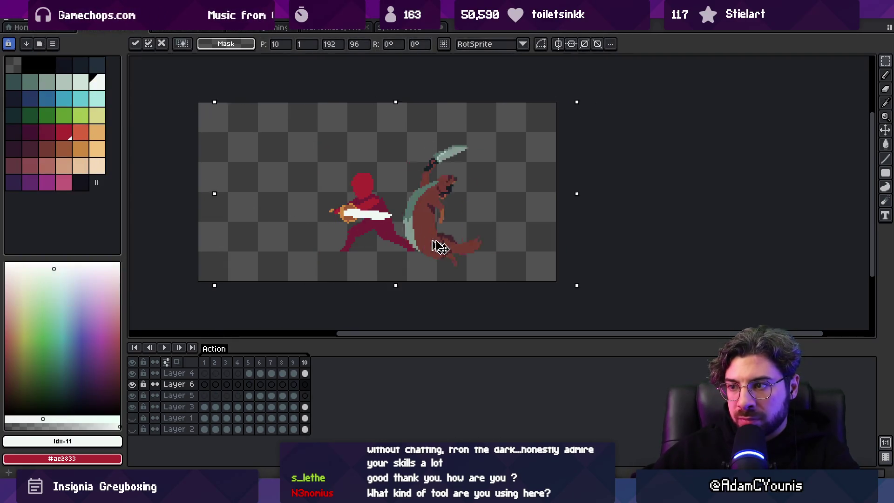
{"action": "mouse_move", "coordinate": [434, 246]}
{"action": "left_mouse_down"}
{"action": "mouse_move", "coordinate": [543, 247]}
{"action": "mouse_move", "coordinate": [430, 243]}
{"action": "mouse_move", "coordinate": [510, 239]}
{"action": "mouse_move", "coordinate": [417, 235]}
{"action": "mouse_move", "coordinate": [512, 233]}
{"action": "mouse_move", "coordinate": [415, 225]}
{"action": "mouse_move", "coordinate": [578, 224]}
{"action": "mouse_move", "coordinate": [423, 215]}
{"action": "left_mouse_up"}
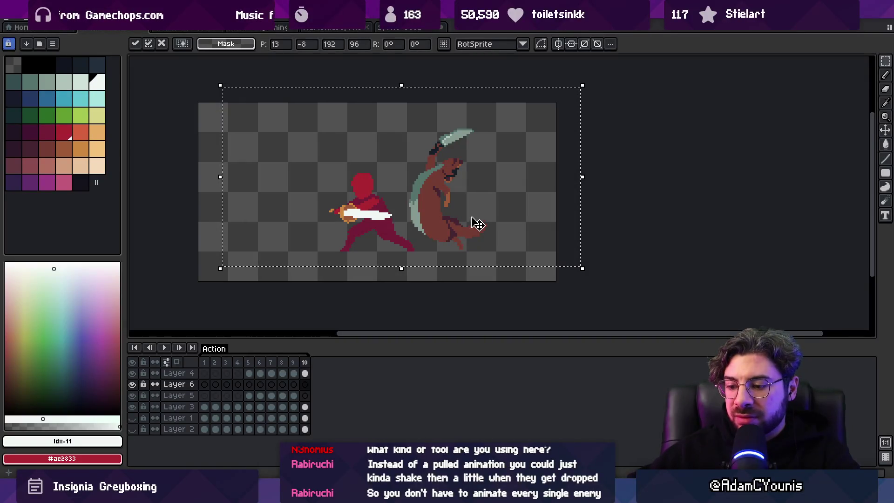
{"action": "key", "text": "Delete"}
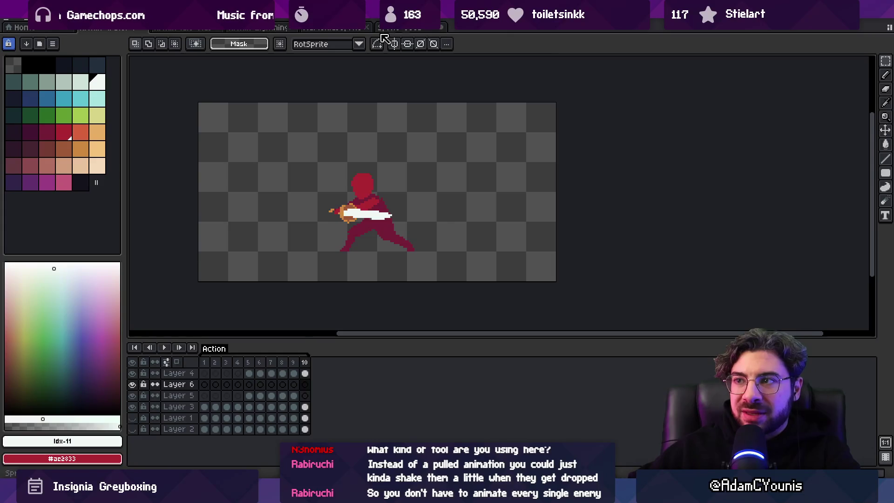
Step: Go to the creature sprite, pick the pencil, then switch to the tagged enemy sprite
{"action": "left_click", "coordinate": [382, 30]}
{"action": "key", "text": "b"}
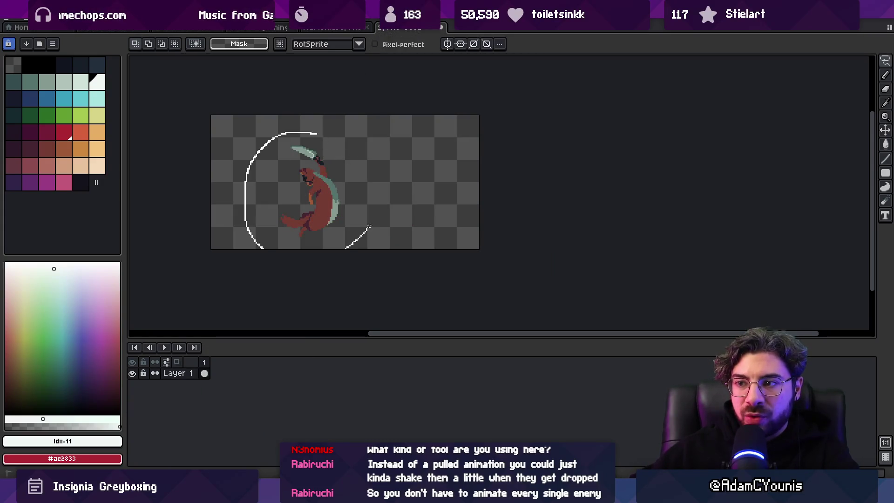
{"action": "left_click", "coordinate": [336, 29]}
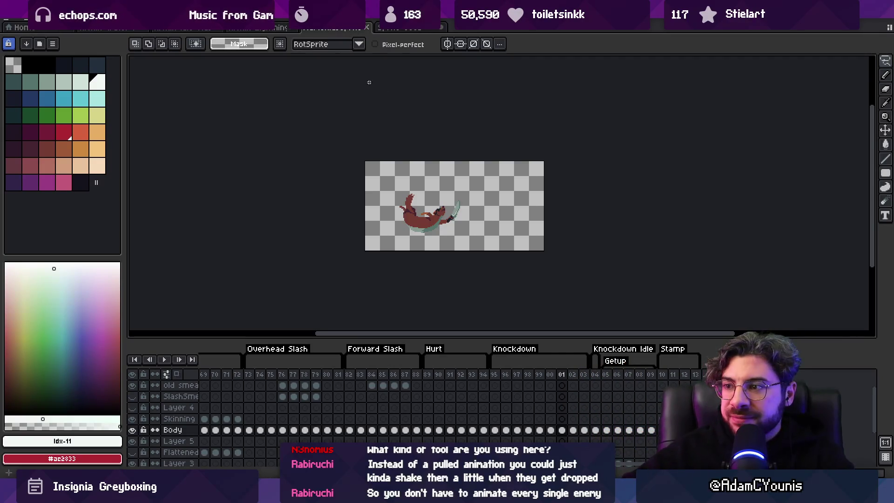
Step: Scrub the enemy's frames 73–95, settle on Hurt frame 89 and select its whole canvas
{"action": "mouse_move", "coordinate": [248, 375]}
{"action": "left_mouse_down"}
{"action": "mouse_move", "coordinate": [668, 373]}
{"action": "mouse_move", "coordinate": [537, 376]}
{"action": "mouse_move", "coordinate": [562, 374]}
{"action": "left_mouse_up"}
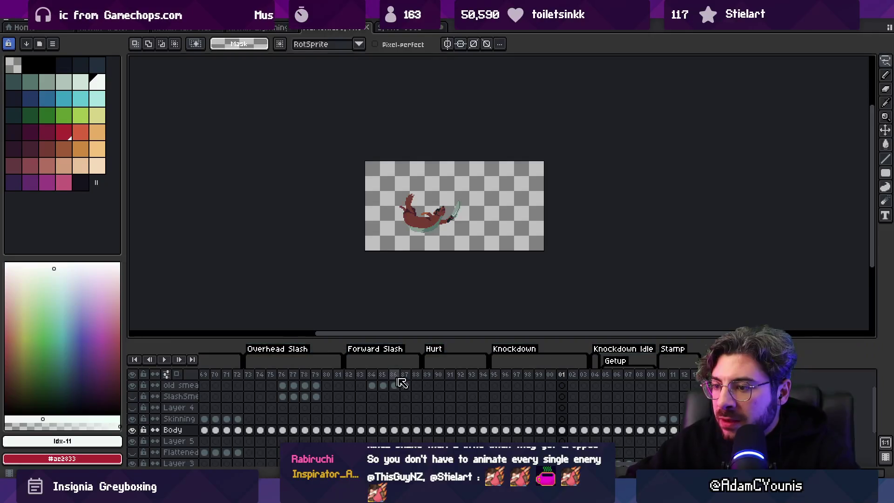
{"action": "mouse_move", "coordinate": [427, 374]}
{"action": "left_mouse_down"}
{"action": "mouse_move", "coordinate": [475, 377]}
{"action": "mouse_move", "coordinate": [436, 377]}
{"action": "left_mouse_up"}
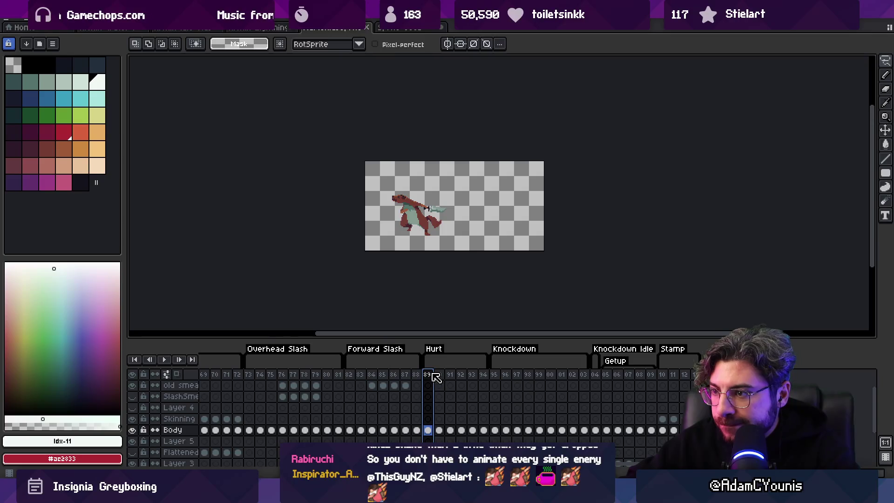
{"action": "scroll", "coordinate": [378, 194], "scroll_direction": "up", "scroll_amount": 3}
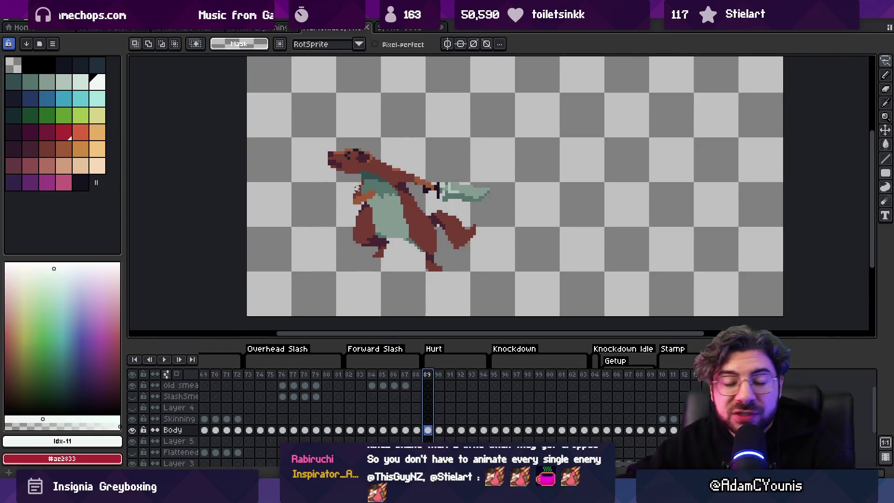
{"action": "scroll", "coordinate": [407, 203], "scroll_direction": "down", "scroll_amount": 2}
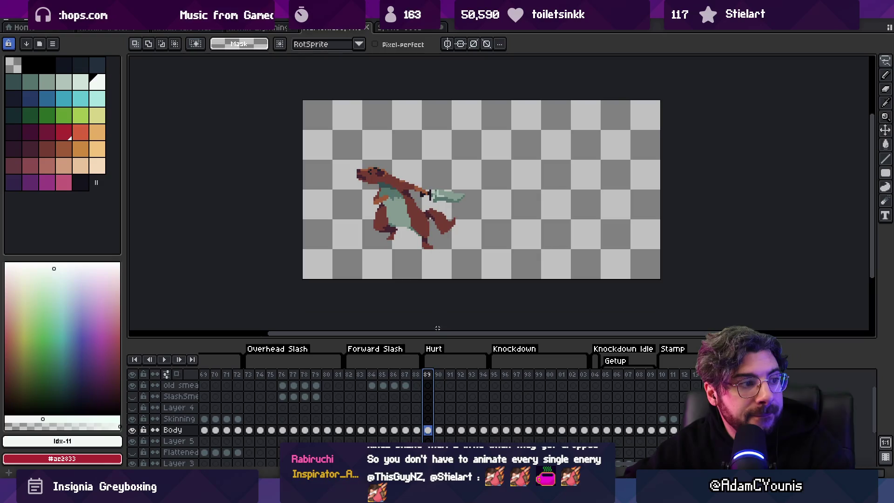
{"action": "mouse_move", "coordinate": [431, 380]}
{"action": "left_mouse_down"}
{"action": "mouse_move", "coordinate": [478, 375]}
{"action": "mouse_move", "coordinate": [419, 375]}
{"action": "mouse_move", "coordinate": [495, 377]}
{"action": "mouse_move", "coordinate": [385, 378]}
{"action": "mouse_move", "coordinate": [497, 378]}
{"action": "left_mouse_up"}
{"action": "left_click", "coordinate": [411, 269]}
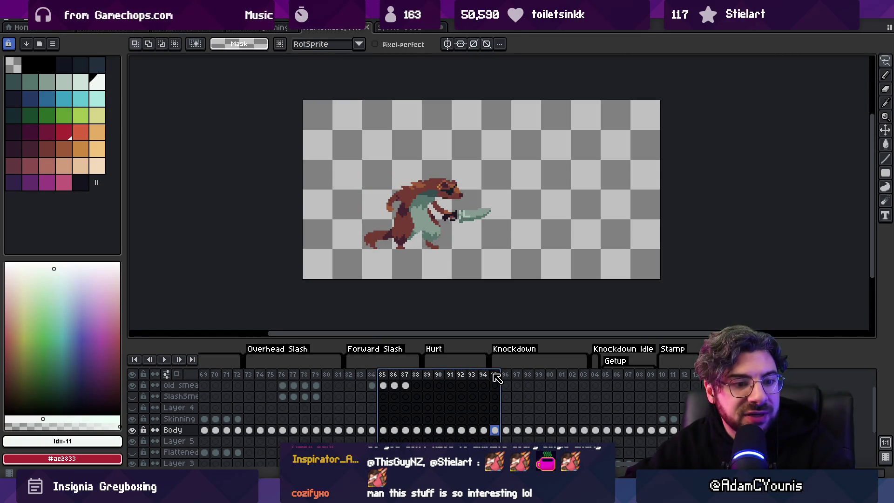
{"action": "left_click", "coordinate": [429, 378]}
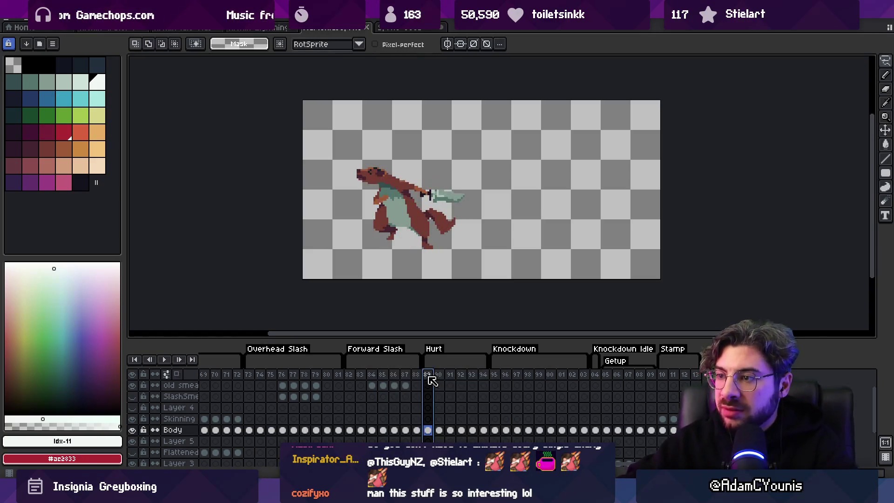
{"action": "key", "text": "ctrl+a"}
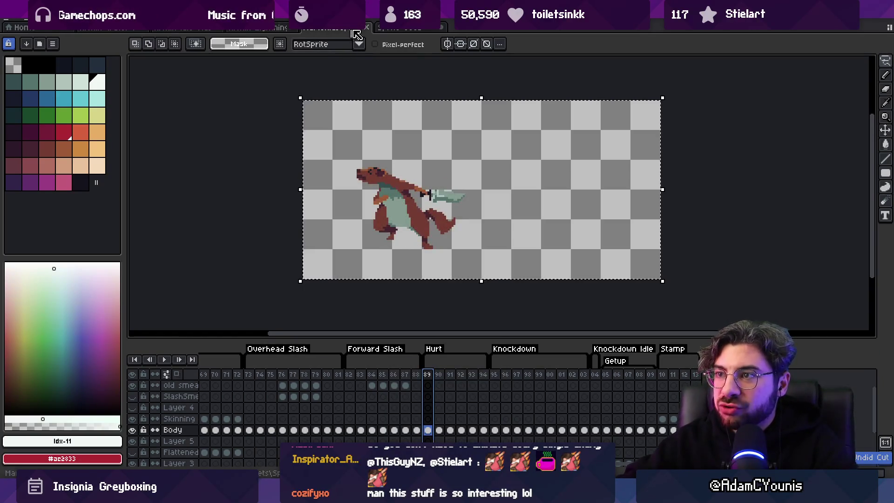
Step: Go back to the red swordsman sprite and paste the copied Hurt-pose creature into it
{"action": "left_click", "coordinate": [375, 29]}
{"action": "left_click", "coordinate": [259, 28]}
{"action": "left_click", "coordinate": [185, 29]}
{"action": "left_click", "coordinate": [112, 29]}
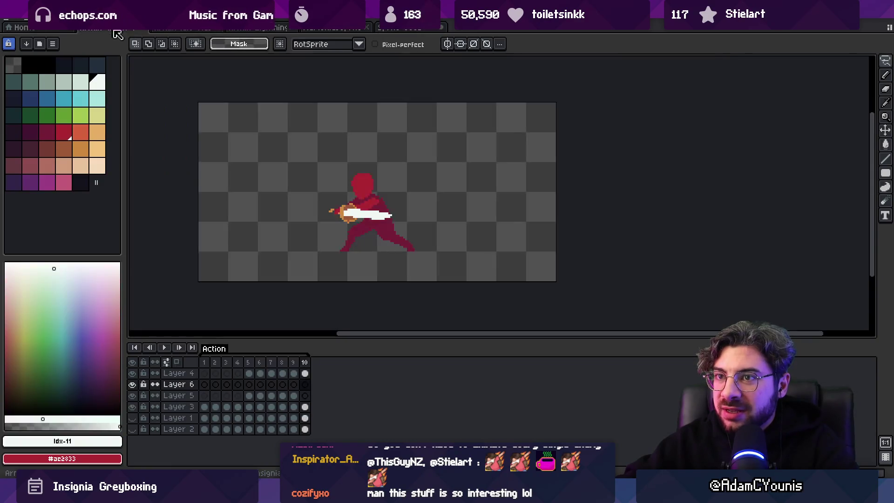
{"action": "scroll", "coordinate": [405, 187], "scroll_direction": "down", "scroll_amount": 3}
{"action": "scroll", "coordinate": [405, 187], "scroll_direction": "up", "scroll_amount": 2}
{"action": "key", "text": "ctrl+v"}
Step: Flip the creature horizontally to face the swordsman, then discard it
{"action": "left_click_drag", "start_coordinate": [335, 200], "coordinate": [463, 191]}
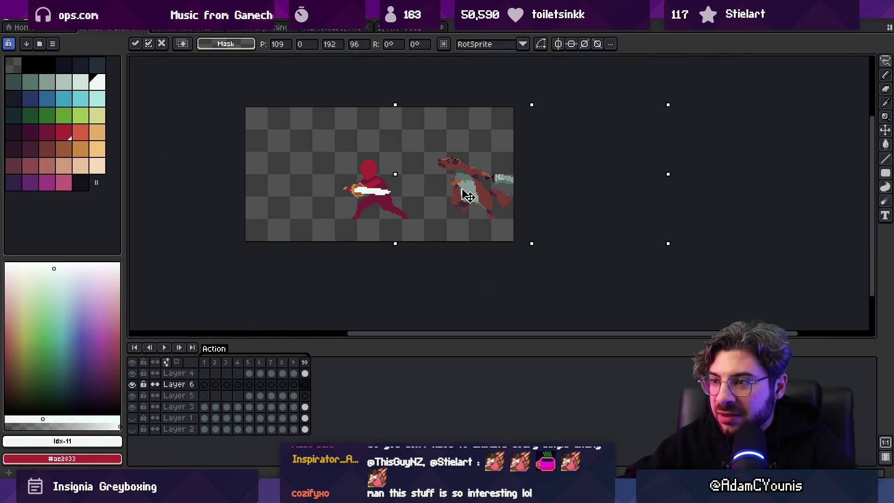
{"action": "left_click", "coordinate": [28, 17]}
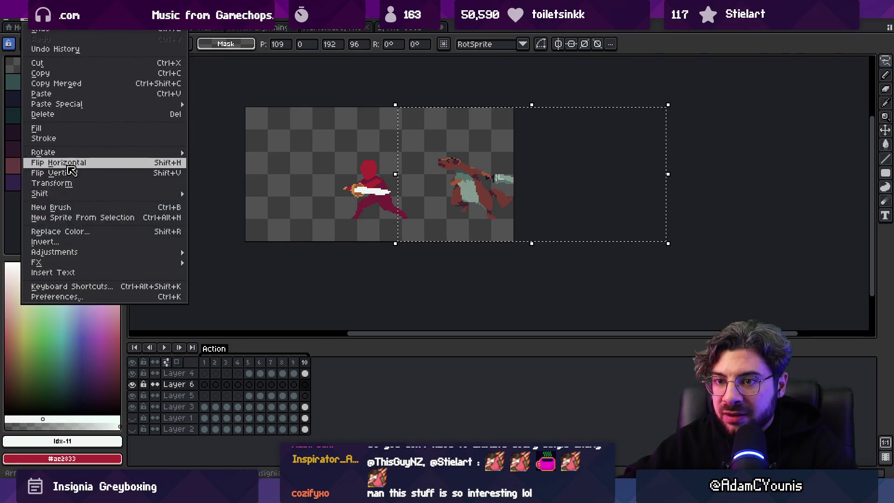
{"action": "left_click", "coordinate": [60, 162]}
{"action": "mouse_move", "coordinate": [493, 200]}
{"action": "left_mouse_down"}
{"action": "mouse_move", "coordinate": [372, 195]}
{"action": "mouse_move", "coordinate": [544, 210]}
{"action": "mouse_move", "coordinate": [392, 205]}
{"action": "left_mouse_up"}
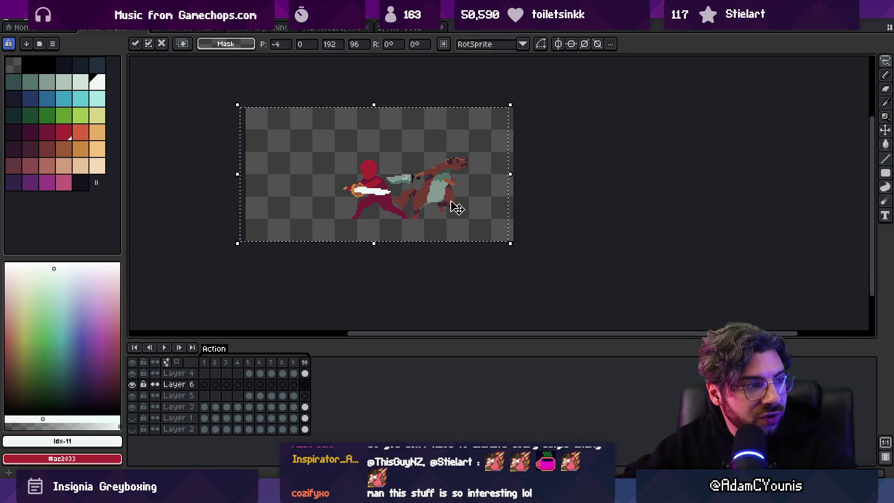
{"action": "key", "text": "Escape"}
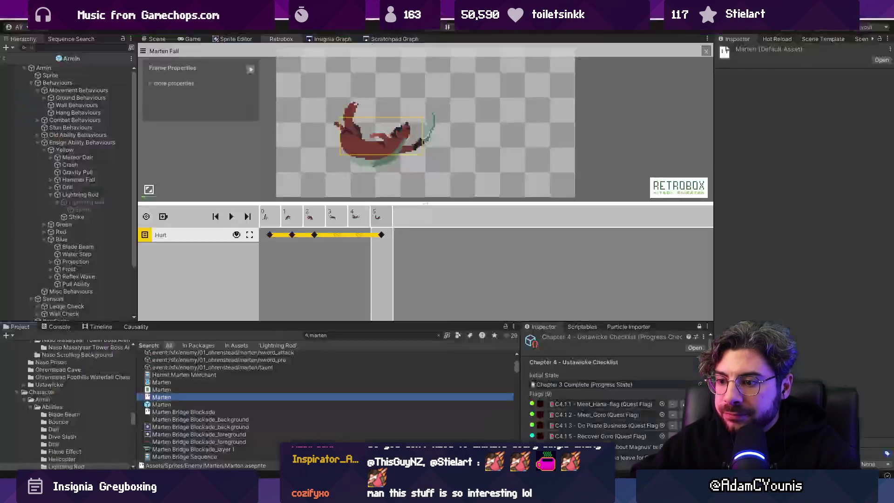
Step: Switch to Unity, show the Scene view and exit the Armin prefab to Water Pull Test
{"action": "key", "text": "alt+Tab"}
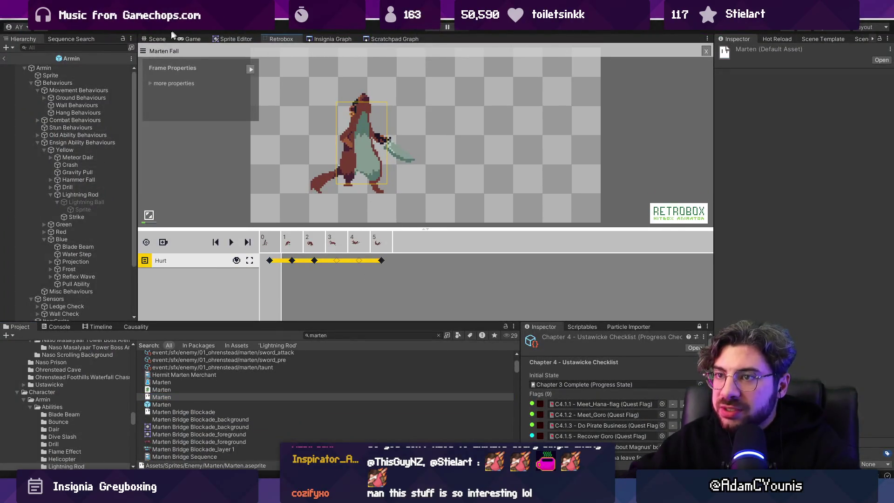
{"action": "left_click", "coordinate": [145, 40]}
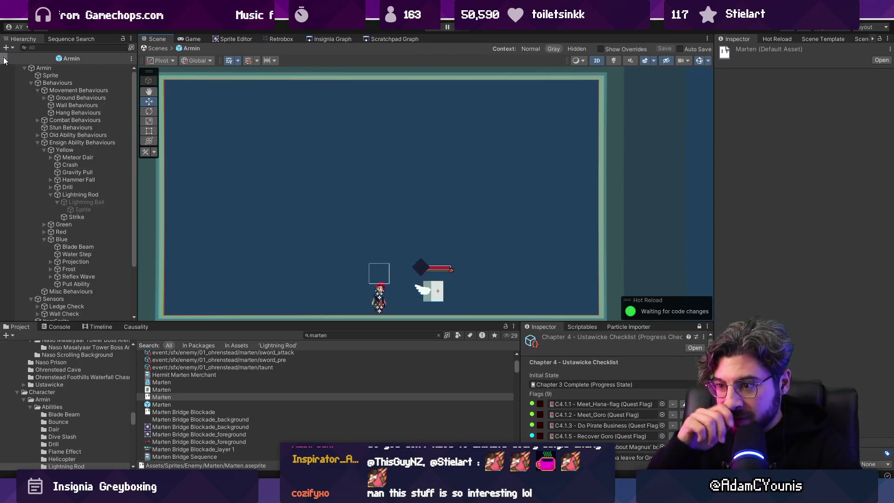
{"action": "scroll", "coordinate": [368, 191], "scroll_direction": "down", "scroll_amount": 3}
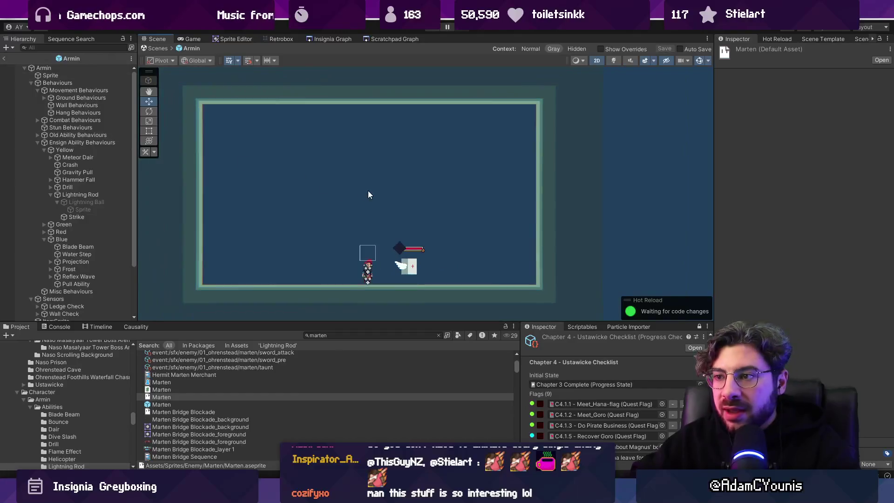
{"action": "left_click", "coordinate": [161, 48]}
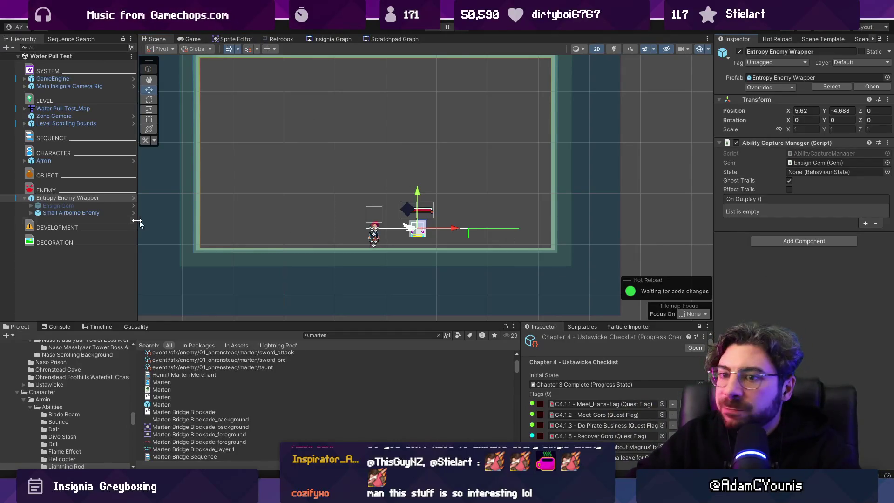
Step: Select the Entropy Enemy Wrapper among the enemy objects and open its AbilityCaptureManager.cs script
{"action": "left_click", "coordinate": [79, 213]}
{"action": "left_click", "coordinate": [97, 198]}
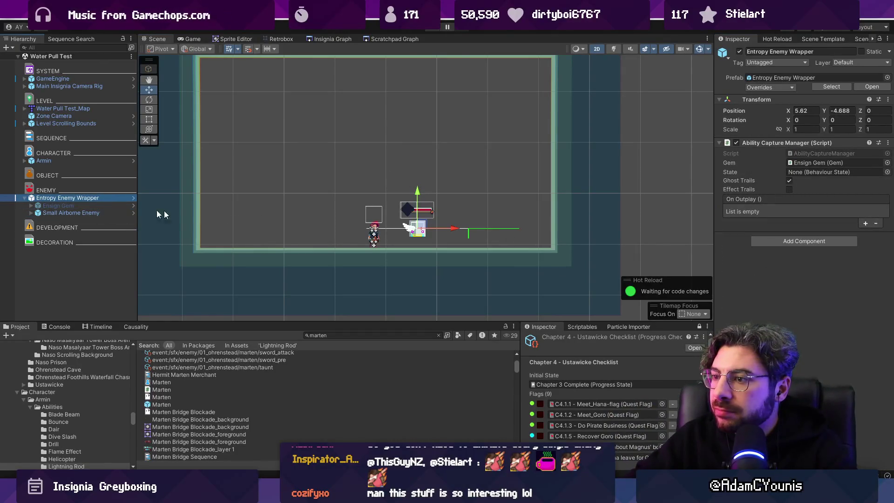
{"action": "left_click", "coordinate": [55, 205]}
{"action": "left_click", "coordinate": [58, 213]}
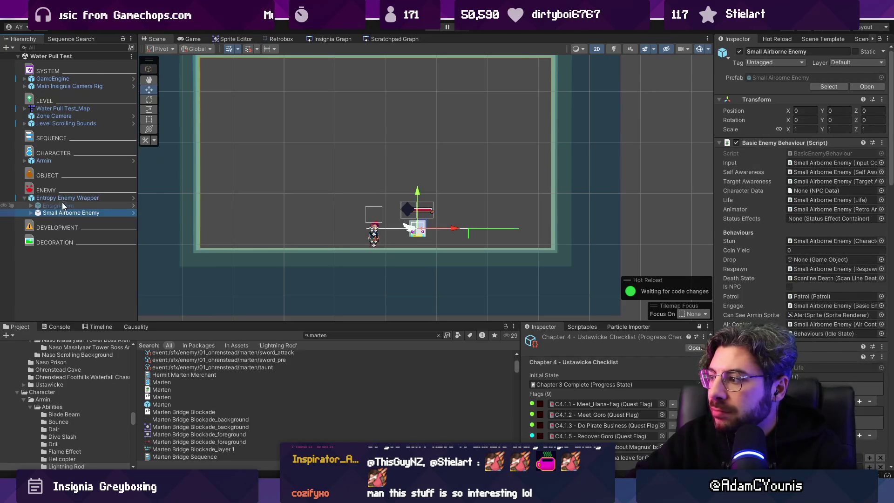
{"action": "left_click", "coordinate": [62, 199]}
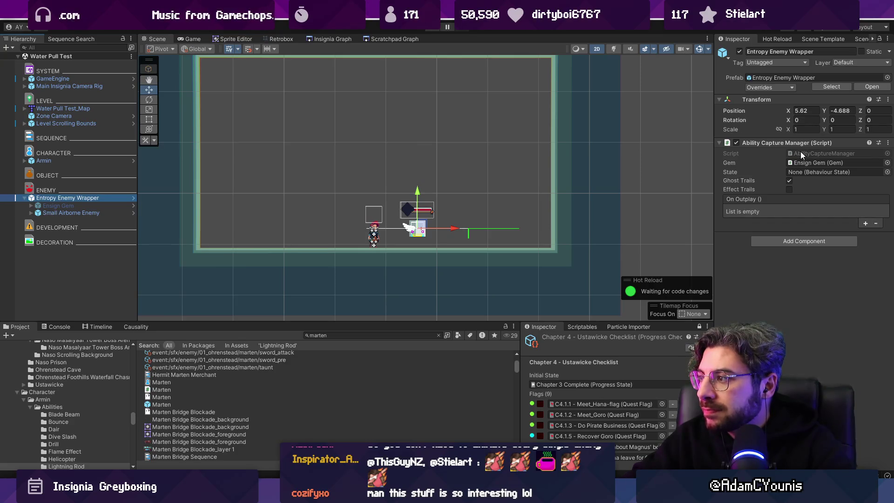
{"action": "left_click", "coordinate": [796, 173]}
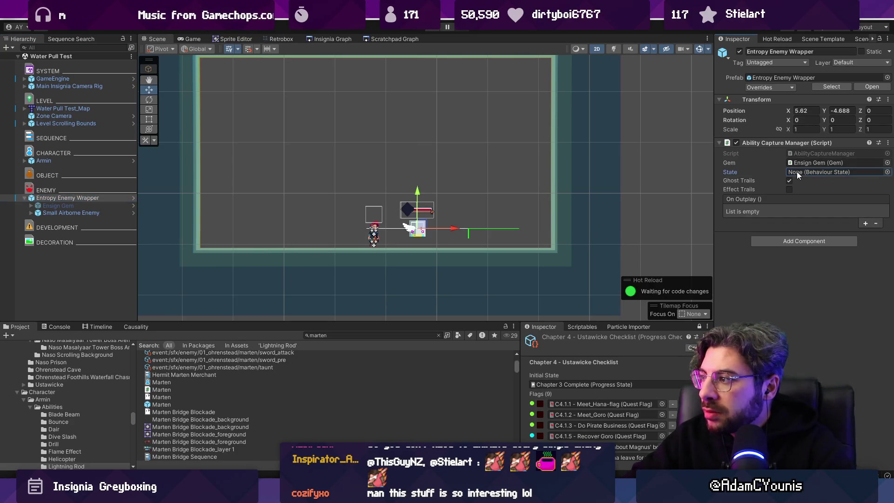
{"action": "double_click", "coordinate": [809, 152]}
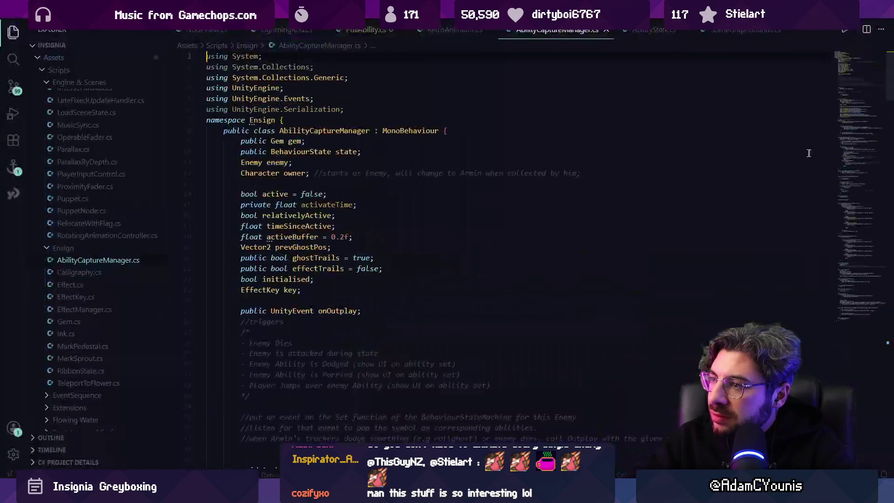
Step: Find the state field in AbilityCaptureManager.cs, step through its references, then close the file
{"action": "left_click", "coordinate": [324, 180]}
{"action": "key", "text": "ctrl+f"}
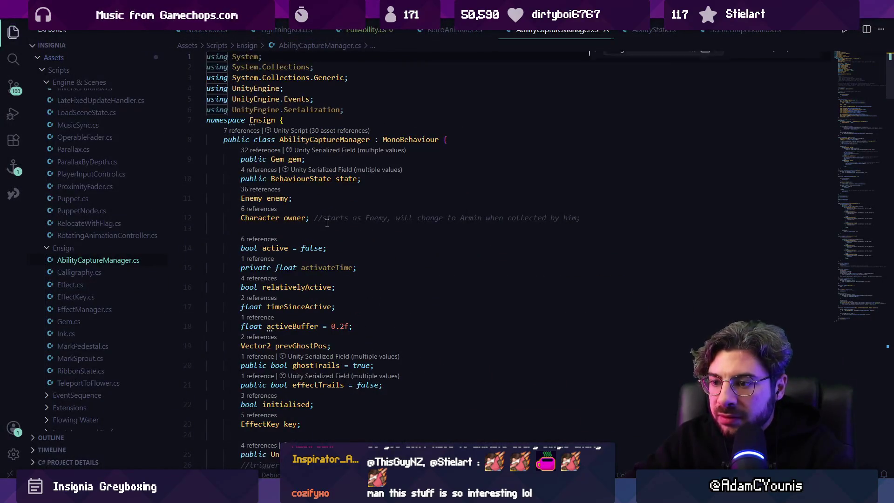
{"action": "type", "text": "state"}
{"action": "key", "text": "Escape"}
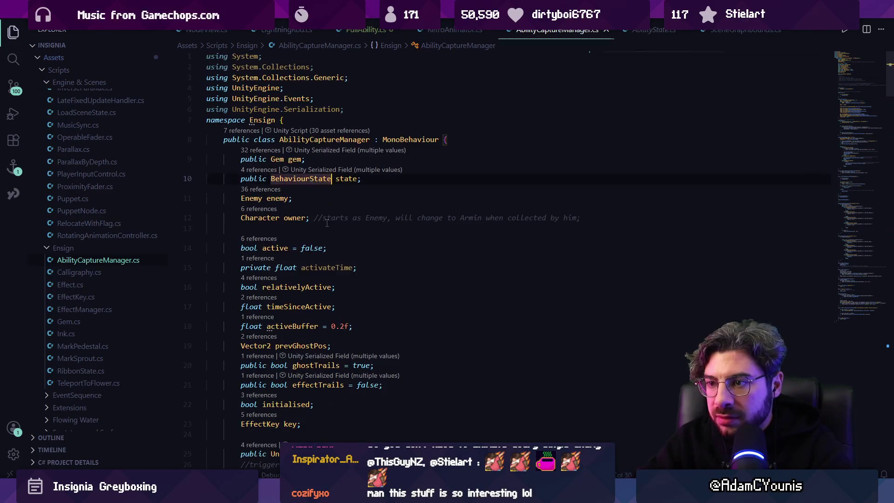
{"action": "key", "text": "Home"}
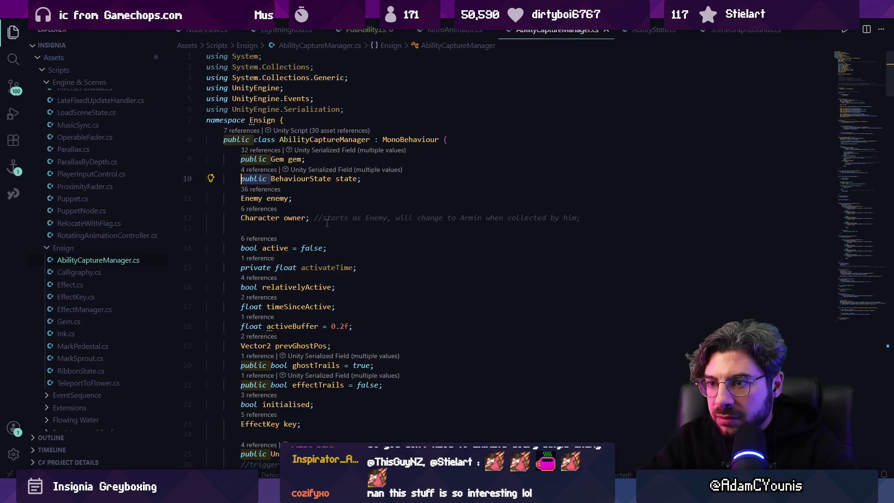
{"action": "left_click", "coordinate": [268, 171]}
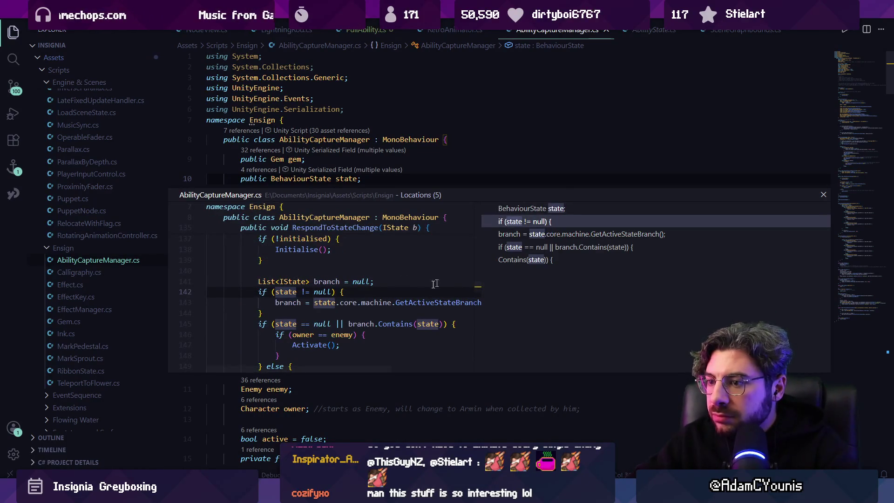
{"action": "scroll", "coordinate": [414, 279], "scroll_direction": "up", "scroll_amount": 2}
{"action": "key", "text": "Down"}
{"action": "key", "text": "Down"}
{"action": "key", "text": "Down"}
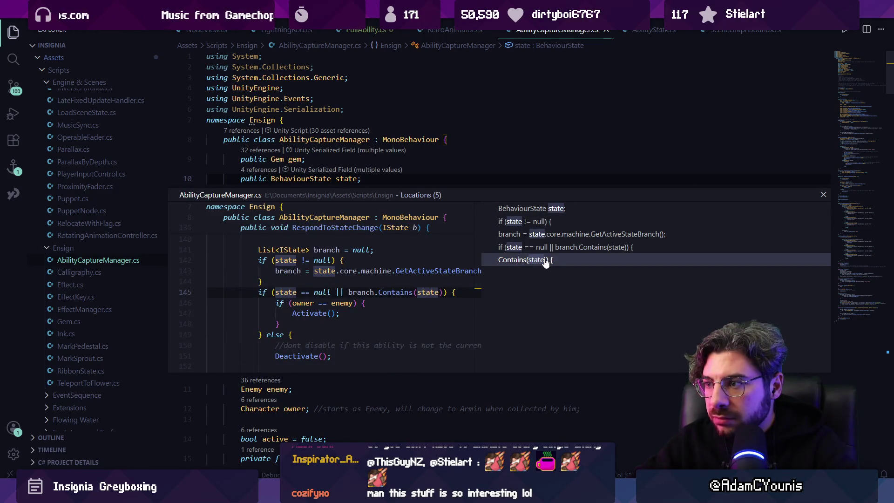
{"action": "key", "text": "Escape"}
{"action": "left_click", "coordinate": [604, 31]}
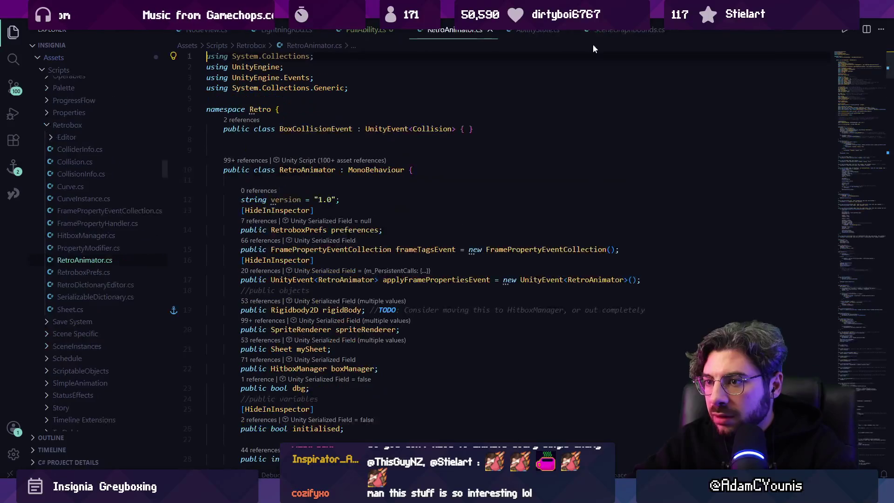
{"action": "key", "text": "alt+Tab"}
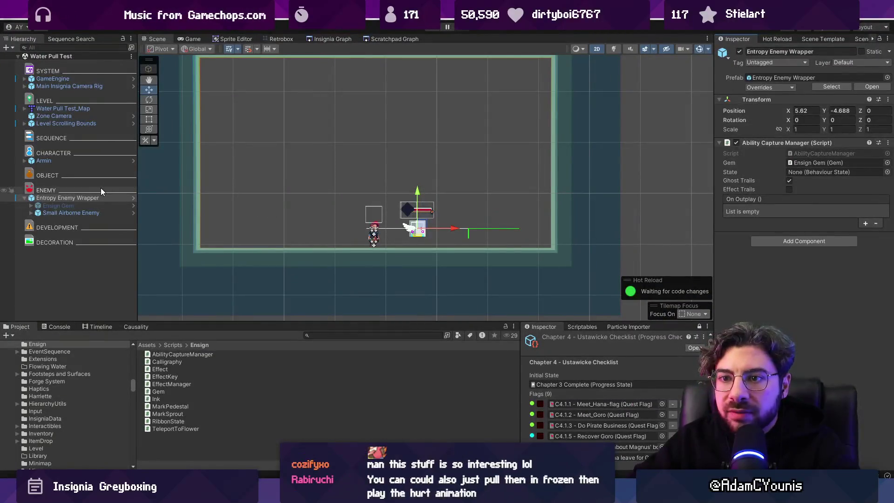
Step: Inspect the Armin character's components, collapsing its Life component to see the rest
{"action": "left_click", "coordinate": [101, 189]}
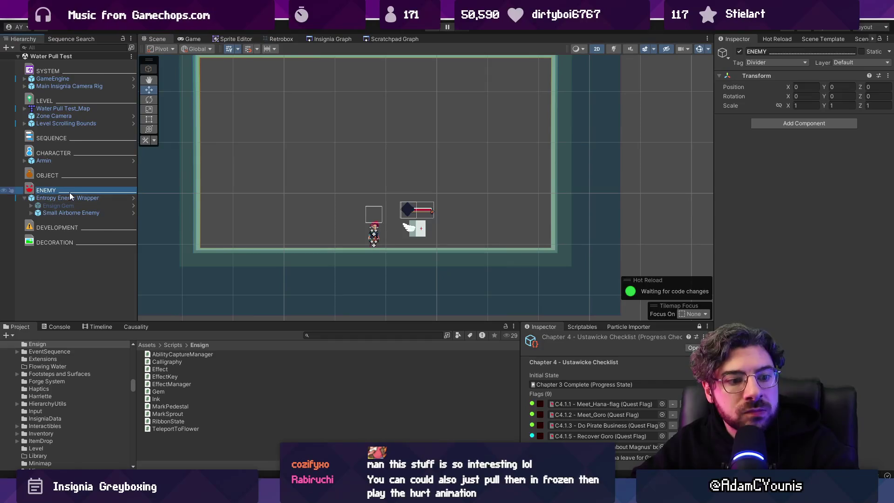
{"action": "left_click", "coordinate": [71, 161]}
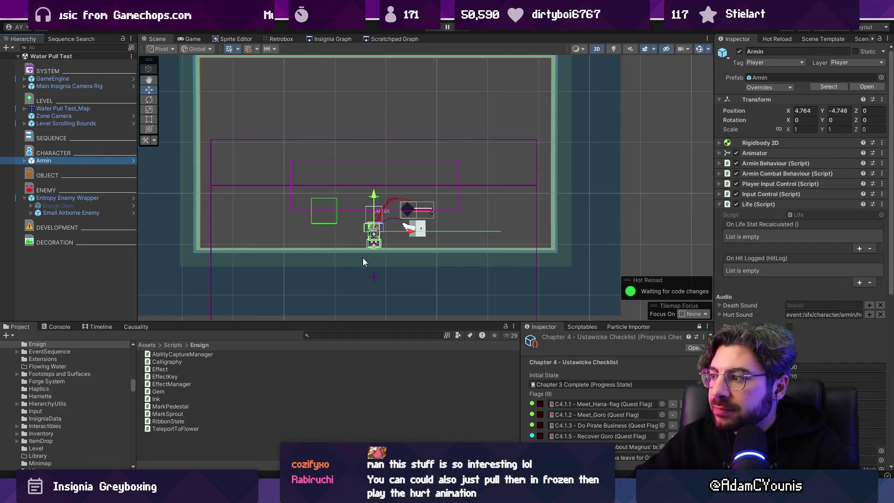
{"action": "scroll", "coordinate": [391, 246], "scroll_direction": "up", "scroll_amount": 4}
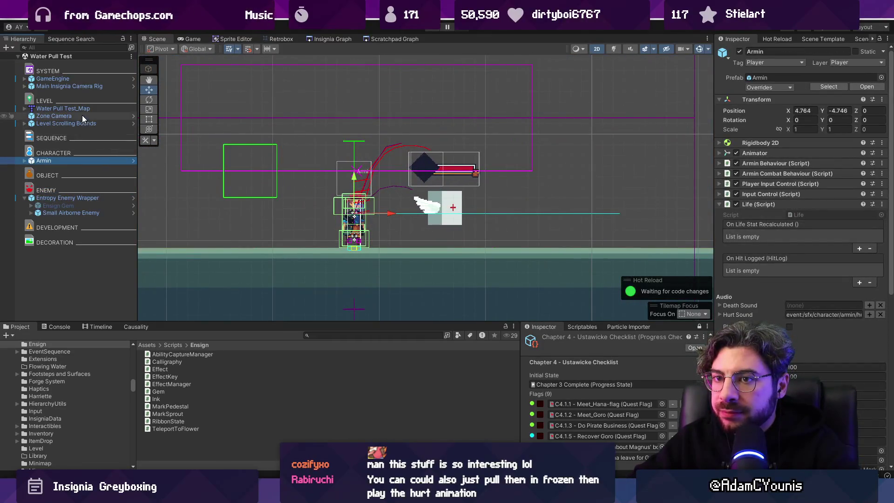
{"action": "left_click", "coordinate": [82, 115]}
{"action": "left_click", "coordinate": [87, 153]}
{"action": "left_click", "coordinate": [88, 160]}
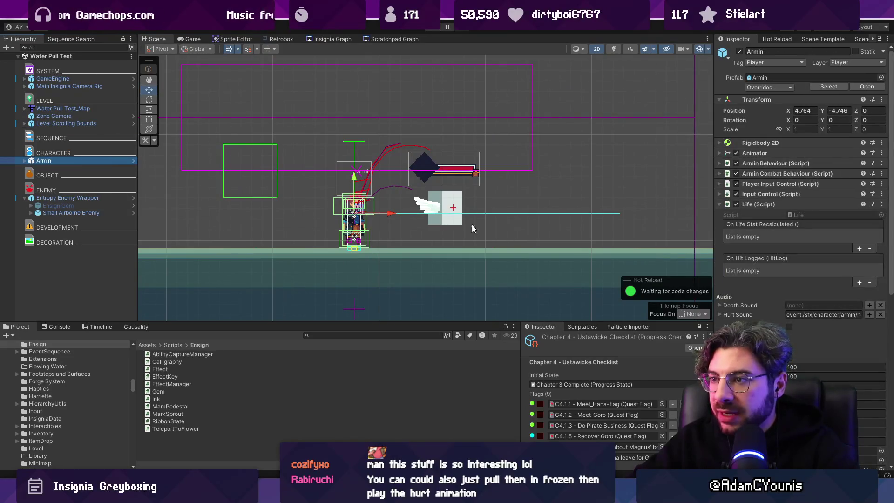
{"action": "left_click", "coordinate": [761, 203]}
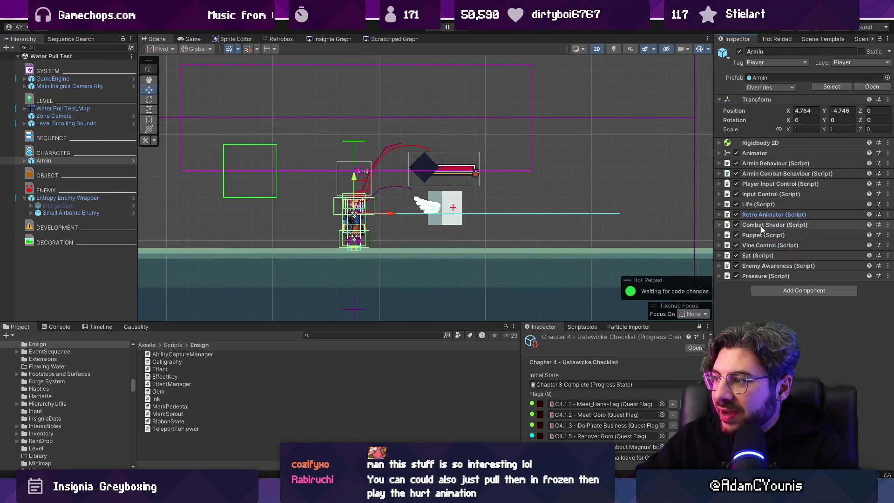
{"action": "scroll", "coordinate": [437, 210], "scroll_direction": "down", "scroll_amount": 2}
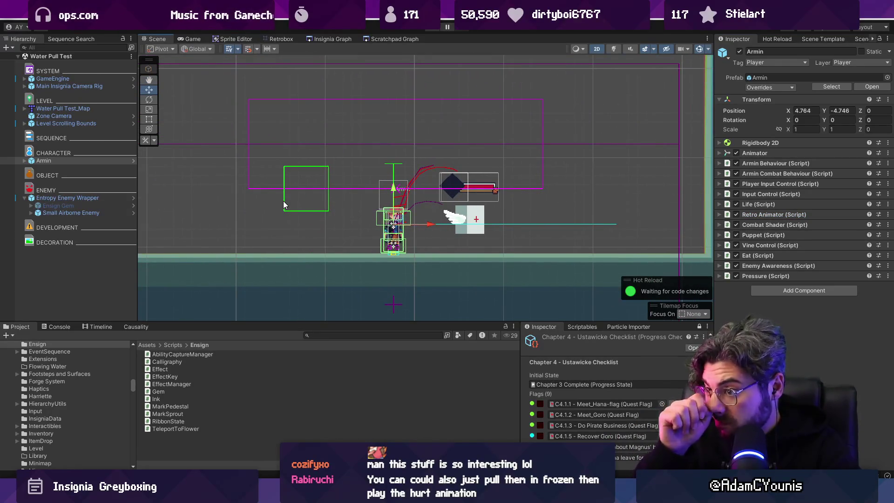
Step: Expand Armin's child objects and open the Armin prefab for editing
{"action": "left_click", "coordinate": [25, 160]}
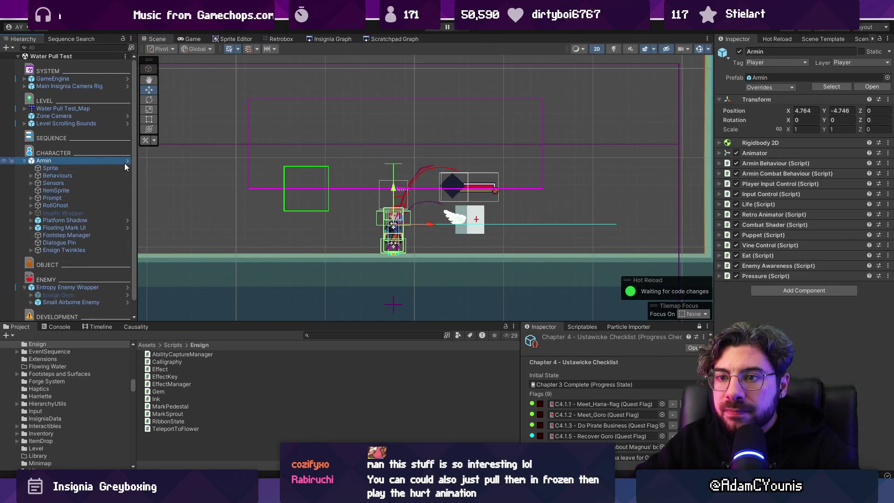
{"action": "left_click", "coordinate": [124, 163]}
{"action": "left_click", "coordinate": [88, 195]}
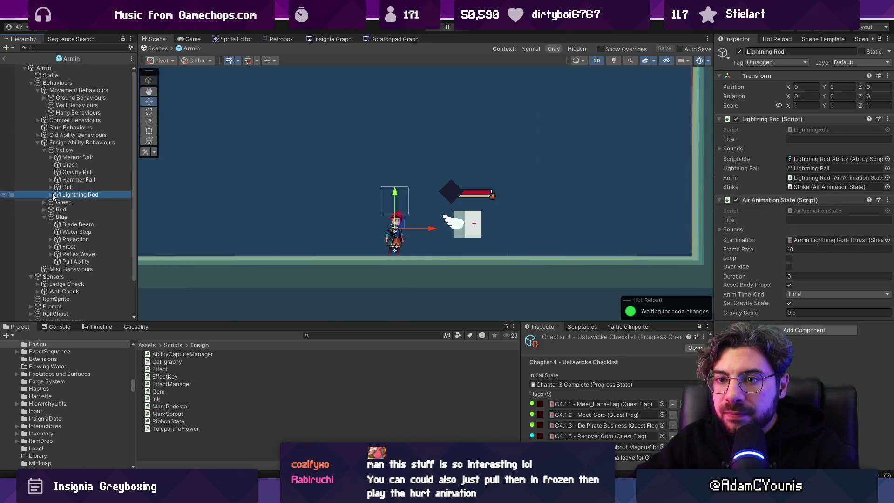
Step: Step through the ability objects to inspect Water Step and Pull Ability
{"action": "key", "text": "Down"}
{"action": "key", "text": "Down"}
{"action": "key", "text": "Down"}
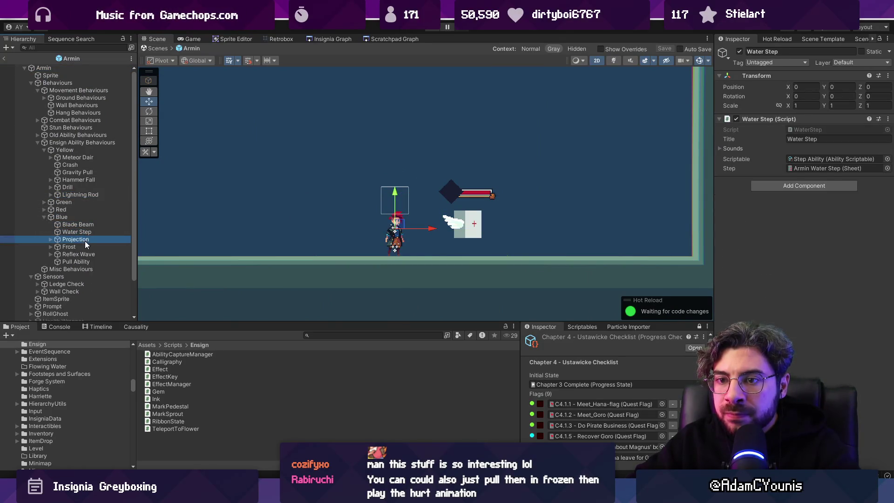
{"action": "left_click", "coordinate": [91, 261]}
{"action": "scroll", "coordinate": [432, 191], "scroll_direction": "down", "scroll_amount": 3}
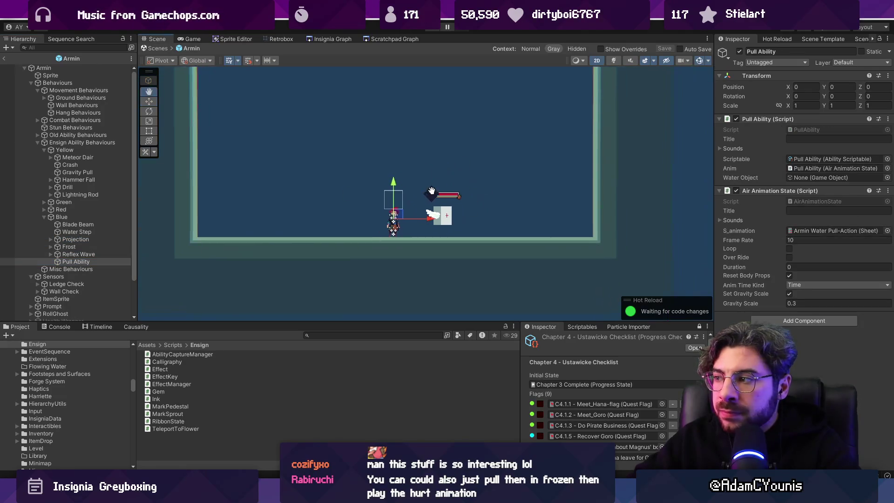
{"action": "scroll", "coordinate": [447, 200], "scroll_direction": "up", "scroll_amount": 2}
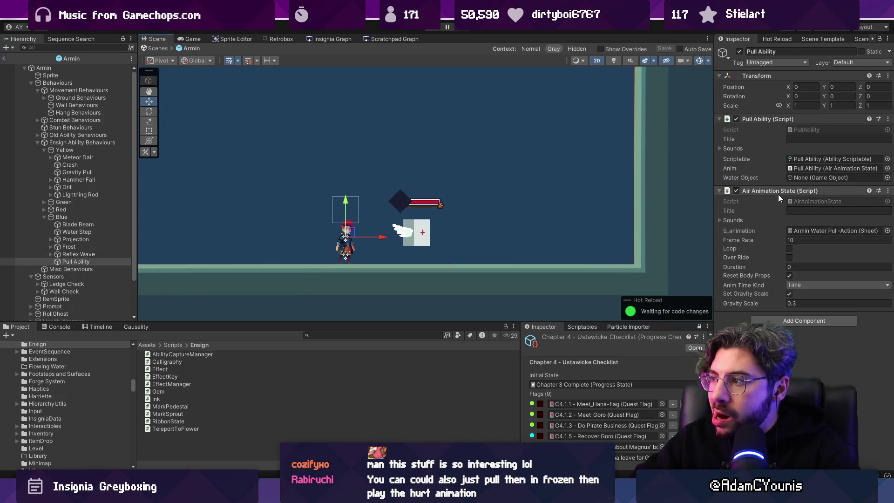
Step: Expand Lightning Rod and inspect Strike and Lightning Ball's Retro Animator settings
{"action": "left_click", "coordinate": [110, 195]}
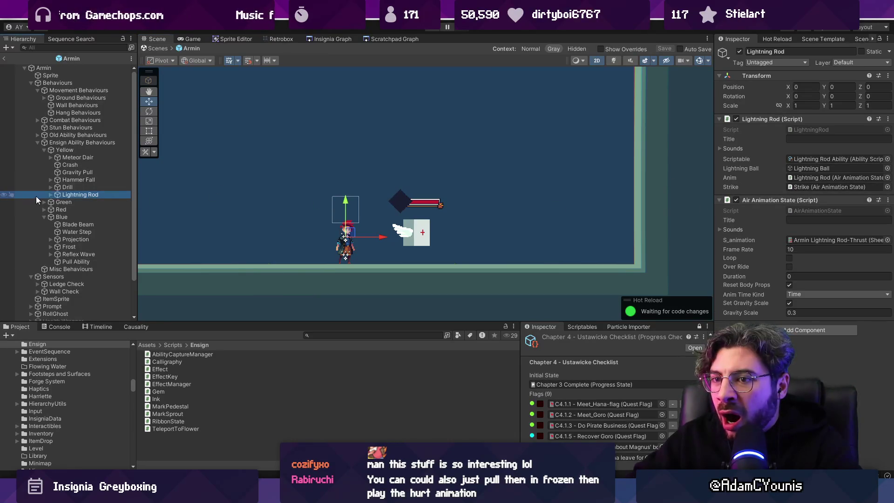
{"action": "left_click", "coordinate": [51, 194]}
{"action": "left_click", "coordinate": [88, 202]}
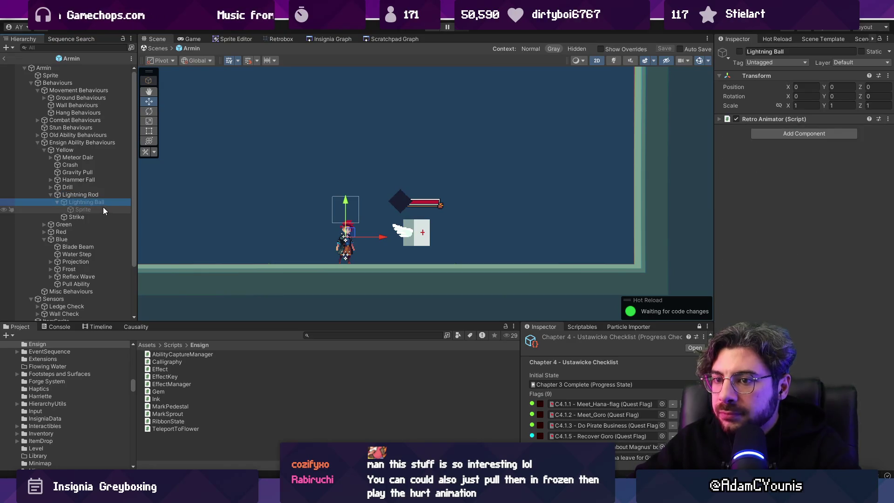
{"action": "left_click", "coordinate": [86, 216]}
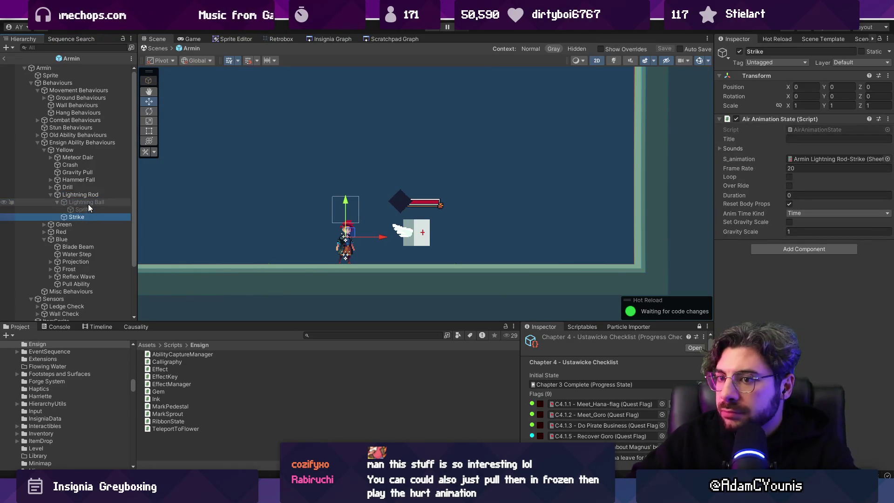
{"action": "left_click", "coordinate": [87, 202]}
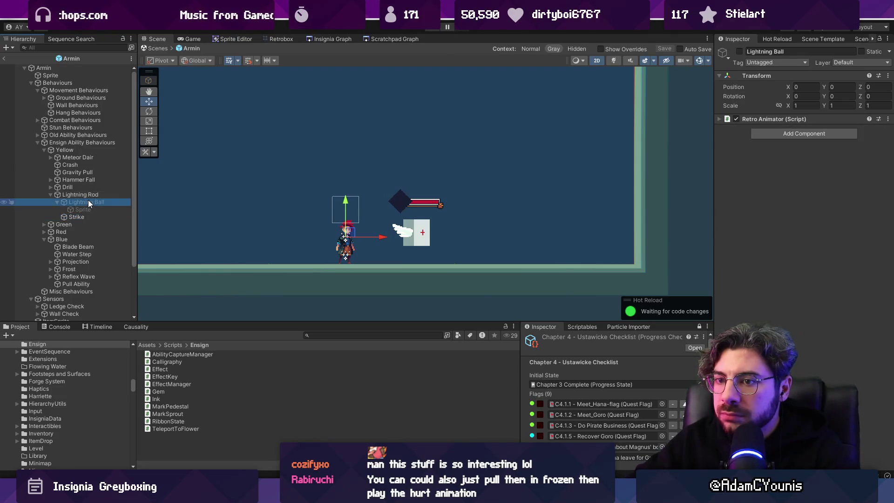
{"action": "left_click", "coordinate": [803, 120]}
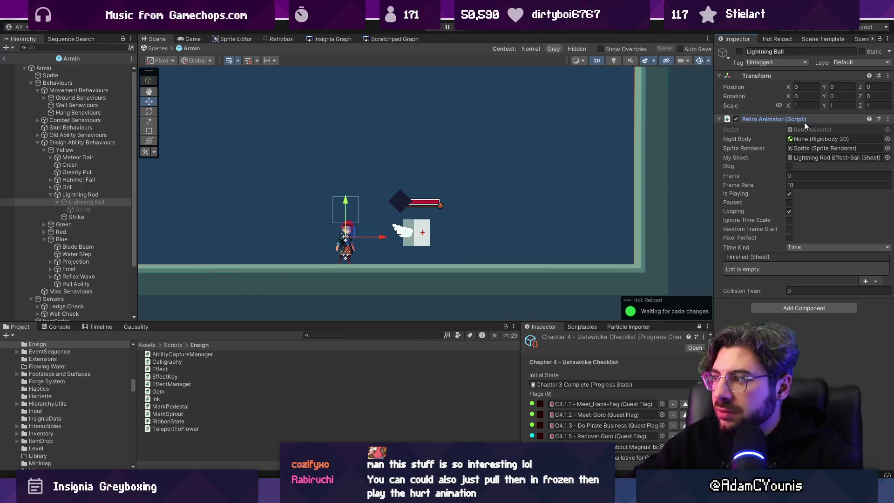
{"action": "left_click", "coordinate": [91, 195]}
Step: Copy Lightning Ball under Pull Ability, rename it 'Pull Water', and drag it into Water Object
{"action": "left_click", "coordinate": [93, 202]}
{"action": "left_click_drag", "start_coordinate": [94, 210], "coordinate": [85, 284]}
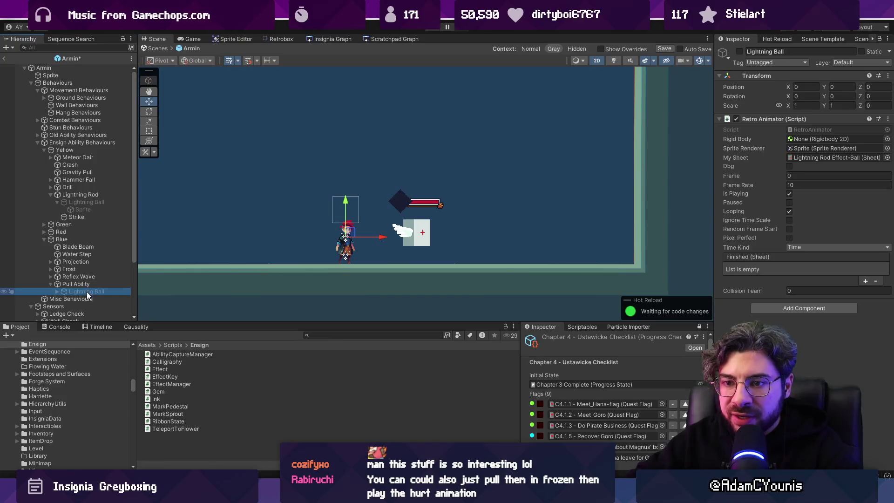
{"action": "key", "text": "F2"}
{"action": "type", "text": "Water Ball"}
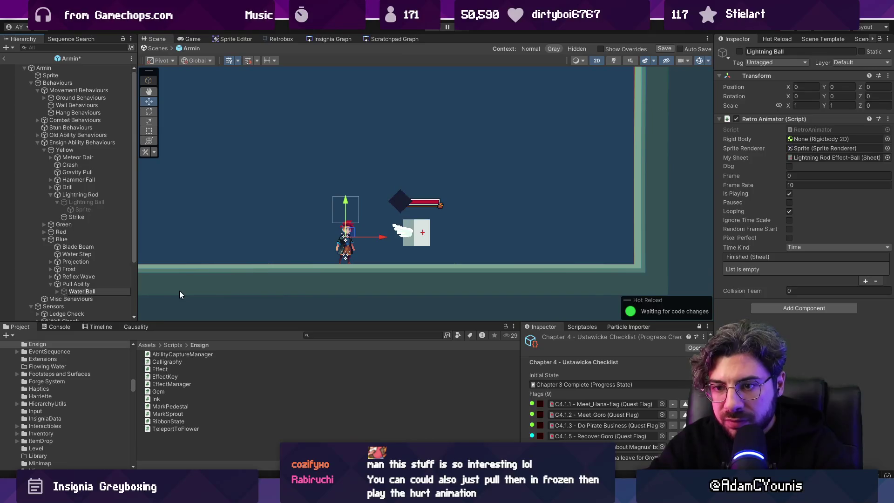
{"action": "key", "text": "ctrl+a"}
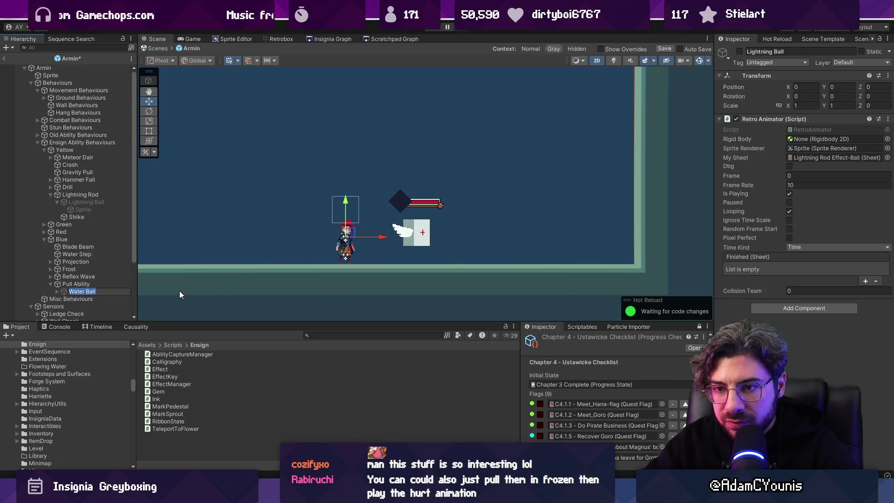
{"action": "type", "text": "Pull Water"}
{"action": "key", "text": "Return"}
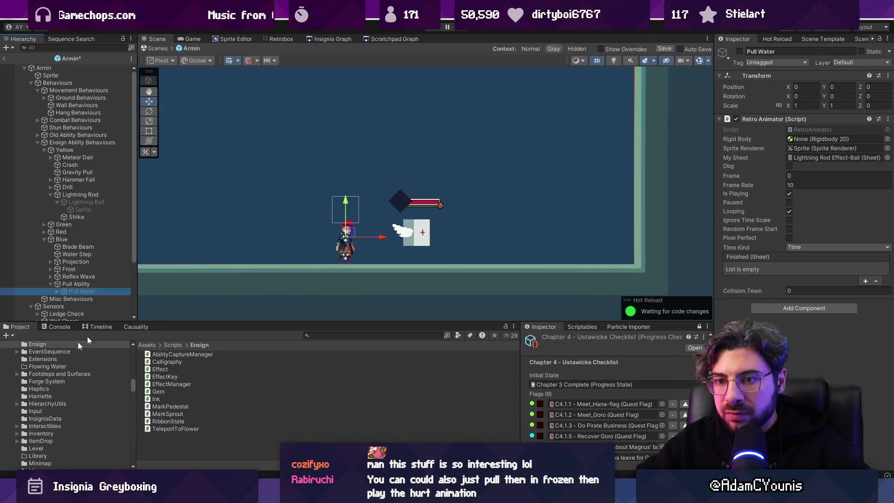
{"action": "left_click", "coordinate": [76, 284]}
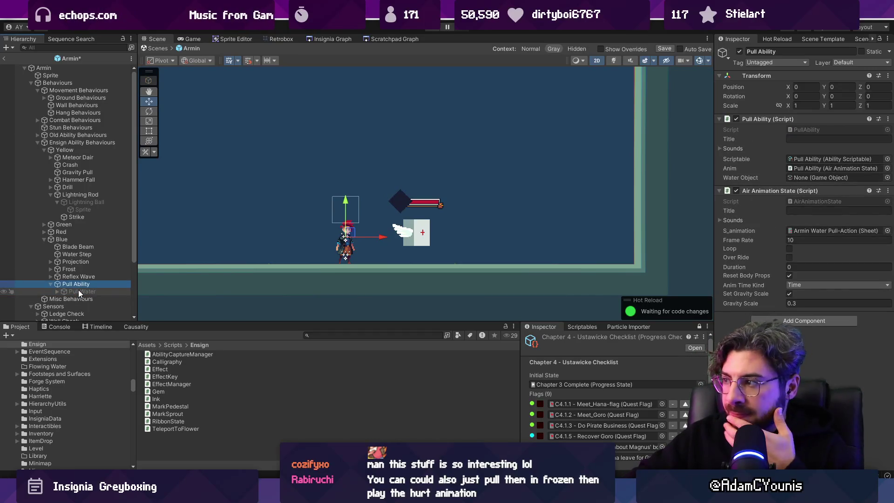
{"action": "mouse_move", "coordinate": [78, 290]}
{"action": "left_mouse_down"}
{"action": "mouse_move", "coordinate": [558, 209]}
{"action": "mouse_move", "coordinate": [833, 177]}
{"action": "left_mouse_up"}
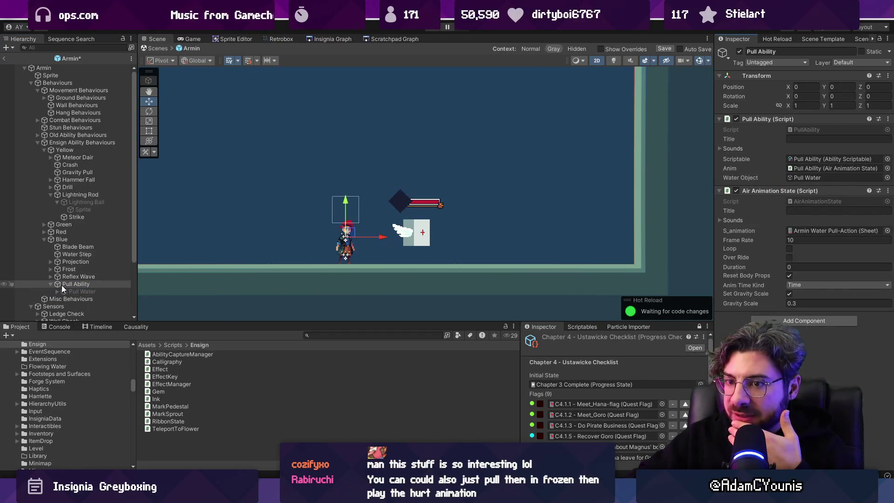
{"action": "left_click", "coordinate": [87, 202]}
{"action": "left_click", "coordinate": [90, 196]}
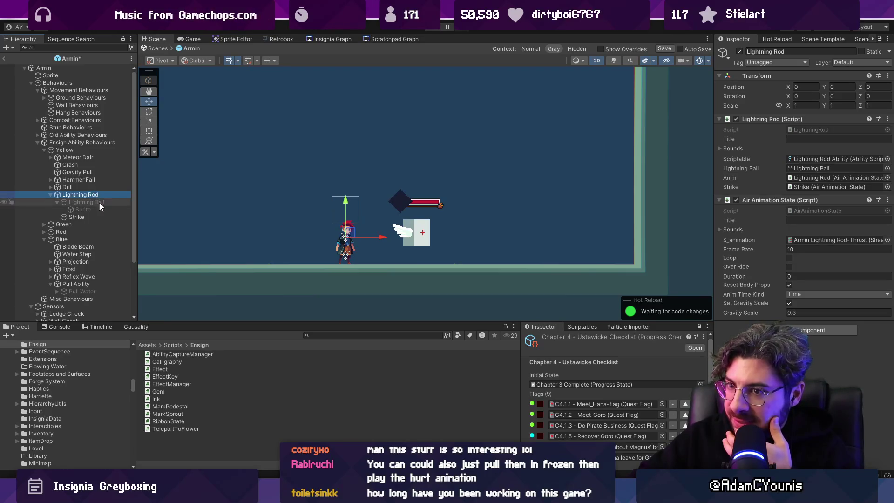
{"action": "left_click", "coordinate": [98, 291]}
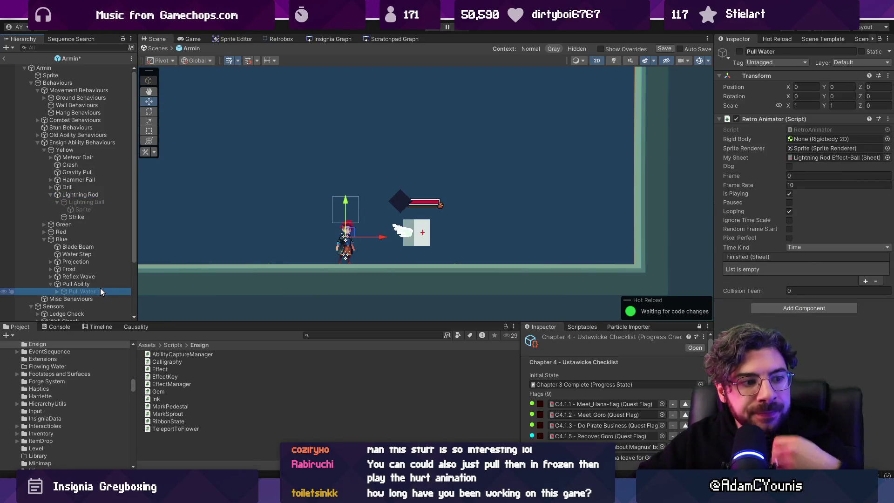
{"action": "left_click", "coordinate": [57, 291]}
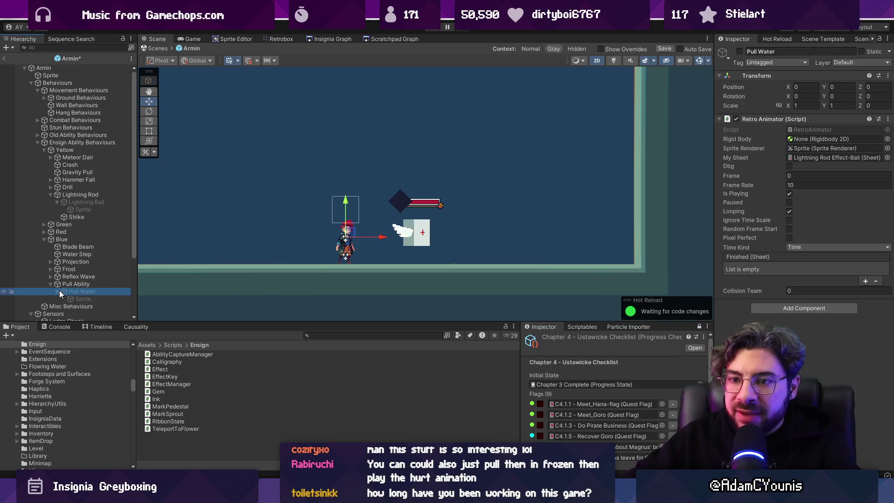
{"action": "left_click", "coordinate": [84, 299]}
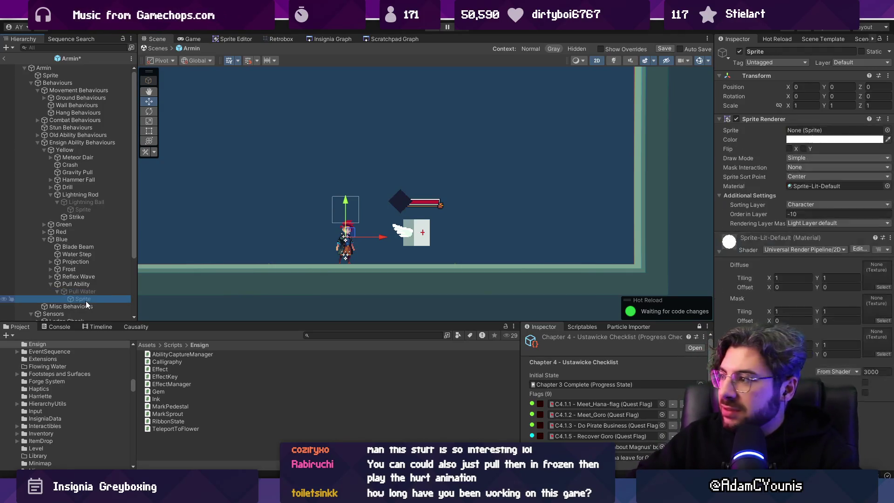
{"action": "left_click", "coordinate": [719, 251]}
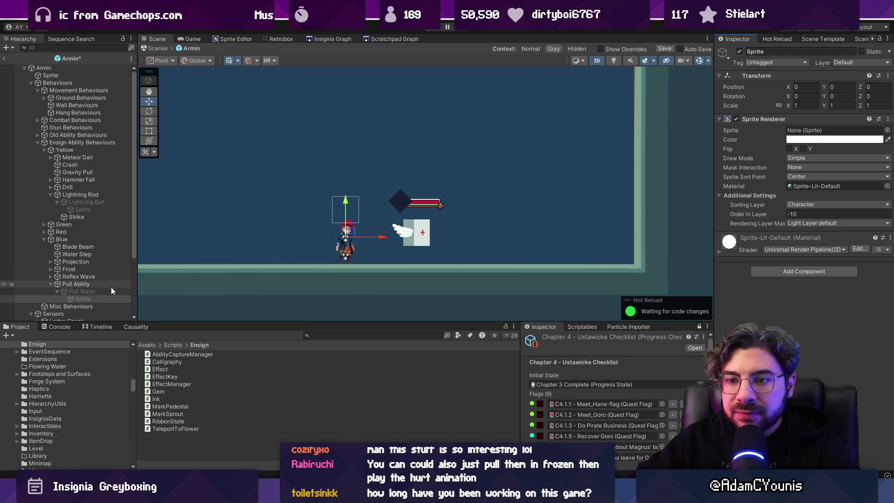
{"action": "left_click", "coordinate": [113, 292]}
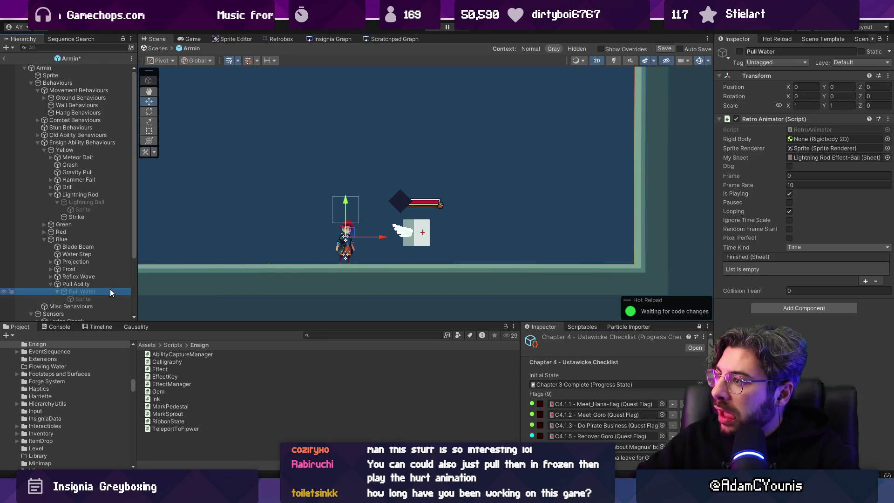
{"action": "left_click", "coordinate": [77, 284]}
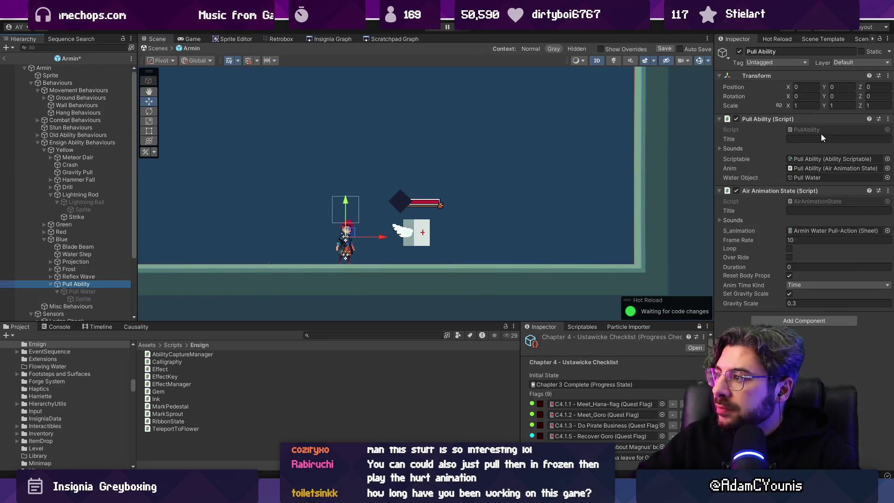
{"action": "double_click", "coordinate": [821, 133]}
Step: Search LightningRod.cs for lightningBall and select the ProcessEffectCurveEvent line
{"action": "key", "text": "ctrl+p"}
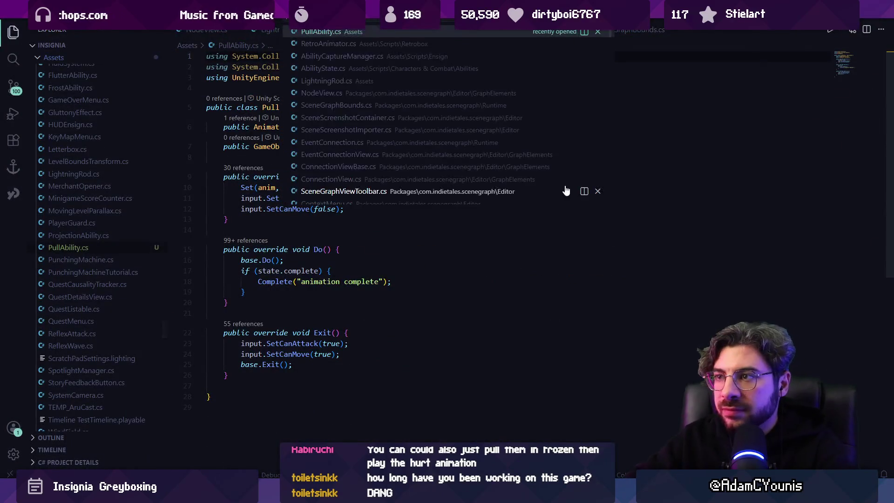
{"action": "key", "text": "Escape"}
{"action": "key", "text": "ctrl+Tab"}
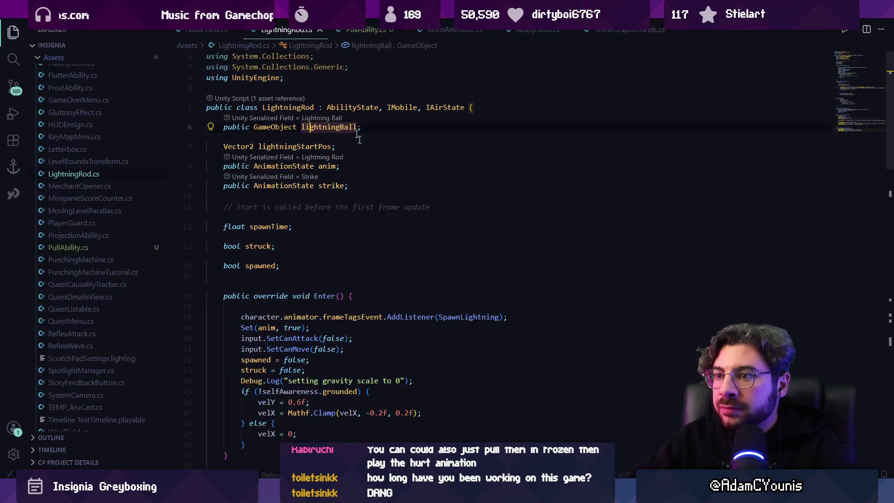
{"action": "key", "text": "ctrl+f"}
{"action": "type", "text": "lightningball"}
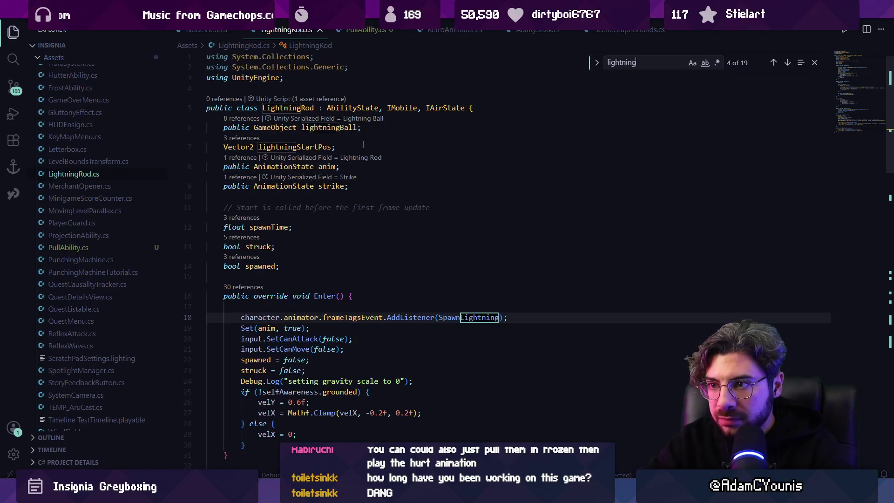
{"action": "key", "text": "Return"}
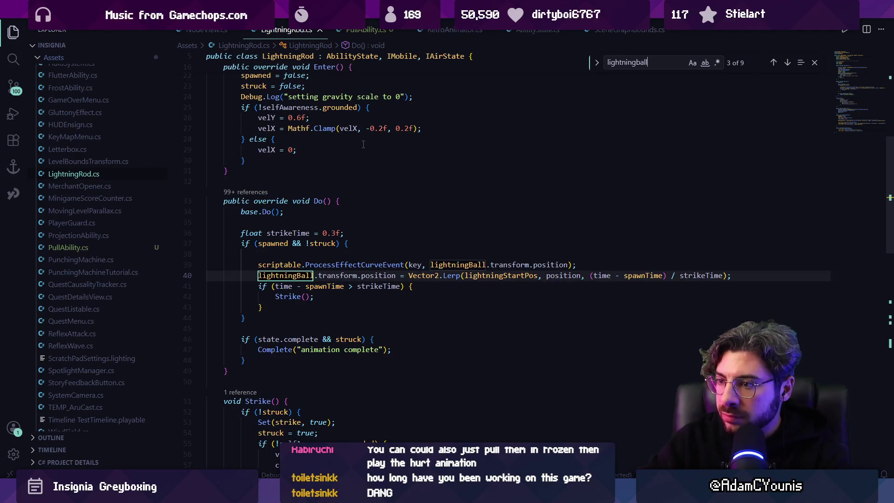
{"action": "key", "text": "Escape"}
{"action": "key", "text": "Home"}
{"action": "key", "text": "Home"}
{"action": "key", "text": "shift+Up"}
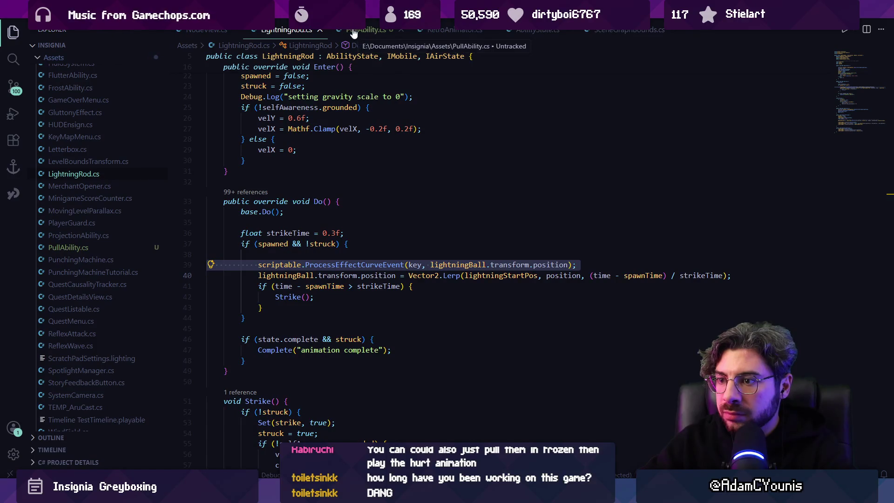
Step: Review the strikeTime line and highlight every use of lightningStartPos
{"action": "scroll", "coordinate": [314, 305], "scroll_direction": "down", "scroll_amount": 2}
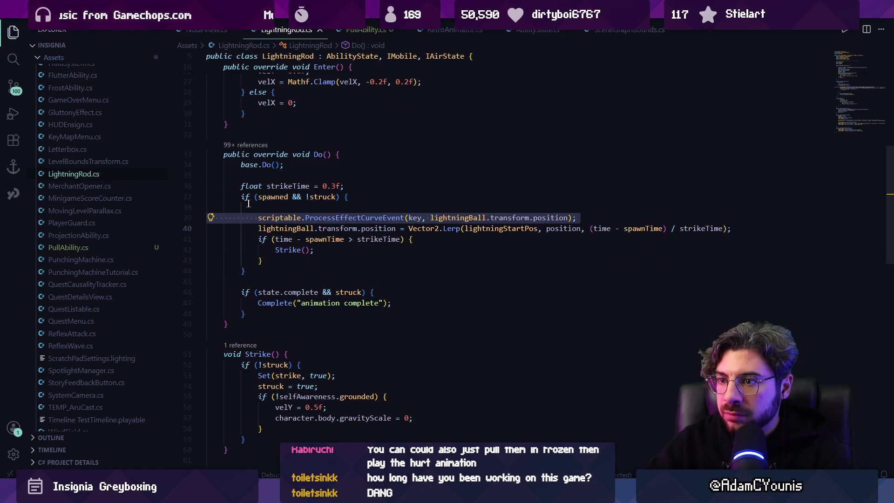
{"action": "left_click", "coordinate": [229, 186]}
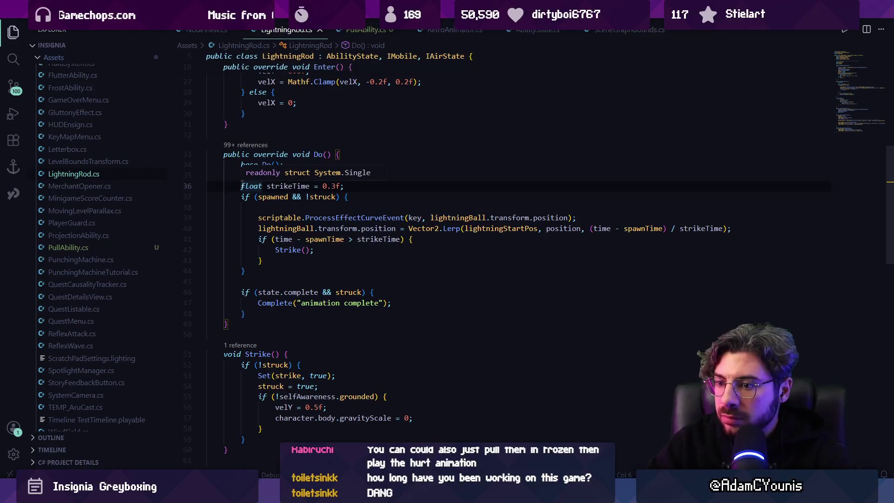
{"action": "scroll", "coordinate": [242, 183], "scroll_direction": "up", "scroll_amount": 8}
{"action": "scroll", "coordinate": [336, 218], "scroll_direction": "down", "scroll_amount": 15}
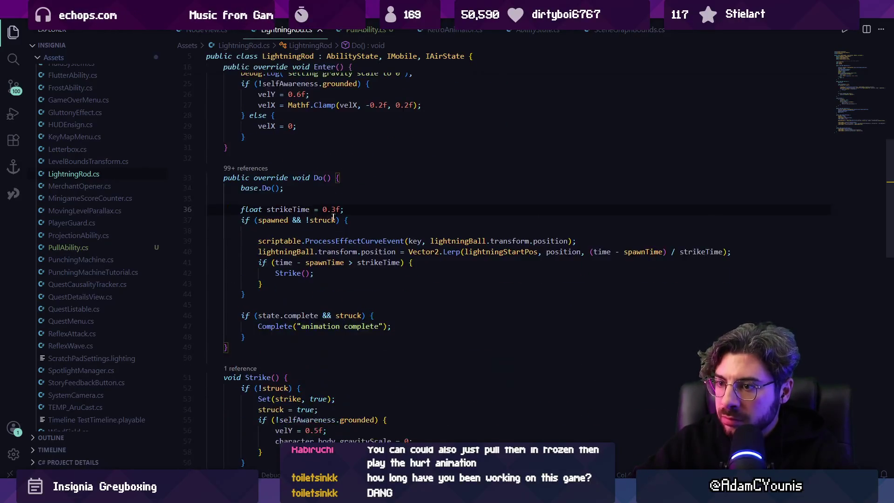
{"action": "scroll", "coordinate": [336, 219], "scroll_direction": "down", "scroll_amount": 8}
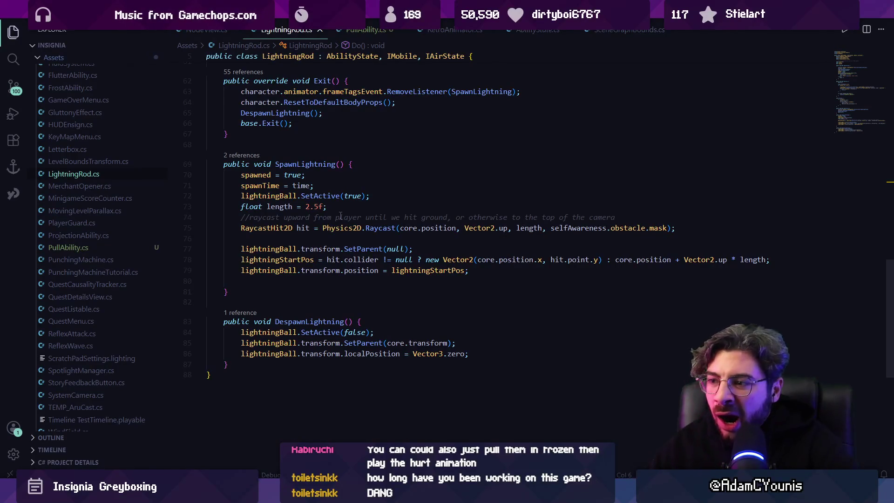
{"action": "left_click", "coordinate": [407, 271]}
{"action": "scroll", "coordinate": [421, 284], "scroll_direction": "up", "scroll_amount": 15}
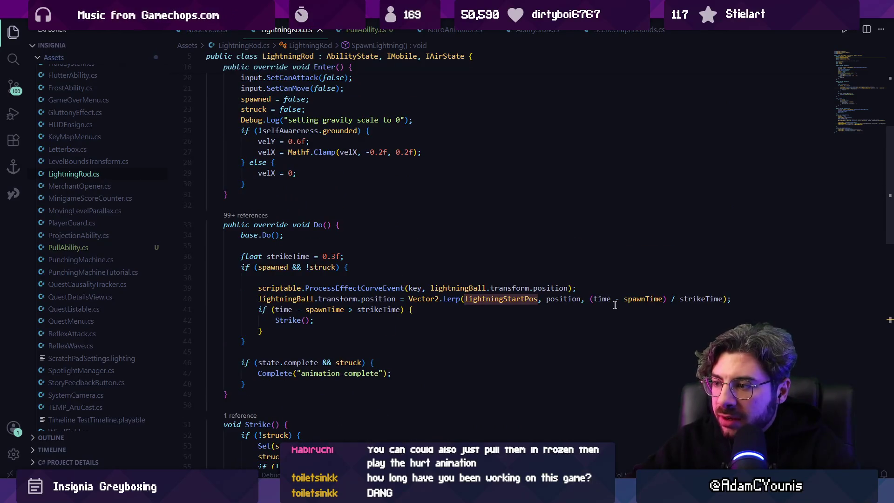
Step: Delete the empty line 38 in Do() and save LightningRod.cs
{"action": "mouse_move", "coordinate": [368, 287]}
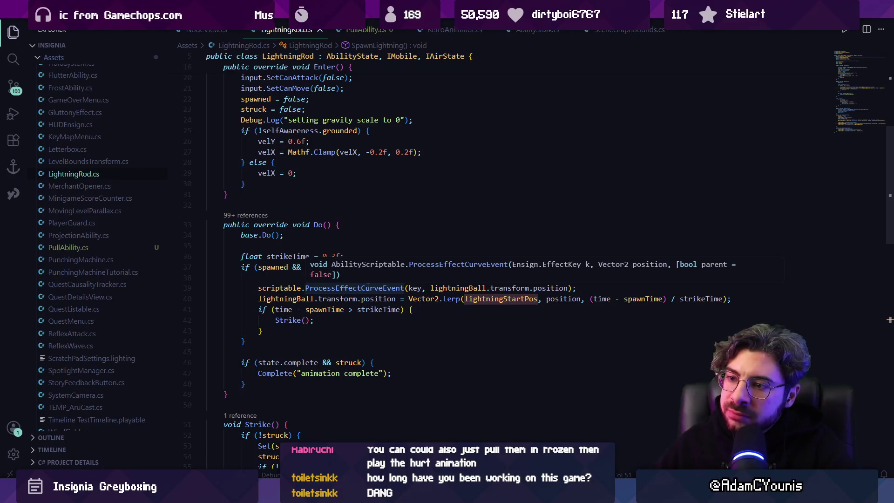
{"action": "left_click", "coordinate": [489, 277]}
{"action": "key", "text": "BackSpace"}
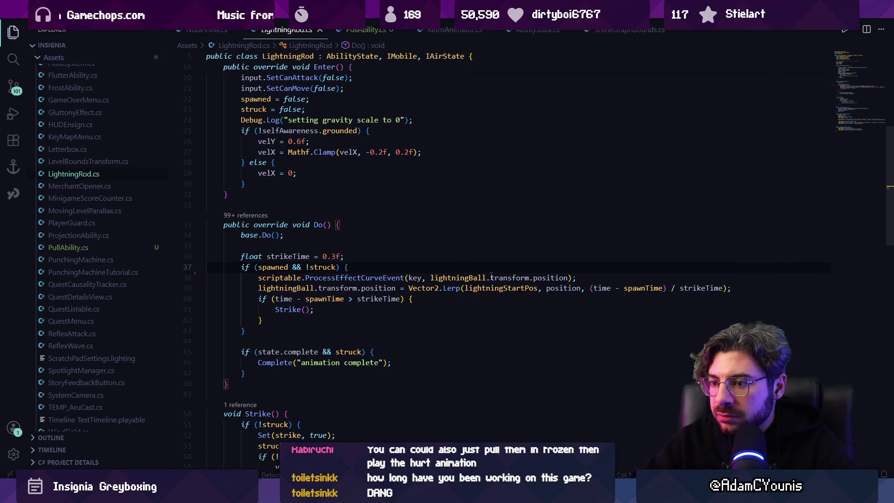
{"action": "key", "text": "ctrl+s"}
Step: Select Enter()'s grounded velocity if/else block for reuse in PullAbility.cs
{"action": "scroll", "coordinate": [482, 252], "scroll_direction": "up", "scroll_amount": 4}
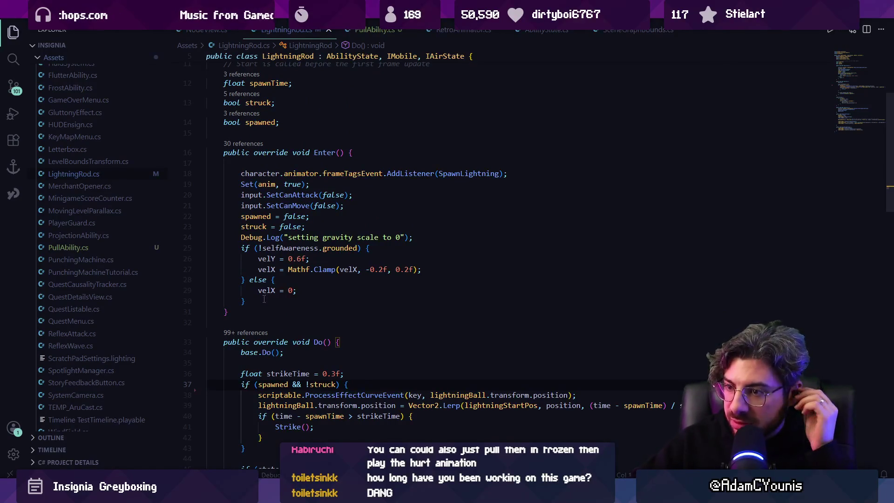
{"action": "left_click_drag", "start_coordinate": [245, 301], "coordinate": [207, 247]}
{"action": "key", "text": "ctrl+c"}
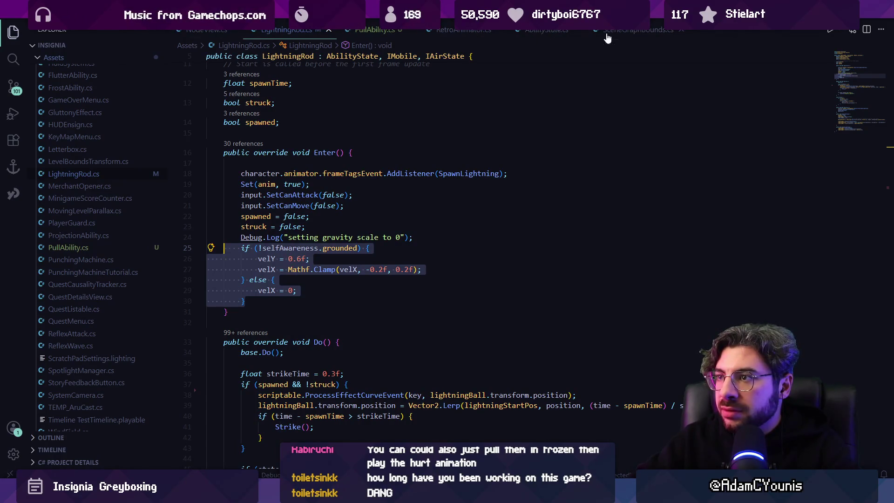
{"action": "left_click", "coordinate": [372, 31]}
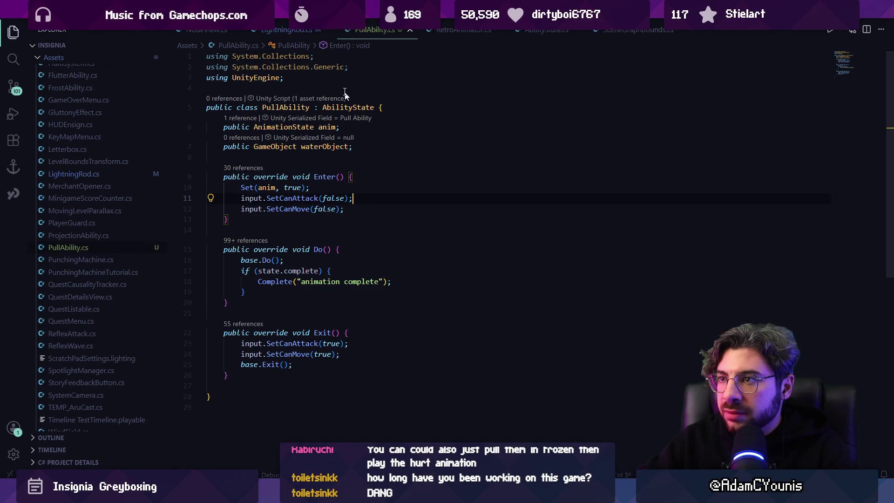
Step: Paste the grounded velocity if/else block into PullAbility's Enter()
{"action": "left_click", "coordinate": [287, 29]}
{"action": "left_click", "coordinate": [378, 31]}
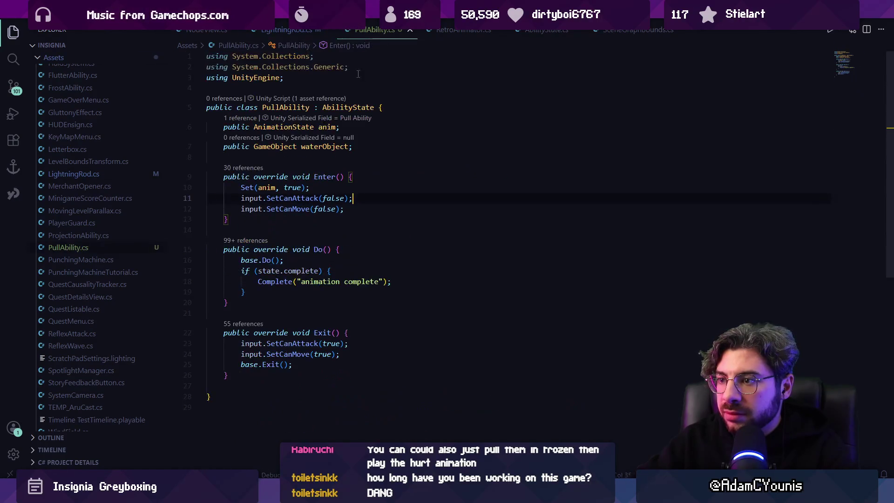
{"action": "key", "text": "ctrl+v"}
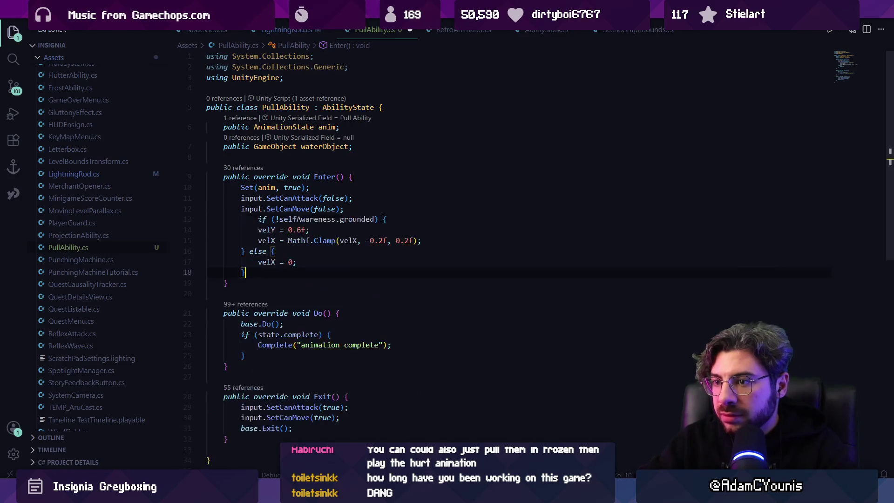
Step: Copy LightningRod's AddListener line into the top of Enter(), changing SpawnLightning to SpawnWater
{"action": "left_click", "coordinate": [326, 31]}
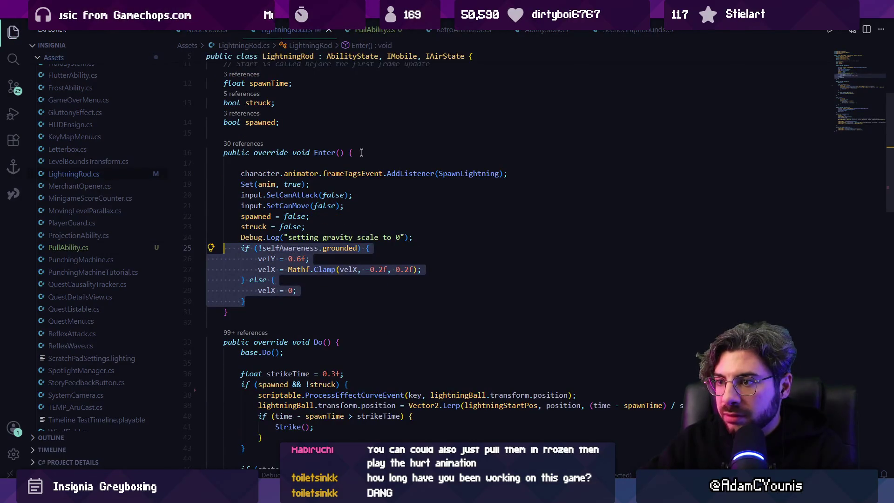
{"action": "triple_click", "coordinate": [359, 174]}
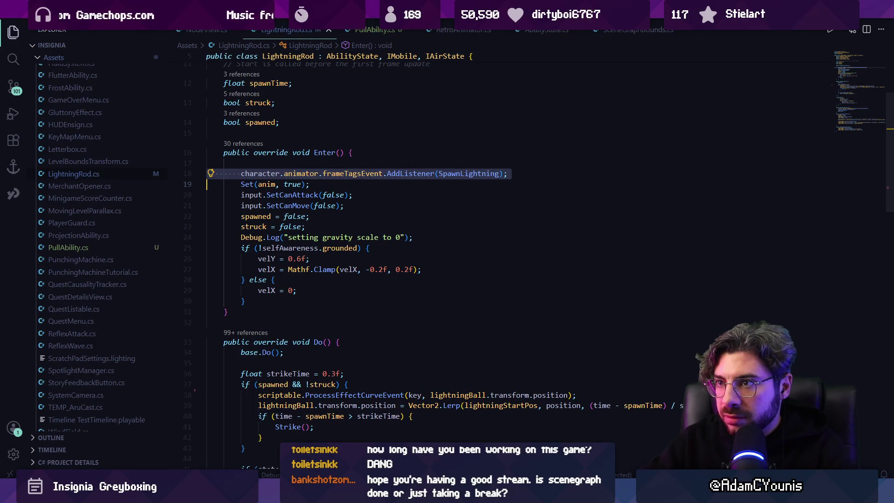
{"action": "left_click", "coordinate": [363, 29]}
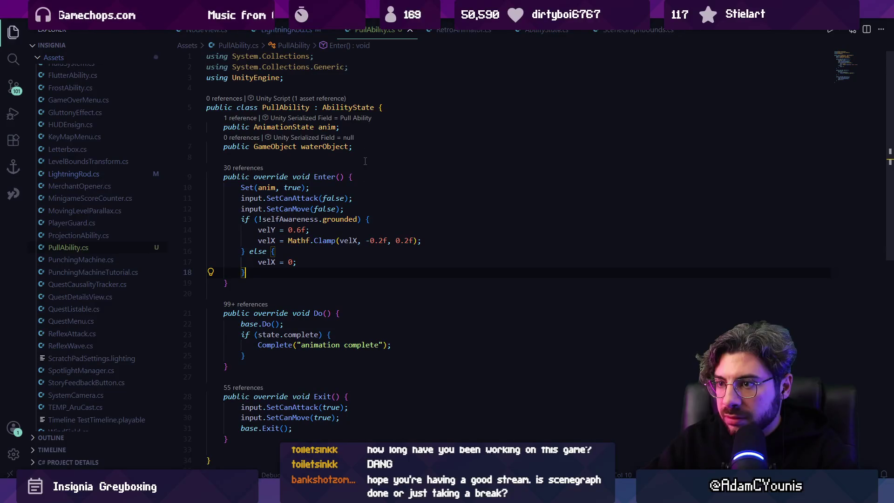
{"action": "left_click", "coordinate": [371, 175]}
{"action": "key", "text": "Return"}
{"action": "key", "text": "ctrl+v"}
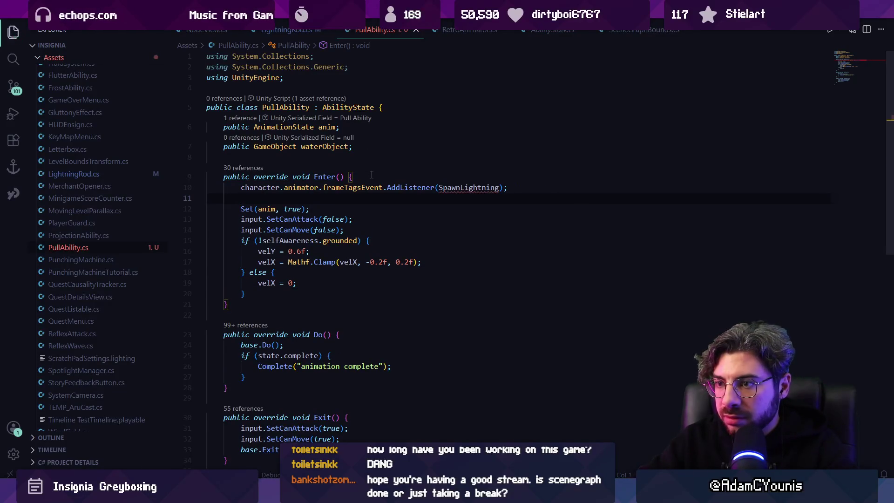
{"action": "key", "text": "ctrl+shift+Left"}
{"action": "key", "text": "Tab"}
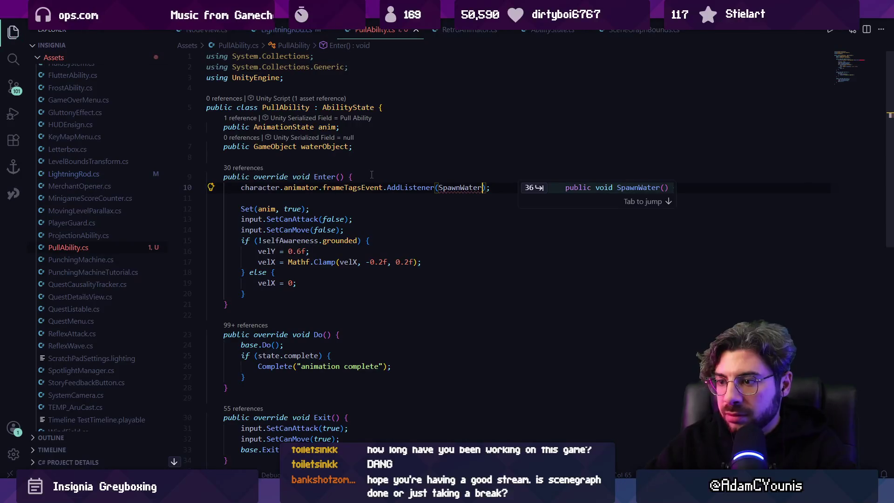
{"action": "scroll", "coordinate": [428, 204], "scroll_direction": "down", "scroll_amount": 5}
{"action": "left_click", "coordinate": [278, 246]}
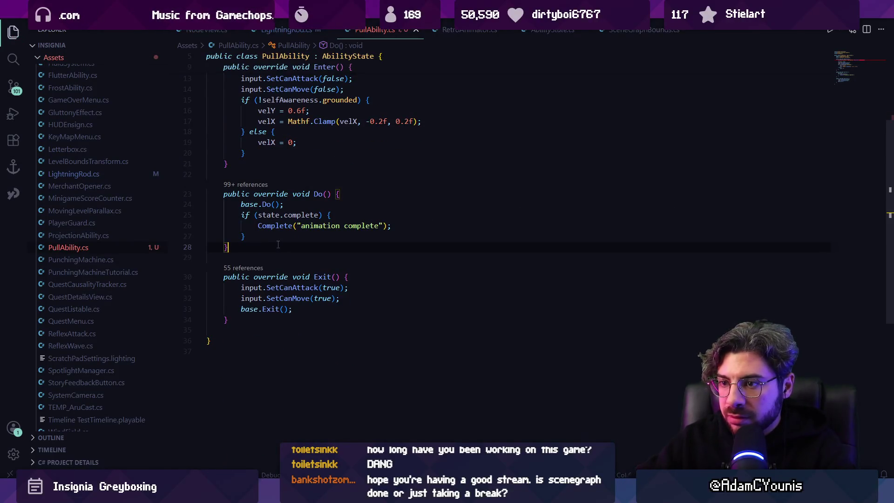
Step: Create a public SpawnWater method and paste SpawnLightning's body into it
{"action": "key", "text": "Return"}
{"action": "key", "text": "Return"}
{"action": "type", "text": "public void"}
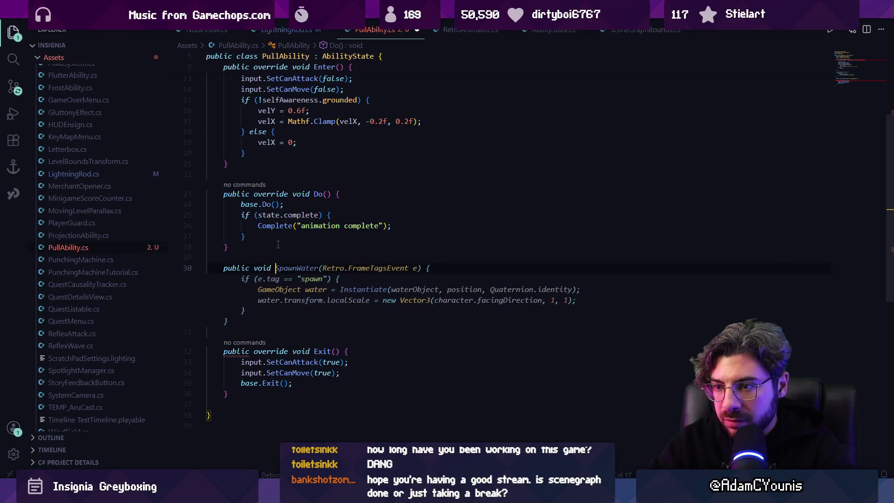
{"action": "key", "text": "Tab"}
{"action": "left_click", "coordinate": [283, 29]}
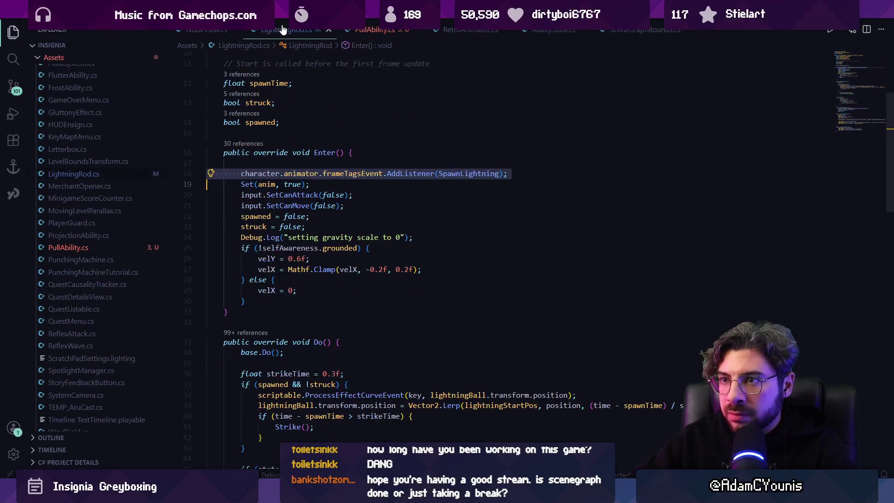
{"action": "scroll", "coordinate": [431, 251], "scroll_direction": "down", "scroll_amount": 10}
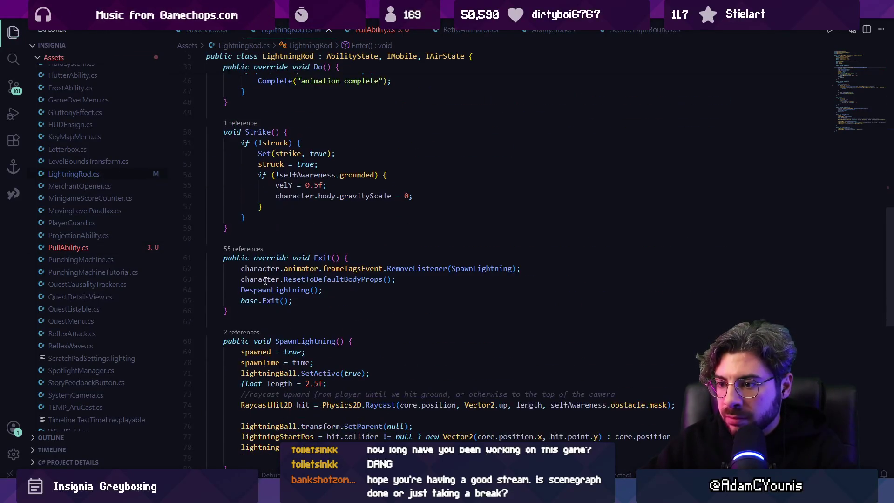
{"action": "left_click_drag", "start_coordinate": [208, 281], "coordinate": [471, 377]}
{"action": "key", "text": "ctrl+c"}
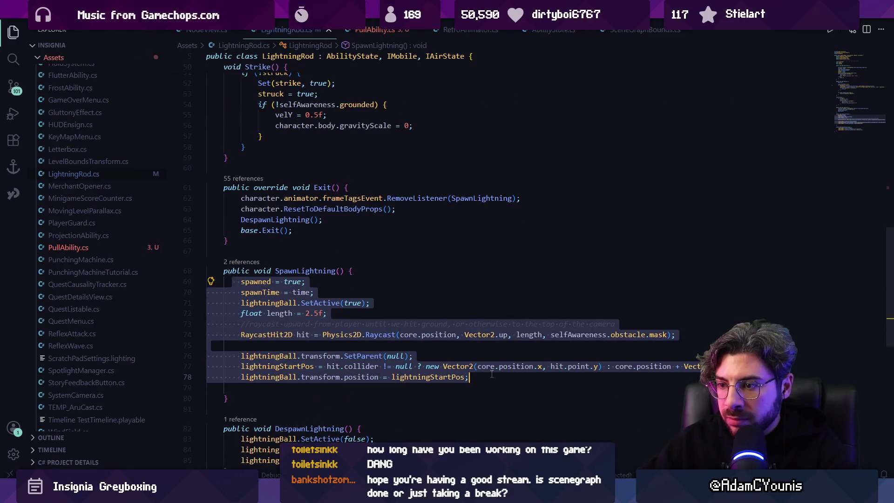
{"action": "key", "text": "ctrl+z"}
{"action": "key", "text": "ctrl+Tab"}
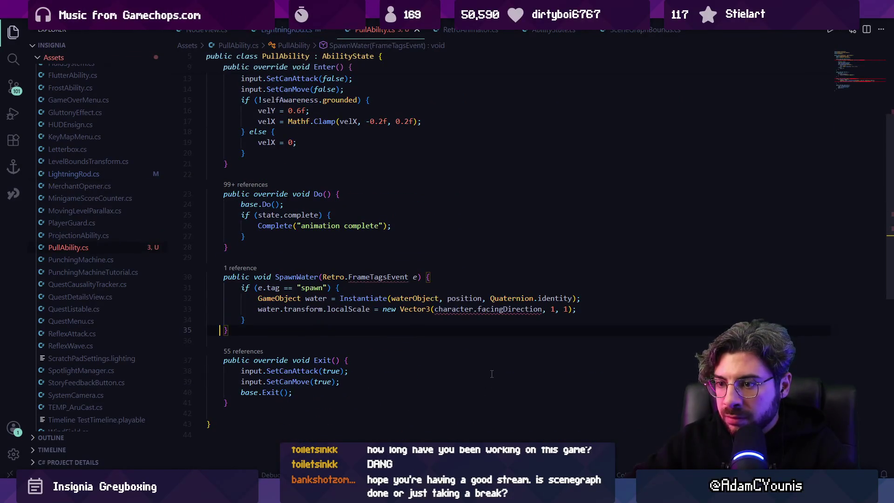
{"action": "key", "text": "shift+Up"}
{"action": "key", "text": "shift+Up"}
{"action": "key", "text": "shift+Up"}
{"action": "key", "text": "ctrl+v"}
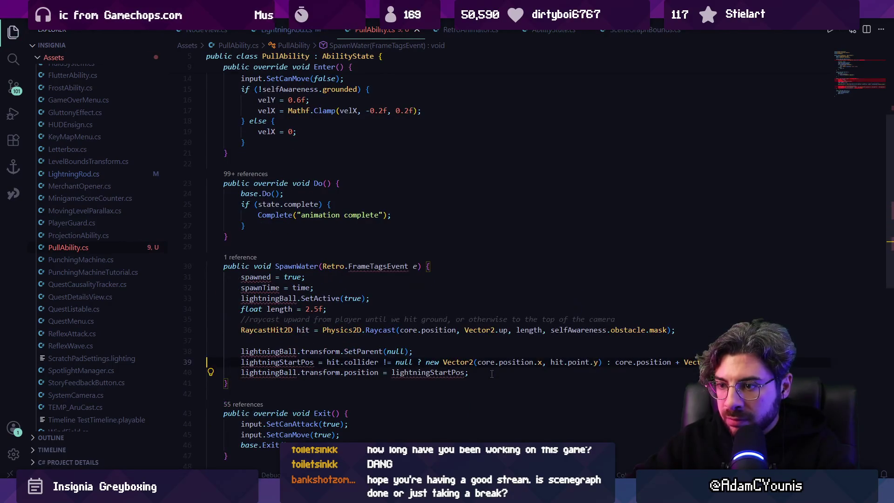
Step: Remove SpawnWater's event parameter and save PullAbility.cs
{"action": "key", "text": "Up"}
{"action": "key", "text": "Up"}
{"action": "key", "text": "Up"}
{"action": "key", "text": "Left"}
{"action": "key", "text": "ctrl+shift+Left"}
{"action": "key", "text": "ctrl+shift+Left"}
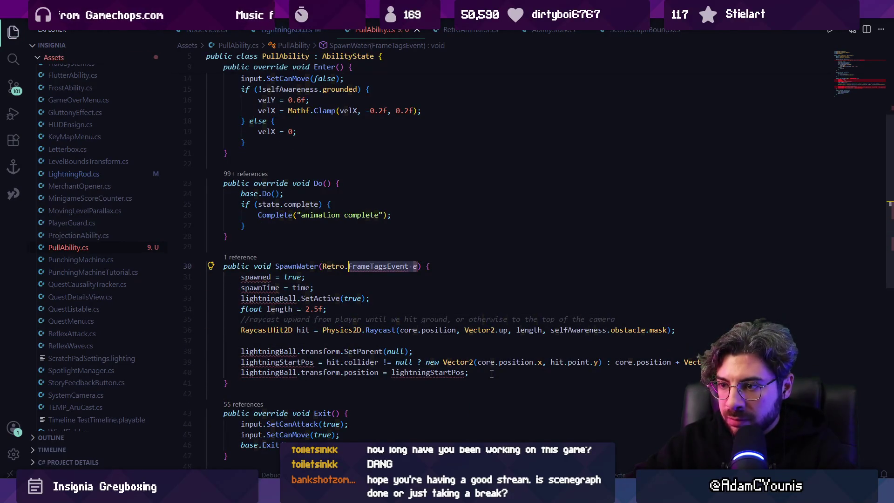
{"action": "key", "text": "ctrl+shift+Left"}
{"action": "key", "text": "BackSpace"}
{"action": "key", "text": "Down"}
{"action": "key", "text": "Down"}
{"action": "key", "text": "ctrl+s"}
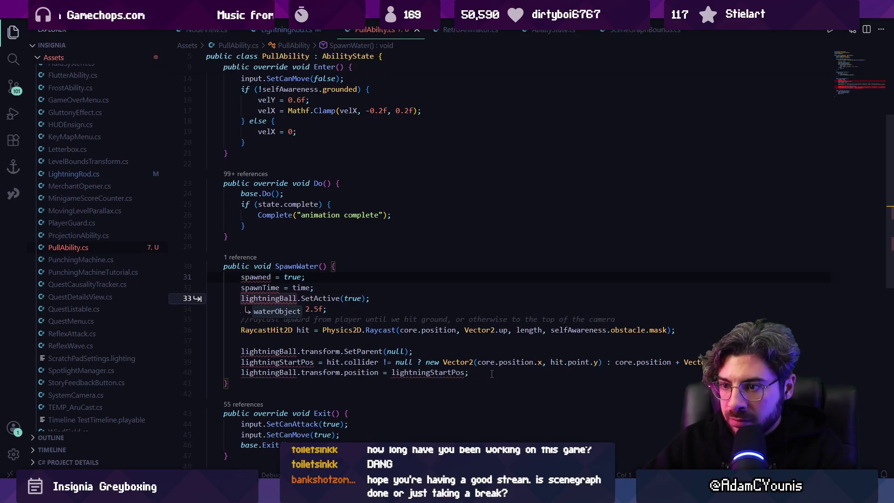
Step: Accept the suggested renames of lightningBall to waterObject and the start position to waterStartPos
{"action": "key", "text": "Tab"}
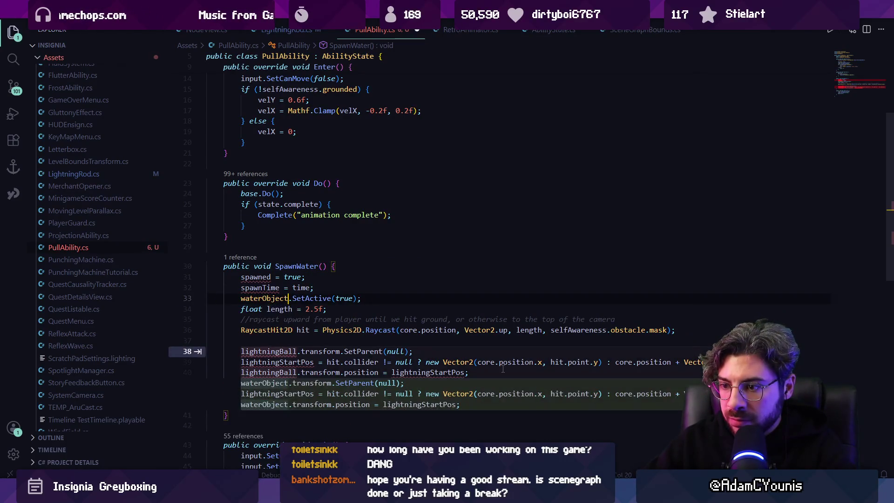
{"action": "key", "text": "Tab"}
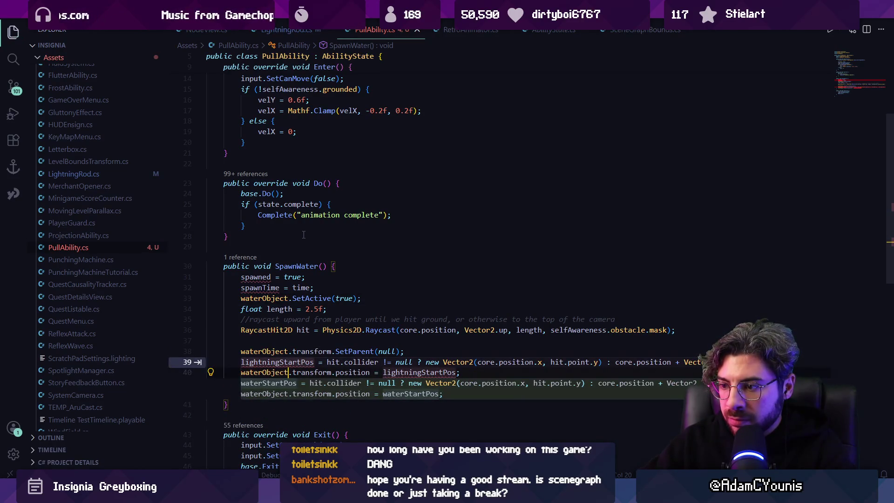
{"action": "key", "text": "Tab"}
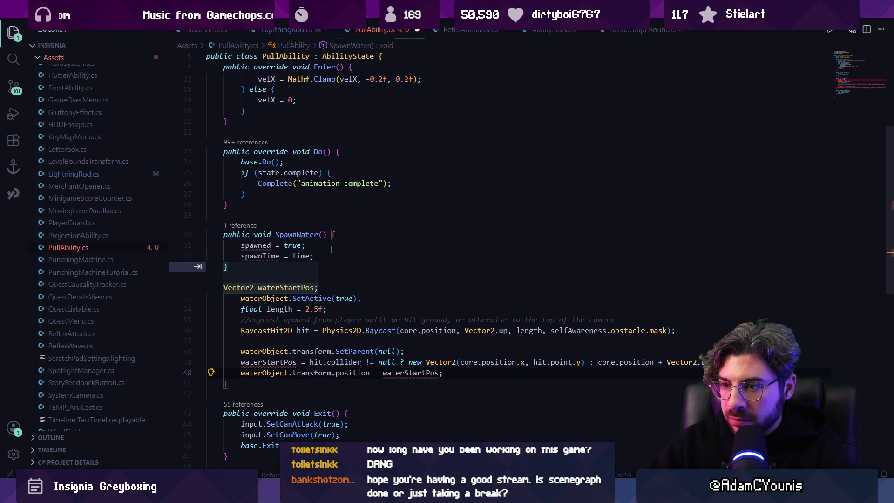
{"action": "key", "text": "Escape"}
Step: Add bool spawned, float spawnTime and Vector2 waterStartPos fields below waterObject, then save
{"action": "scroll", "coordinate": [330, 250], "scroll_direction": "up", "scroll_amount": 5}
{"action": "left_click", "coordinate": [306, 158]}
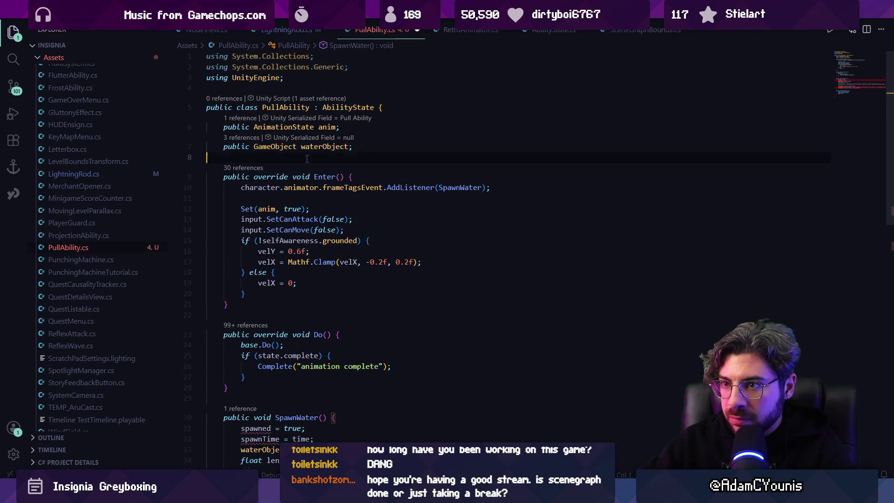
{"action": "type", "text": "bnl spawned"}
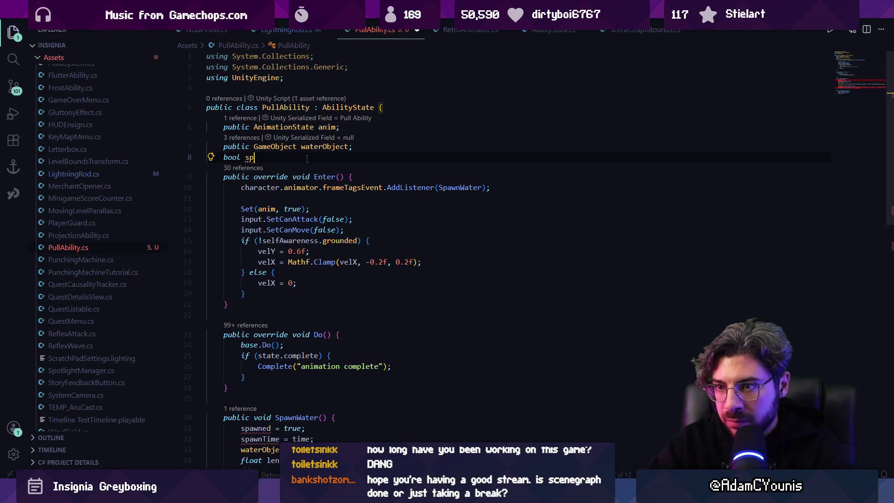
{"action": "type", "text": ";"}
{"action": "key", "text": "Return"}
{"action": "type", "text": "float spawnTime;"}
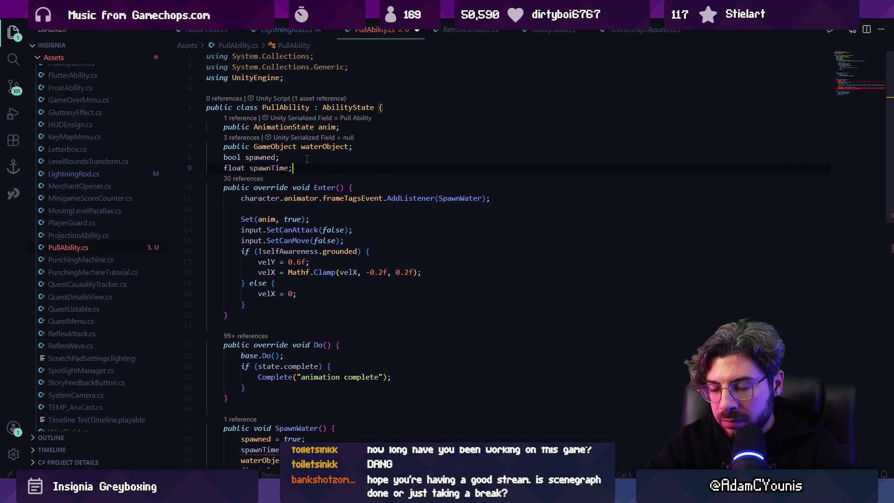
{"action": "key", "text": "Tab"}
{"action": "scroll", "coordinate": [355, 167], "scroll_direction": "down", "scroll_amount": 3}
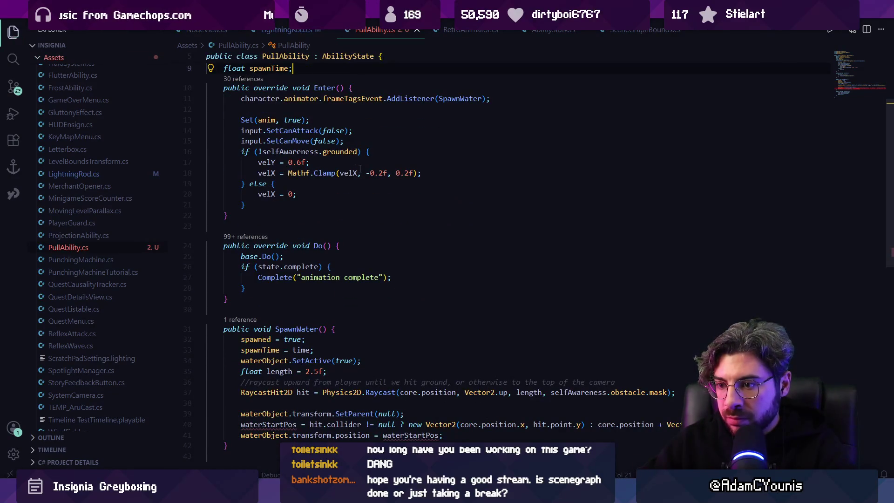
{"action": "scroll", "coordinate": [360, 169], "scroll_direction": "down", "scroll_amount": 2}
{"action": "scroll", "coordinate": [339, 263], "scroll_direction": "up", "scroll_amount": 4}
{"action": "key", "text": "Return"}
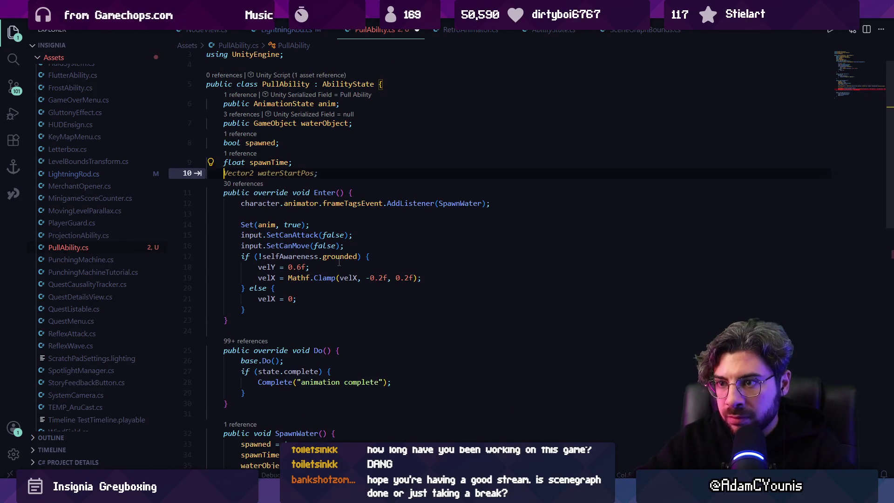
{"action": "key", "text": "Tab"}
{"action": "key", "text": "ctrl+s"}
{"action": "scroll", "coordinate": [375, 253], "scroll_direction": "down", "scroll_amount": 5}
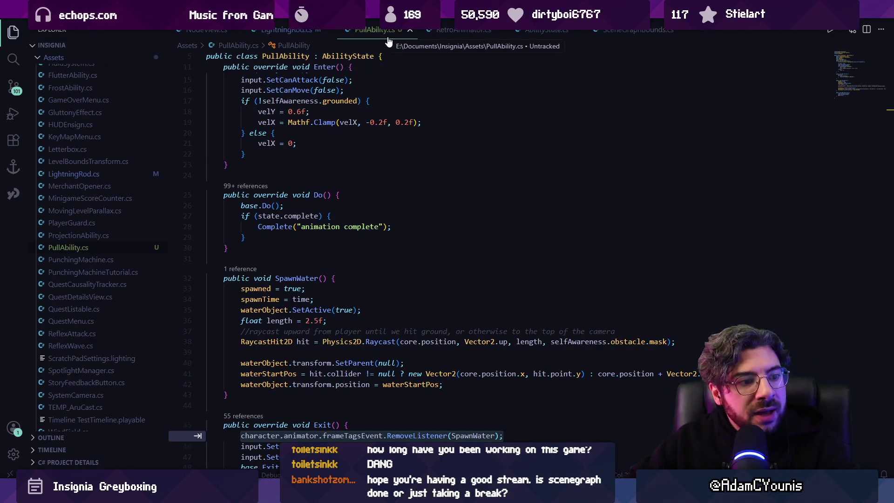
Step: Select LightningRod's Enter() lines 18–30, then go to the blank line in PullAbility's Enter()
{"action": "left_click", "coordinate": [338, 31]}
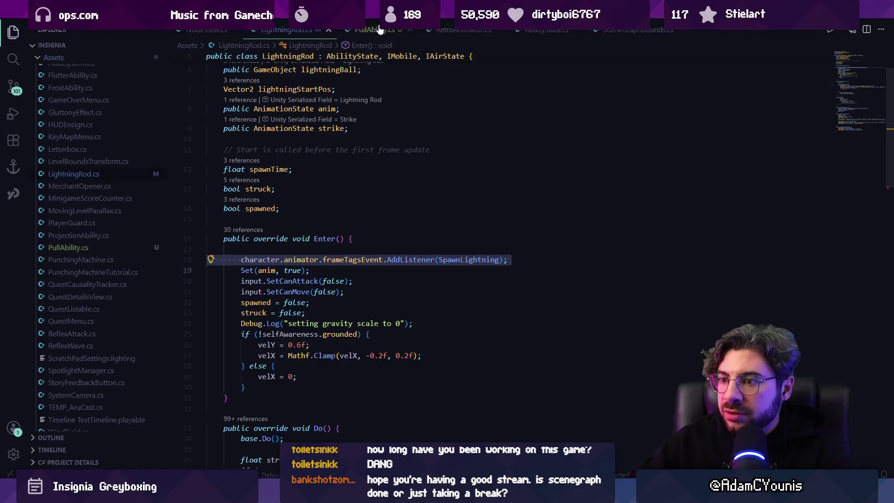
{"action": "scroll", "coordinate": [369, 163], "scroll_direction": "up", "scroll_amount": 2}
{"action": "scroll", "coordinate": [368, 163], "scroll_direction": "up", "scroll_amount": 1}
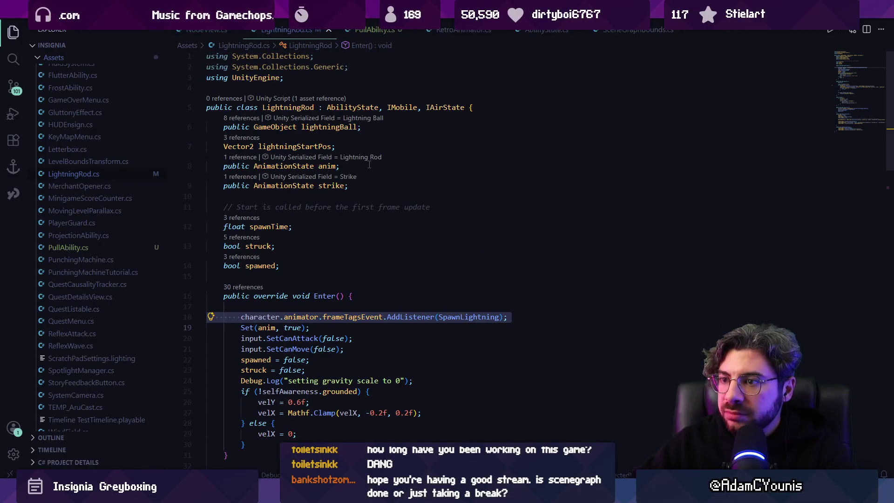
{"action": "scroll", "coordinate": [369, 164], "scroll_direction": "down", "scroll_amount": 3}
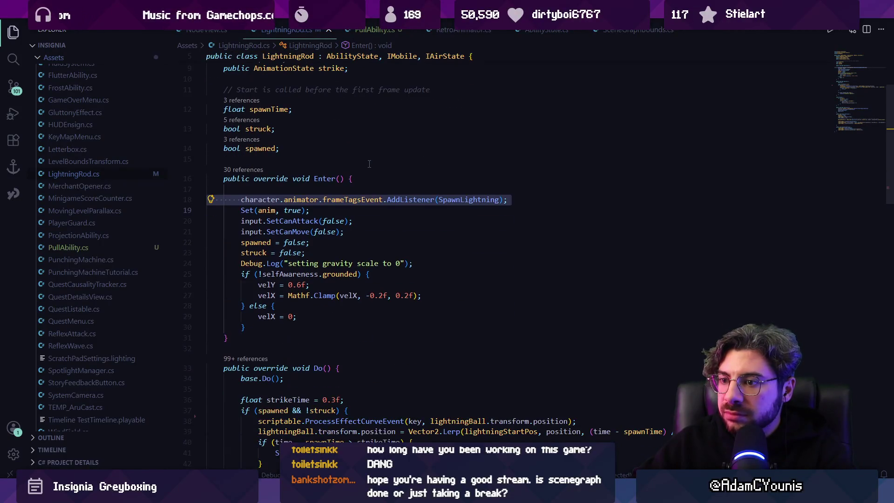
{"action": "left_click", "coordinate": [229, 221]}
{"action": "mouse_move", "coordinate": [235, 199]}
{"action": "left_mouse_down"}
{"action": "mouse_move", "coordinate": [279, 319]}
{"action": "mouse_move", "coordinate": [303, 325]}
{"action": "left_mouse_up"}
{"action": "key", "text": "ctrl+c"}
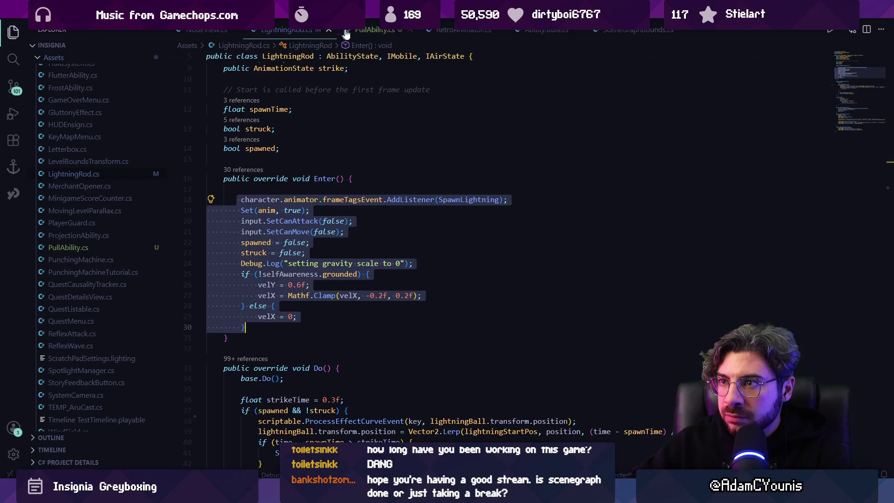
{"action": "left_click", "coordinate": [367, 30]}
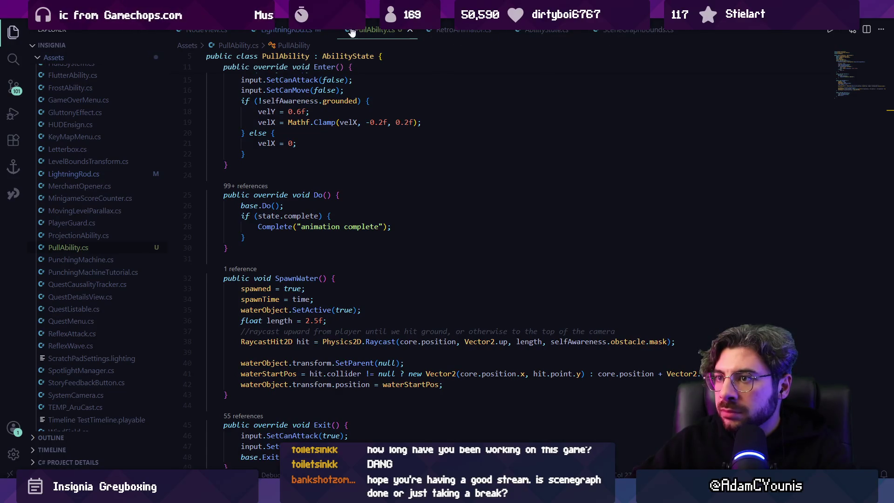
{"action": "left_click", "coordinate": [293, 32]}
{"action": "left_click", "coordinate": [367, 30]}
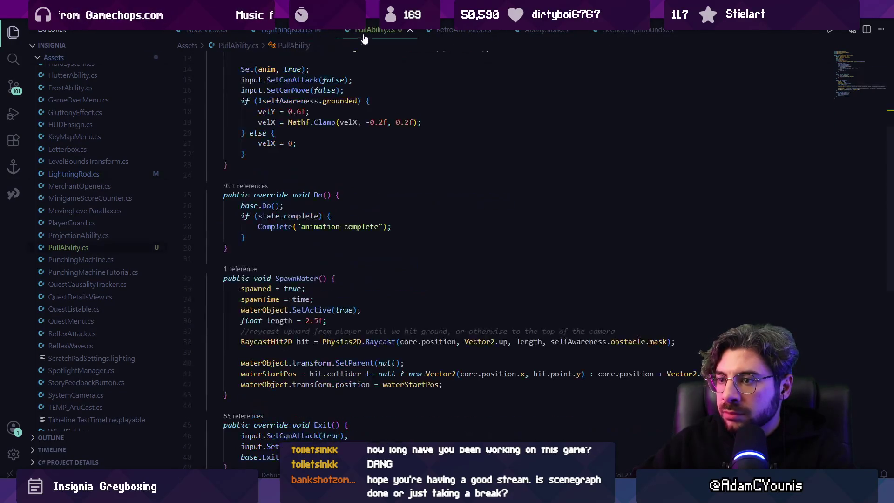
{"action": "scroll", "coordinate": [339, 156], "scroll_direction": "up", "scroll_amount": 3}
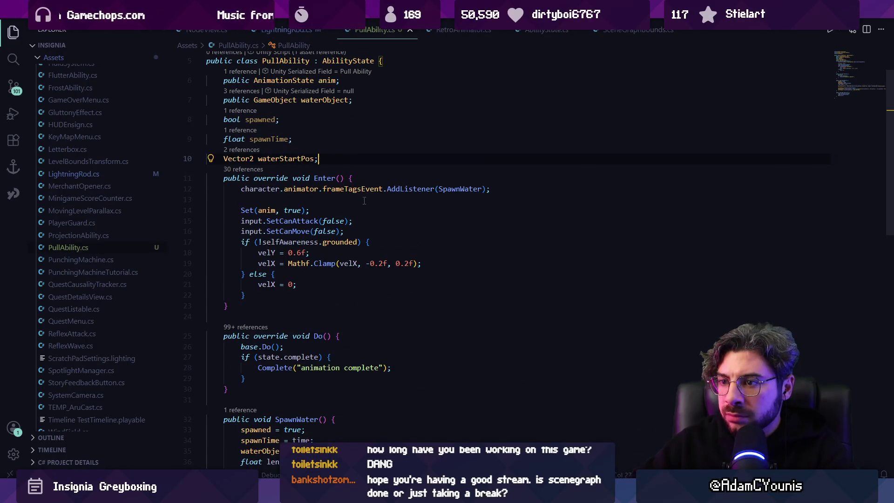
{"action": "left_click", "coordinate": [394, 198]}
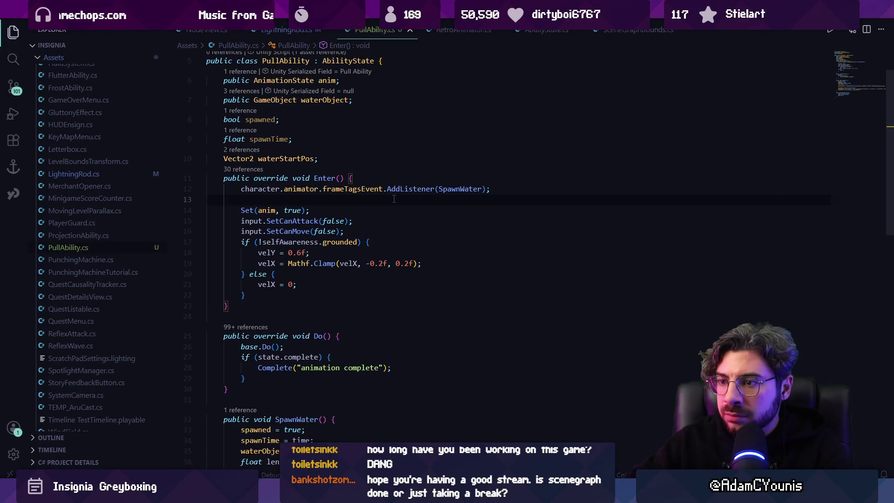
Step: Paste the LightningRod reset block into Enter() and delete the old duplicate lines and SpawnLightning listener
{"action": "key", "text": "Return"}
{"action": "key", "text": "Return"}
{"action": "key", "text": "Return"}
{"action": "key", "text": "Up"}
{"action": "key", "text": "Up"}
{"action": "key", "text": "Up"}
{"action": "key", "text": "ctrl+v"}
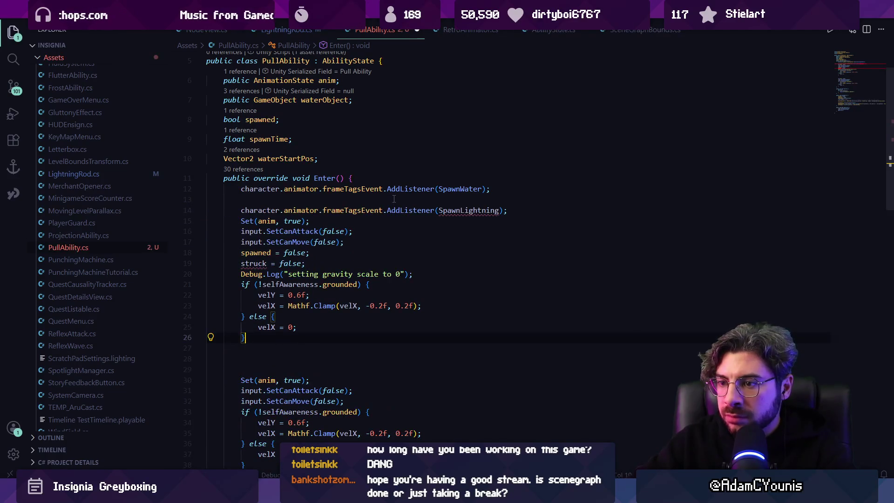
{"action": "key", "text": "Down"}
{"action": "key", "text": "Down"}
{"action": "key", "text": "Down"}
{"action": "key", "text": "shift+Down"}
{"action": "key", "text": "shift+Down"}
{"action": "key", "text": "shift+Down"}
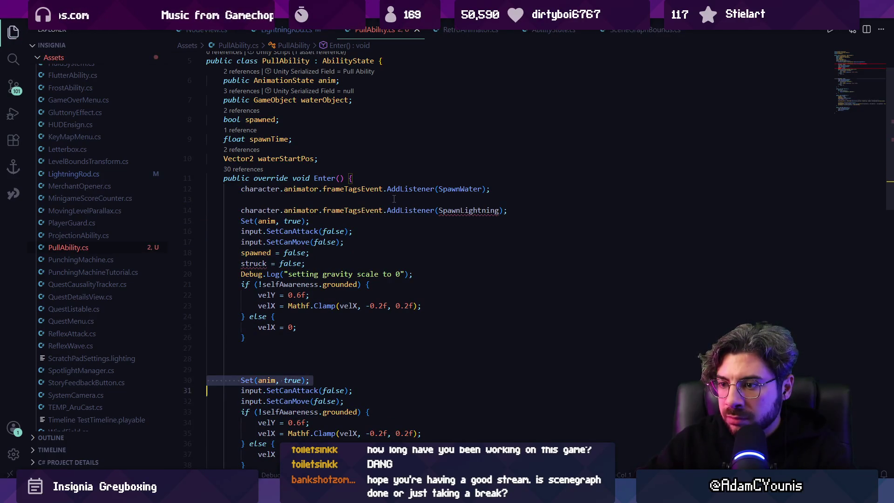
{"action": "key", "text": "shift+Down"}
{"action": "key", "text": "shift+Down"}
{"action": "key", "text": "shift+Down"}
{"action": "key", "text": "shift+End"}
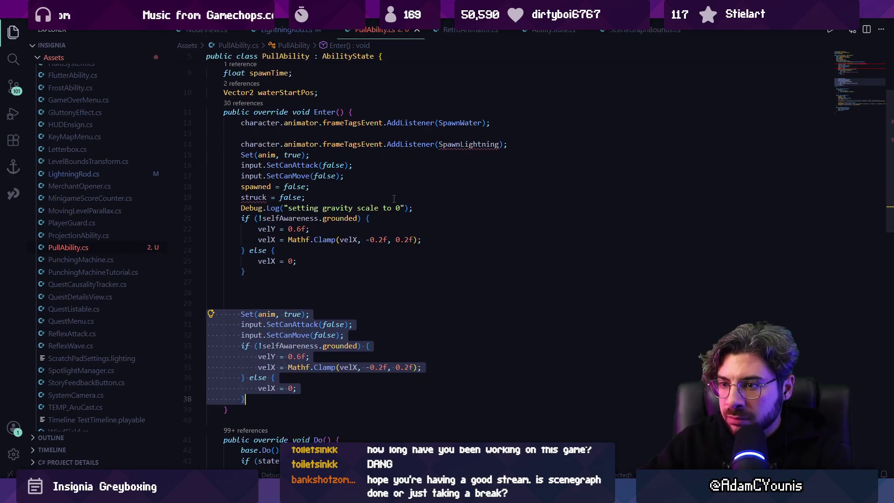
{"action": "key", "text": "BackSpace"}
{"action": "key", "text": "BackSpace"}
{"action": "key", "text": "BackSpace"}
{"action": "key", "text": "BackSpace"}
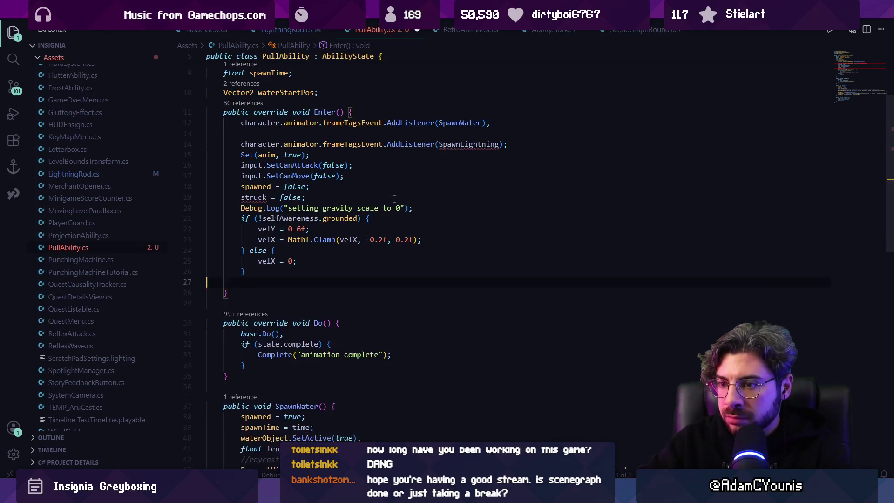
{"action": "key", "text": "Up"}
{"action": "key", "text": "Up"}
{"action": "key", "text": "Up"}
{"action": "key", "text": "Up"}
{"action": "key", "text": "Up"}
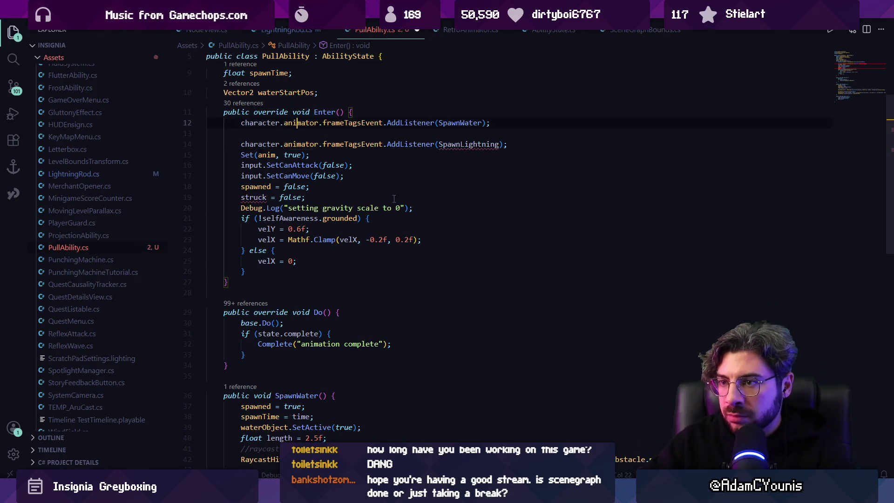
{"action": "key", "text": "Home"}
{"action": "key", "text": "shift+Down"}
{"action": "key", "text": "BackSpace"}
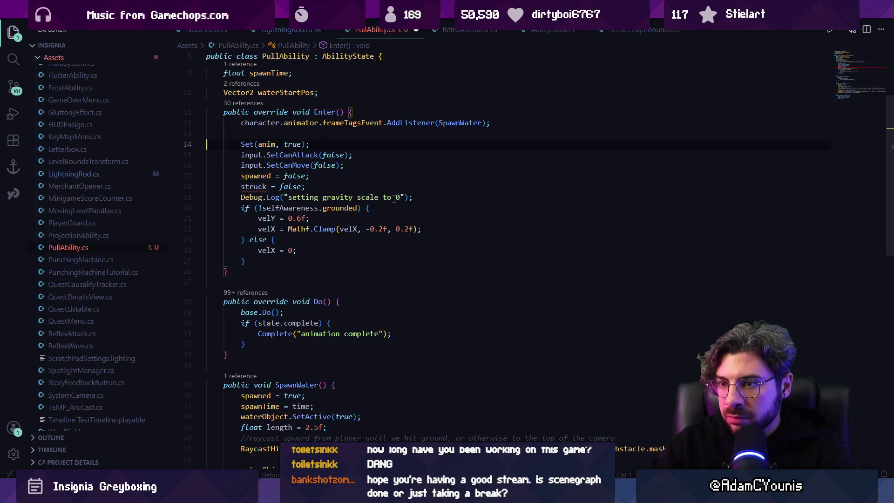
{"action": "key", "text": "Down"}
{"action": "key", "text": "Down"}
{"action": "key", "text": "Down"}
Step: Declare a 'bool struck;' field after the spawned field and save PullAbility.cs
{"action": "scroll", "coordinate": [395, 198], "scroll_direction": "up", "scroll_amount": 2}
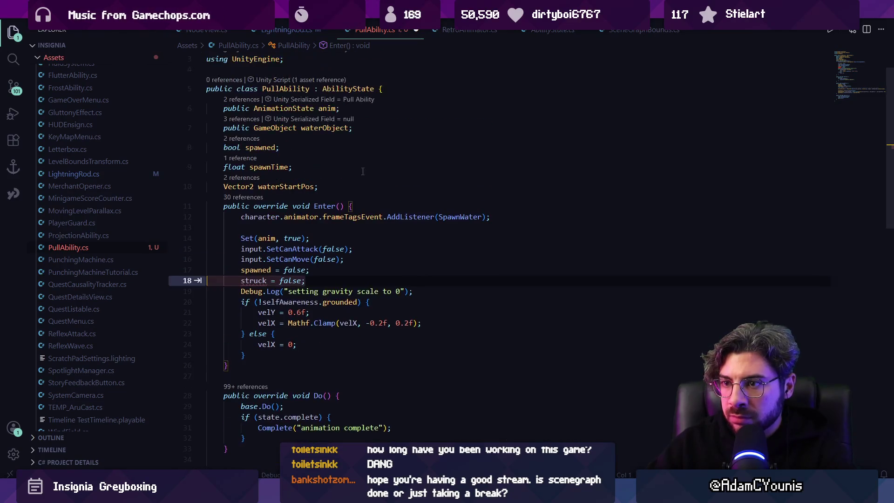
{"action": "left_click", "coordinate": [342, 182]}
{"action": "key", "text": "Up"}
{"action": "key", "text": "Up"}
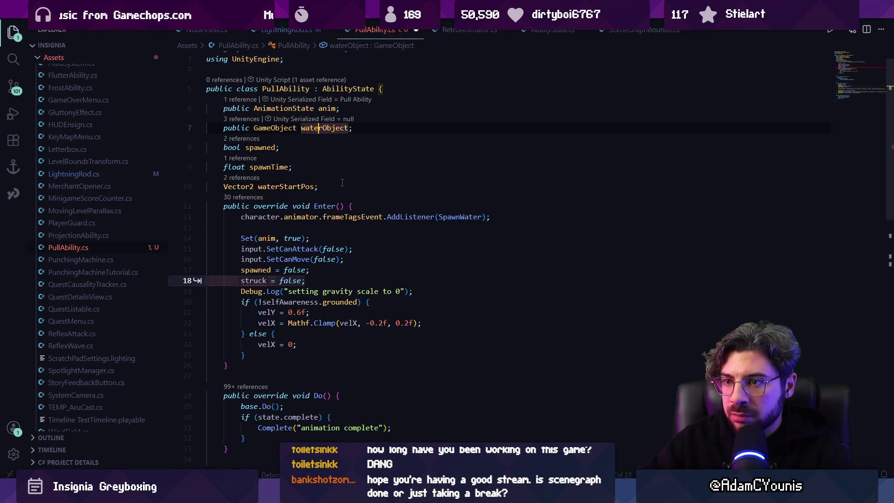
{"action": "key", "text": "Return"}
{"action": "type", "text": "bool stru"}
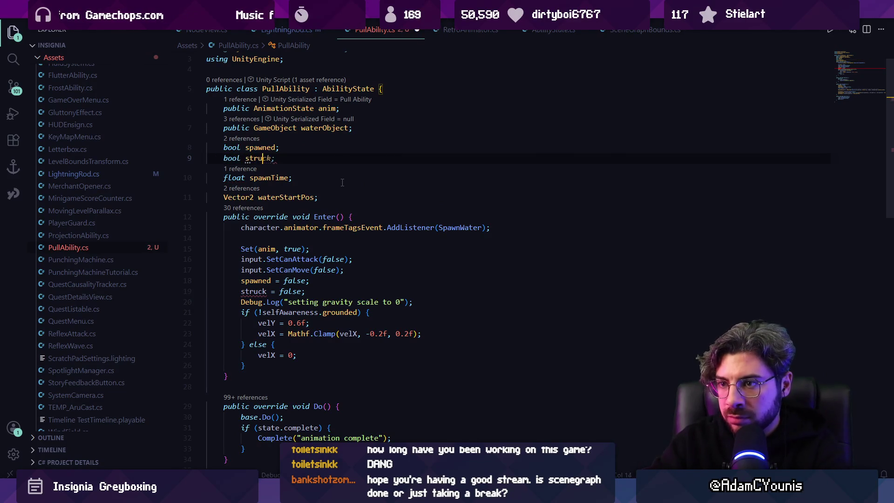
{"action": "key", "text": "Tab"}
{"action": "key", "text": "ctrl+s"}
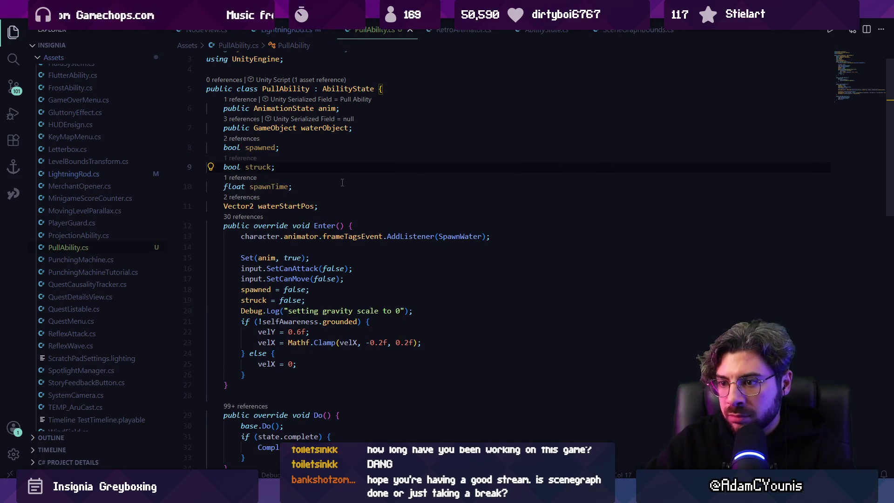
Step: Delete the gravity Debug.Log line and add 'spawnTime = 0;' after the struck reset
{"action": "key", "text": "Down"}
{"action": "key", "text": "Down"}
{"action": "key", "text": "Down"}
{"action": "key", "text": "Down"}
{"action": "key", "text": "Down"}
{"action": "key", "text": "Down"}
{"action": "key", "text": "ctrl+l"}
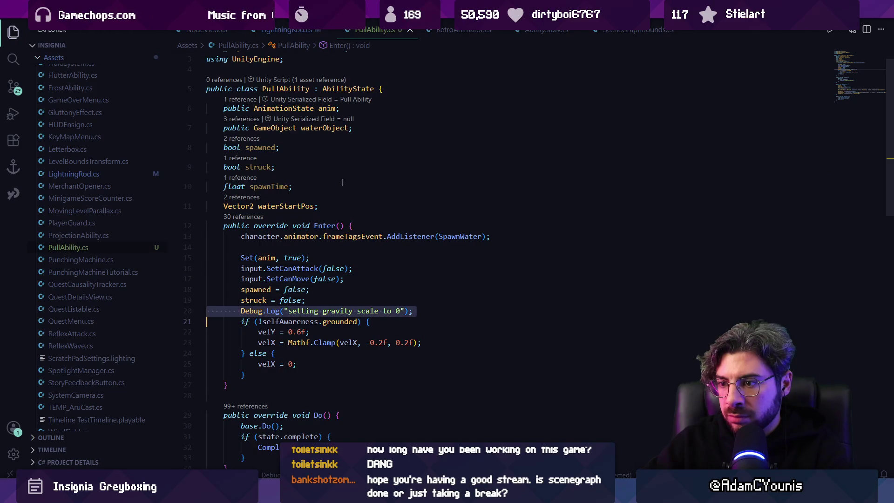
{"action": "key", "text": "Delete"}
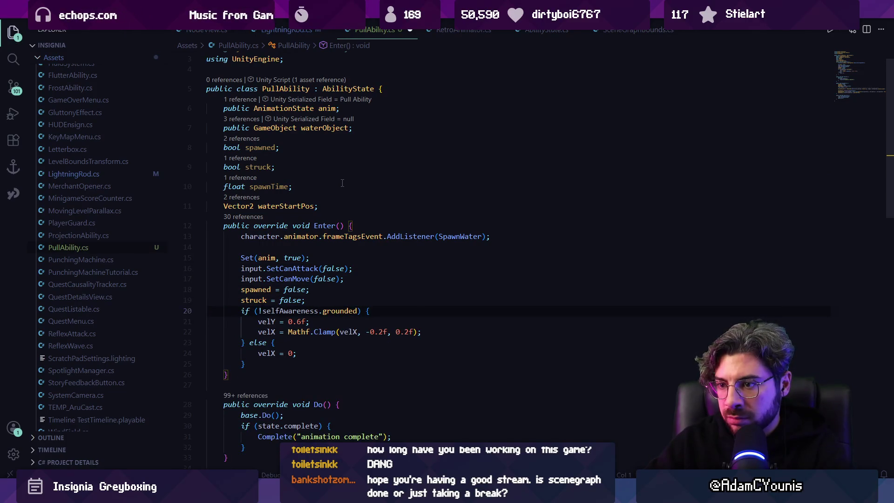
{"action": "key", "text": "Up"}
{"action": "key", "text": "Up"}
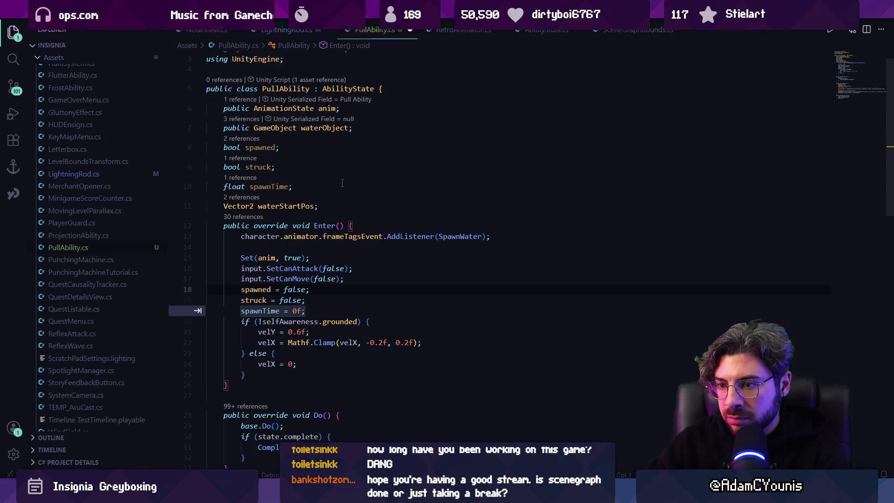
{"action": "key", "text": "Escape"}
{"action": "key", "text": "Return"}
{"action": "key", "text": "Up"}
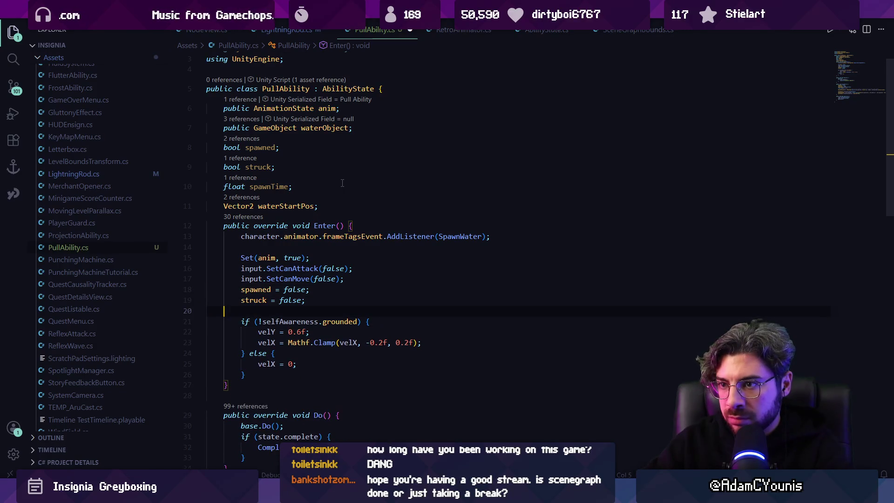
{"action": "type", "text": "fpoa"}
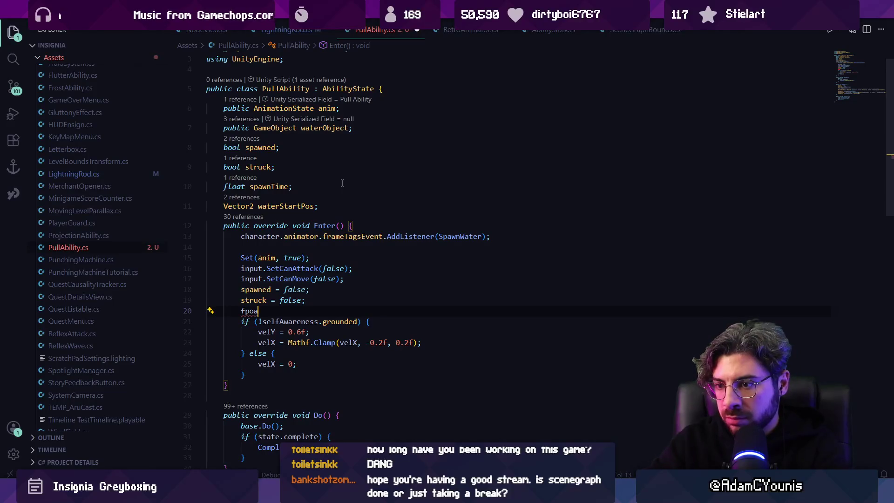
{"action": "type", "text": "oat strikeTime = 0.3f;"}
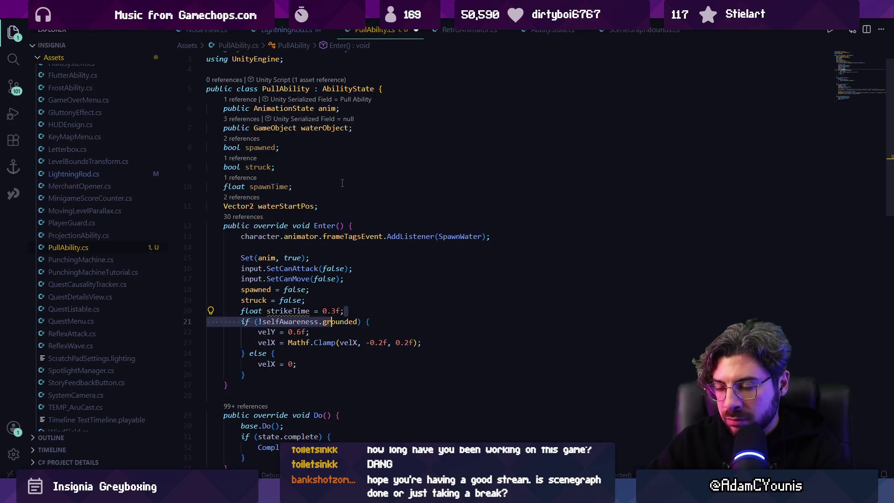
{"action": "key", "text": "shift+Home"}
{"action": "type", "text": "spawnTime = 0;"}
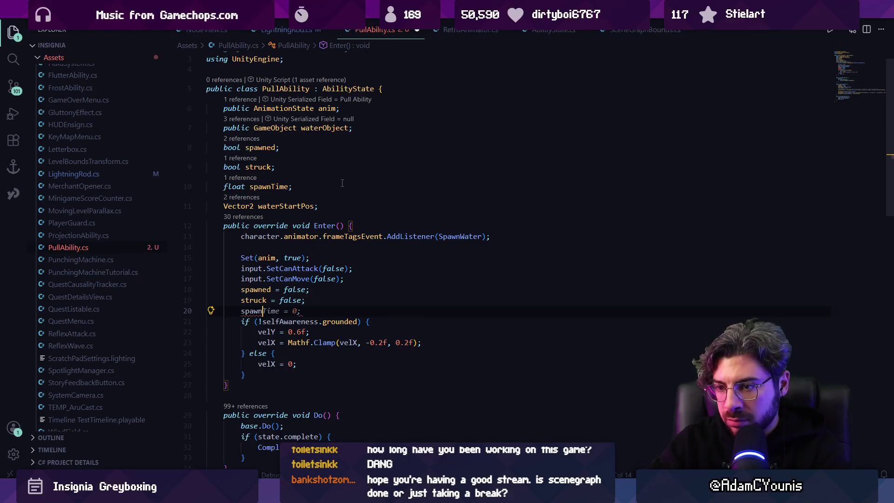
{"action": "scroll", "coordinate": [343, 183], "scroll_direction": "down", "scroll_amount": 3}
{"action": "key", "text": "ctrl+f"}
Step: Change the SpawnWater raycast direction from Vector2.up to core.facingDirection
{"action": "type", "text": "spawntime ="}
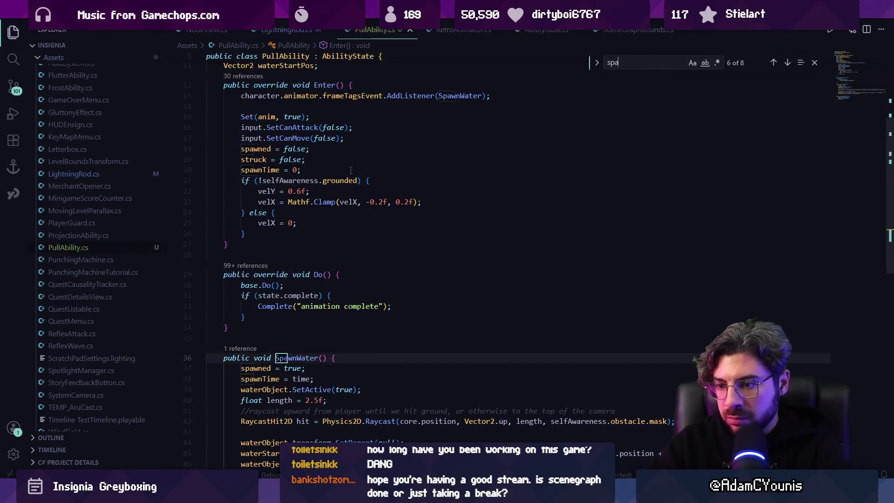
{"action": "key", "text": "Escape"}
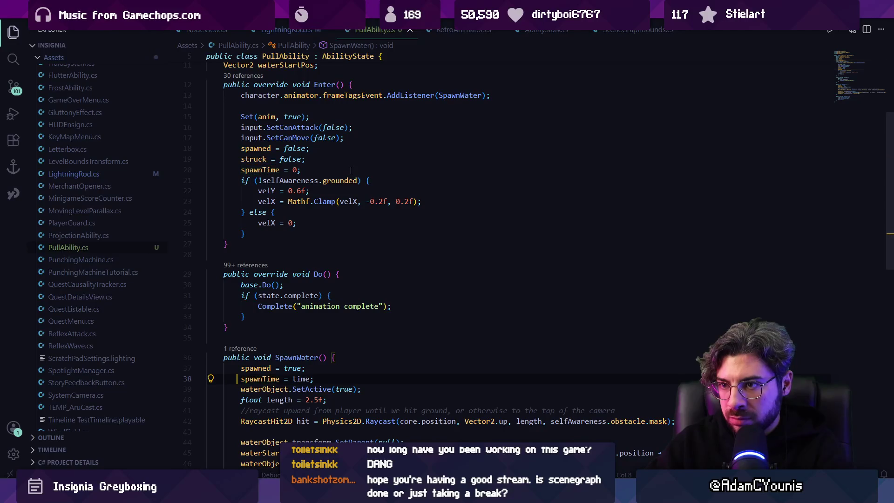
{"action": "left_click", "coordinate": [245, 169]}
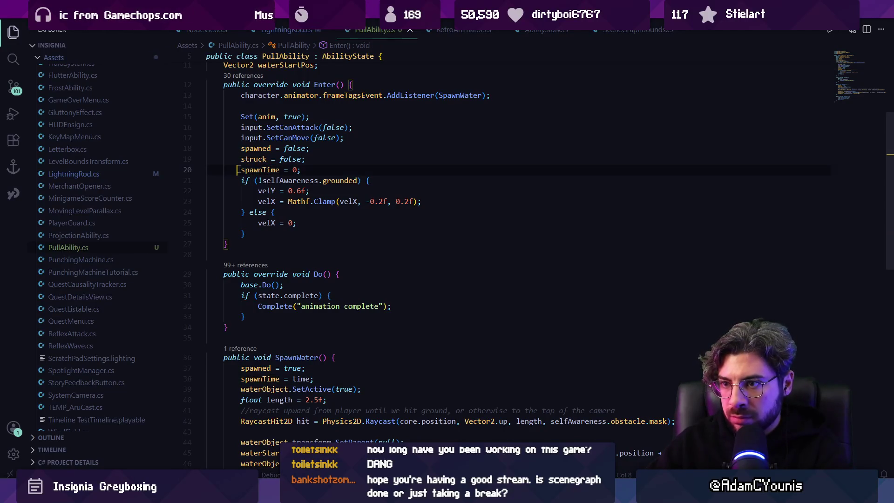
{"action": "scroll", "coordinate": [282, 220], "scroll_direction": "down", "scroll_amount": 3}
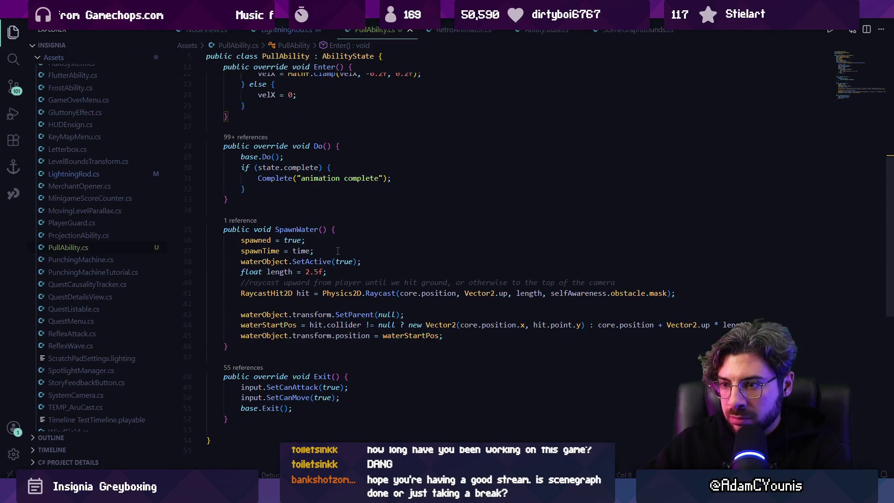
{"action": "left_click", "coordinate": [336, 274]}
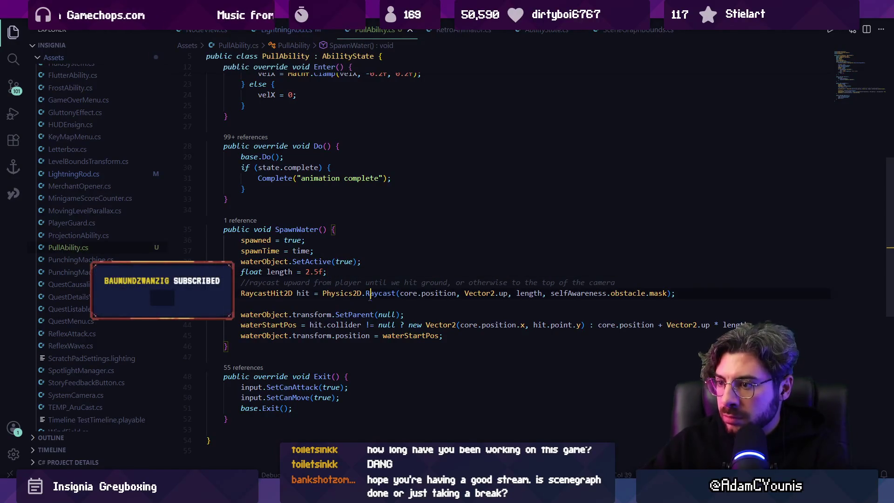
{"action": "key", "text": "ctrl+Right"}
{"action": "key", "text": "ctrl+Right"}
{"action": "key", "text": "ctrl+Right"}
{"action": "left_click", "coordinate": [503, 293]}
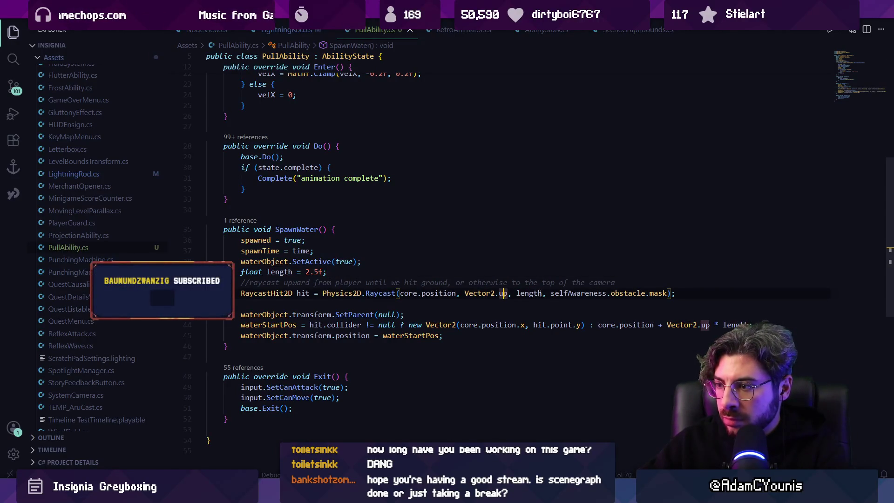
{"action": "key", "text": "ctrl+Right"}
{"action": "key", "text": "ctrl+shift+Left"}
{"action": "key", "text": "ctrl+shift+Left"}
{"action": "key", "text": "ctrl+shift+Left"}
{"action": "key", "text": "ctrl+shift+Right"}
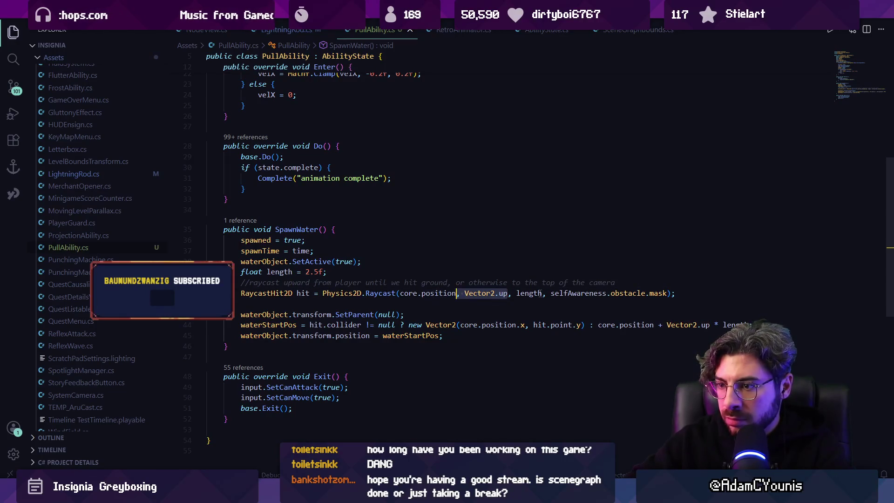
{"action": "type", "text": "core."}
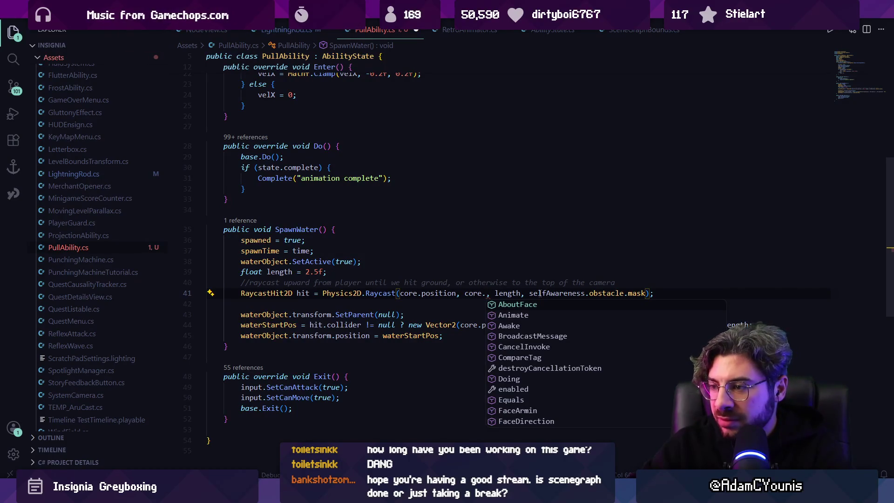
{"action": "type", "text": "facing"}
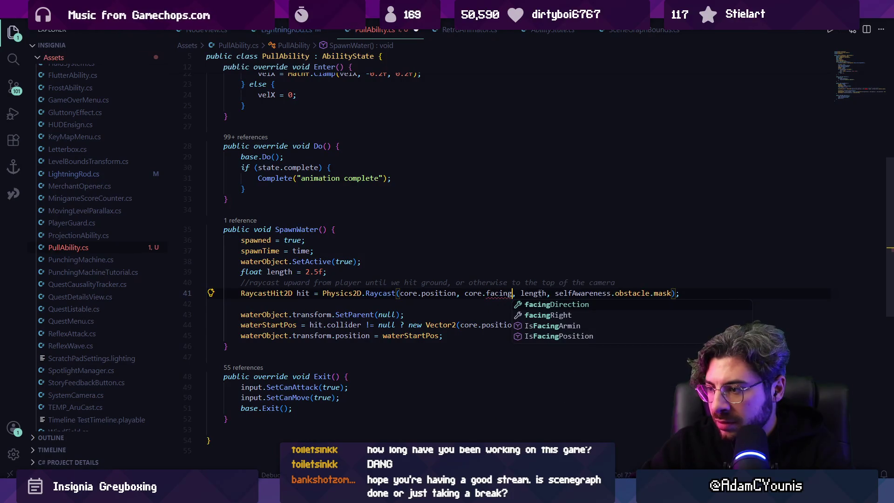
{"action": "key", "text": "Tab"}
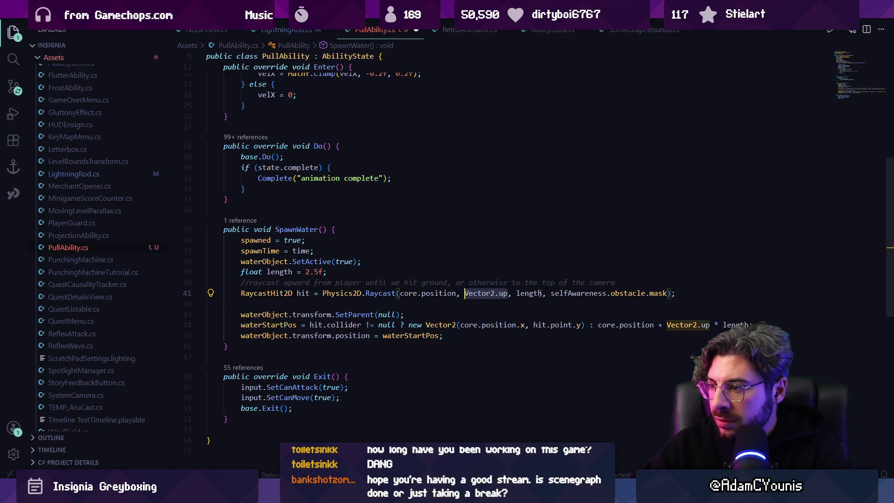
Step: Replace Vector2.up in the water fallback position with core.facingDirection and save the script
{"action": "scroll", "coordinate": [540, 292], "scroll_direction": "up", "scroll_amount": 3}
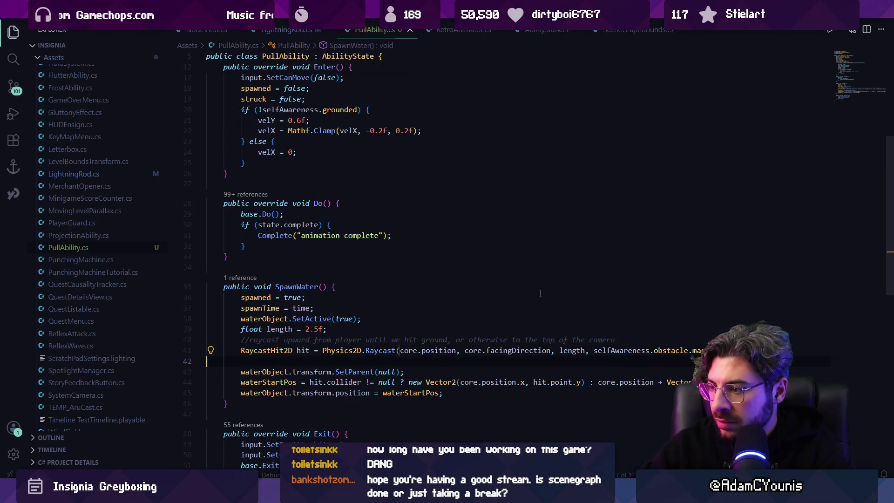
{"action": "scroll", "coordinate": [512, 298], "scroll_direction": "down", "scroll_amount": 2}
{"action": "left_click", "coordinate": [404, 326]}
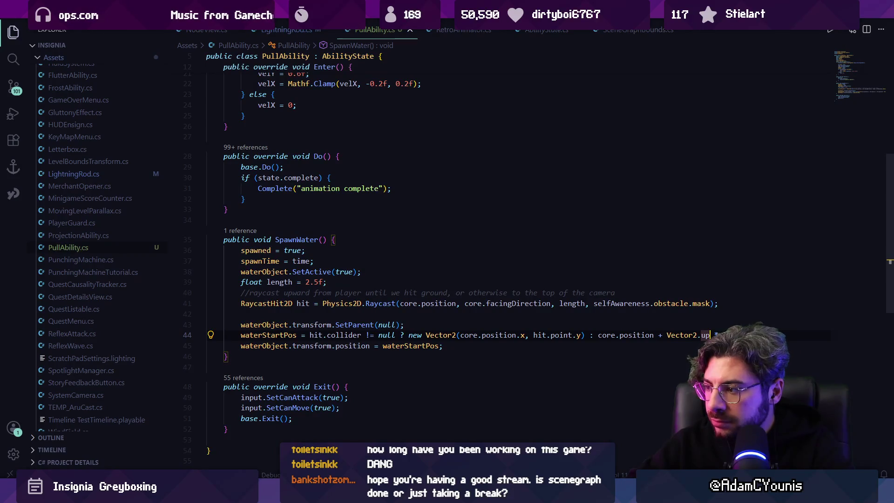
{"action": "key", "text": "ctrl+shift+Left"}
{"action": "key", "text": "ctrl+shift+Left"}
{"action": "key", "text": "ctrl+shift+Left"}
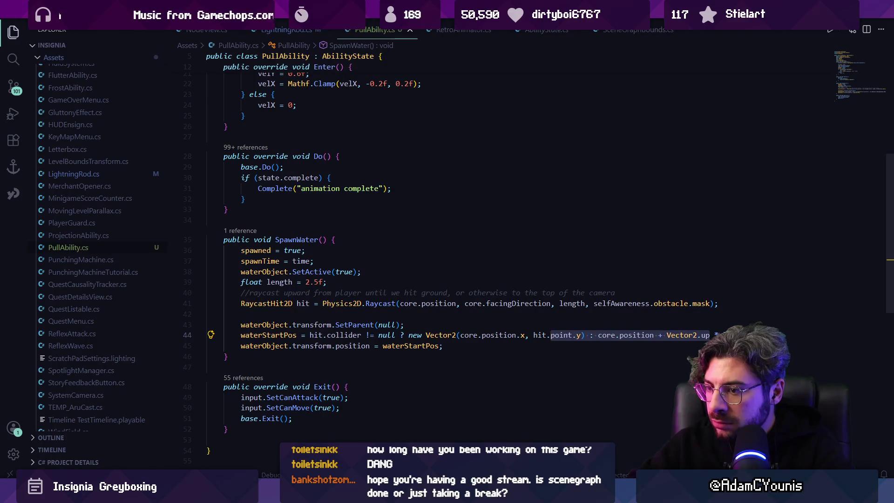
{"action": "left_click", "coordinate": [555, 334]}
{"action": "key", "text": "ctrl+Right"}
{"action": "key", "text": "ctrl+Right"}
{"action": "key", "text": "ctrl+Right"}
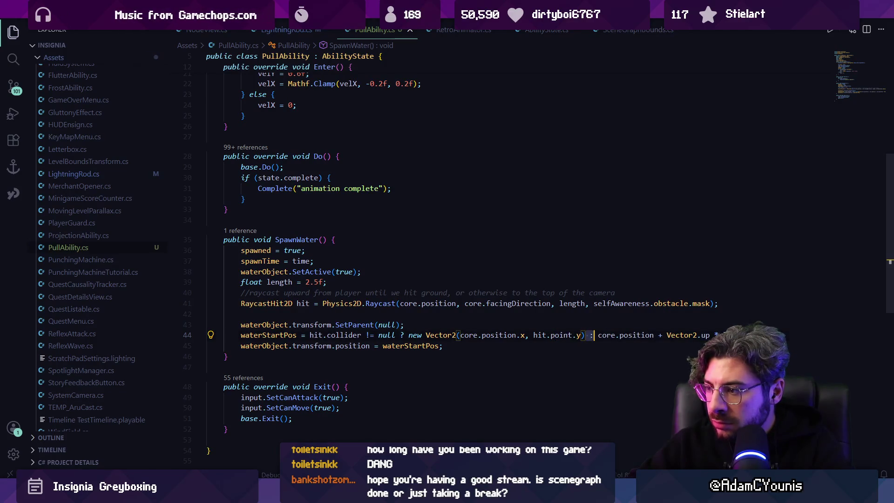
{"action": "key", "text": "ctrl+Right"}
{"action": "key", "text": "ctrl+Right"}
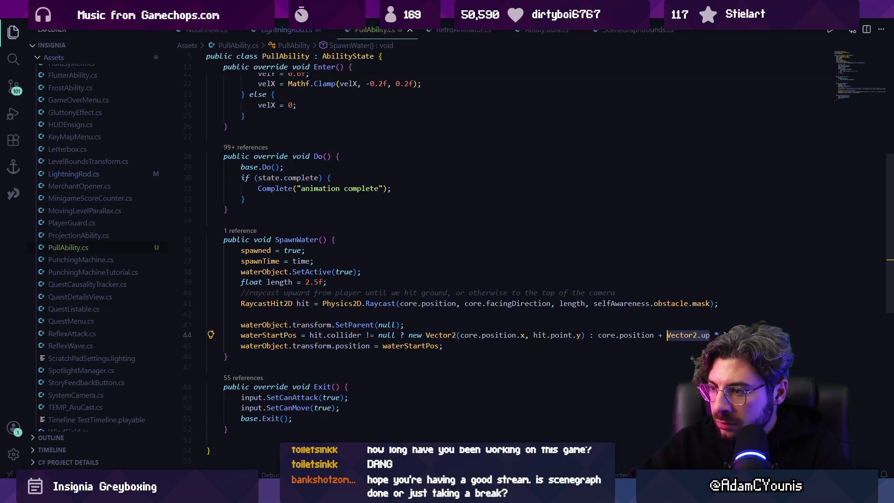
{"action": "type", "text": "core.facing"}
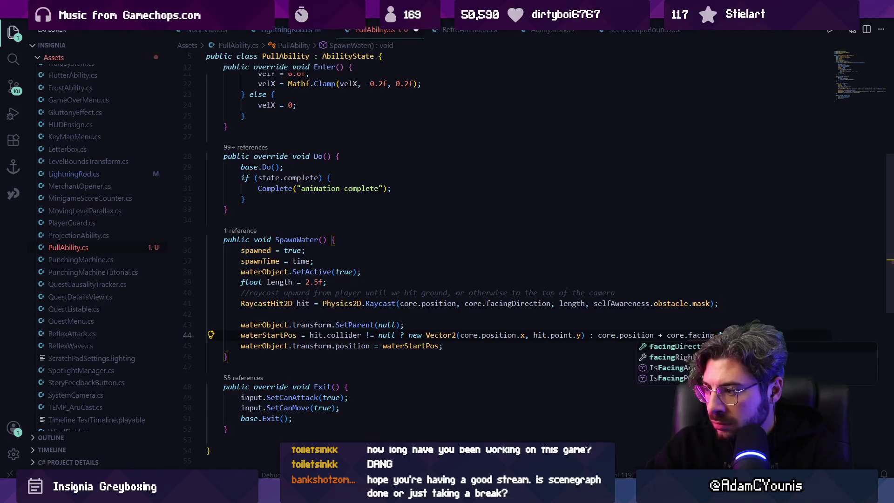
{"action": "key", "text": "Tab"}
{"action": "key", "text": "ctrl+s"}
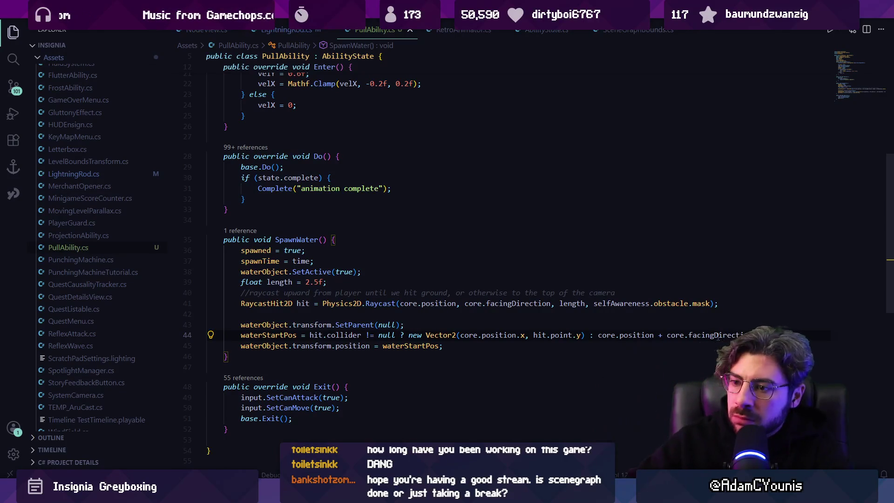
{"action": "key", "text": "Down"}
{"action": "key", "text": "alt+Left"}
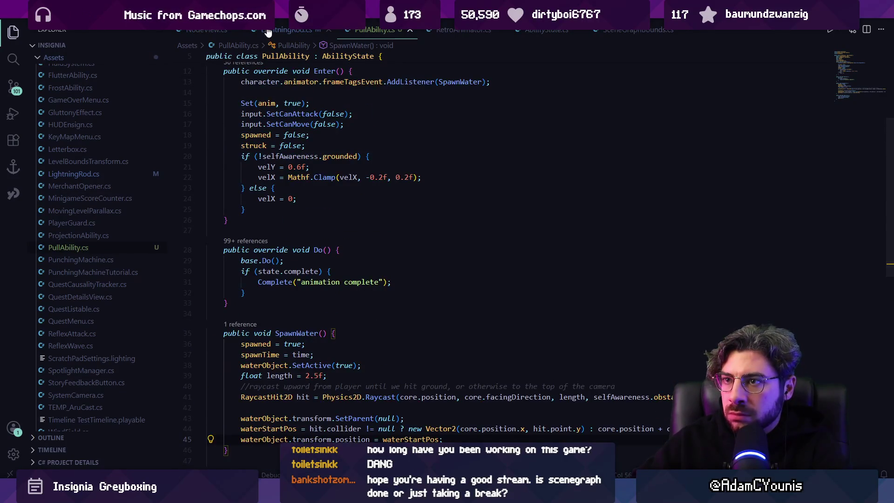
Step: Copy the strike-timing Do() body from LightningRod.cs
{"action": "key", "text": "alt+Left"}
{"action": "left_click", "coordinate": [242, 237]}
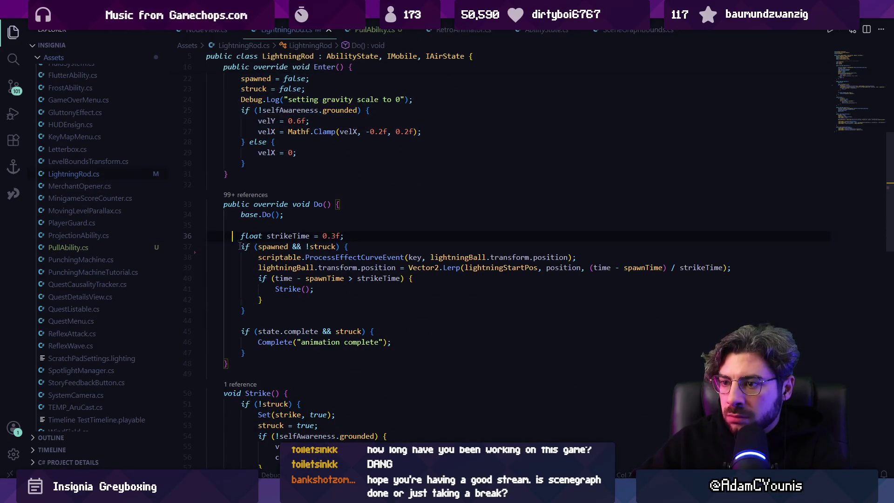
{"action": "mouse_move", "coordinate": [237, 236]}
{"action": "left_mouse_down"}
{"action": "mouse_move", "coordinate": [296, 344]}
{"action": "mouse_move", "coordinate": [246, 352]}
{"action": "left_mouse_up"}
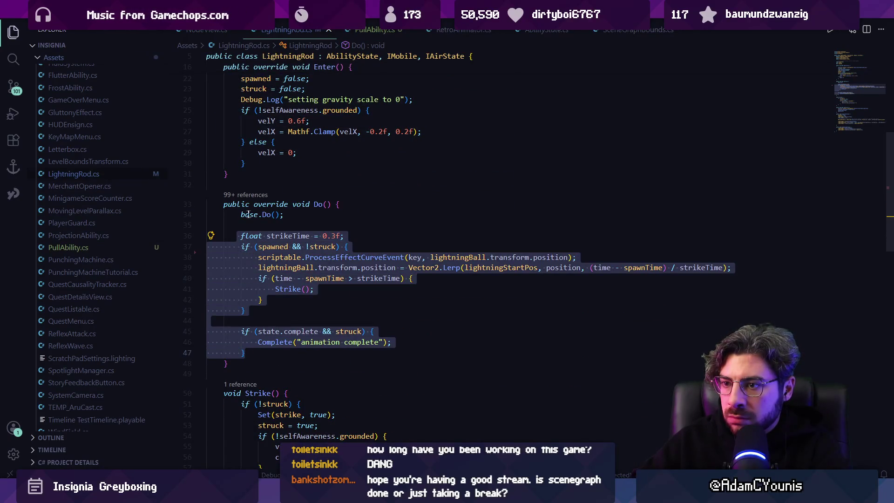
{"action": "key", "text": "alt+Left"}
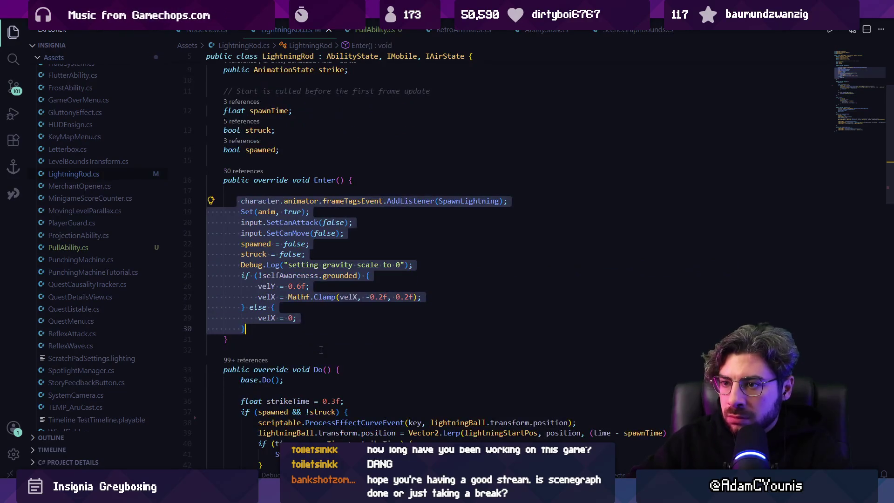
{"action": "scroll", "coordinate": [321, 349], "scroll_direction": "down", "scroll_amount": 5}
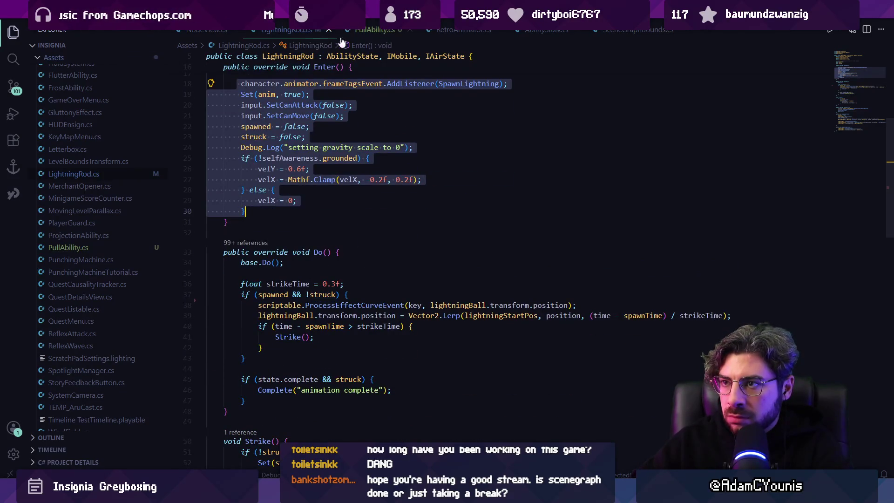
Step: Paste it over PullAbility's Do() body, renaming lightningBall/lightningStartPos to waterObject/waterStartPos
{"action": "left_click", "coordinate": [367, 31]}
{"action": "scroll", "coordinate": [358, 136], "scroll_direction": "down", "scroll_amount": 4}
{"action": "scroll", "coordinate": [358, 136], "scroll_direction": "up", "scroll_amount": 2}
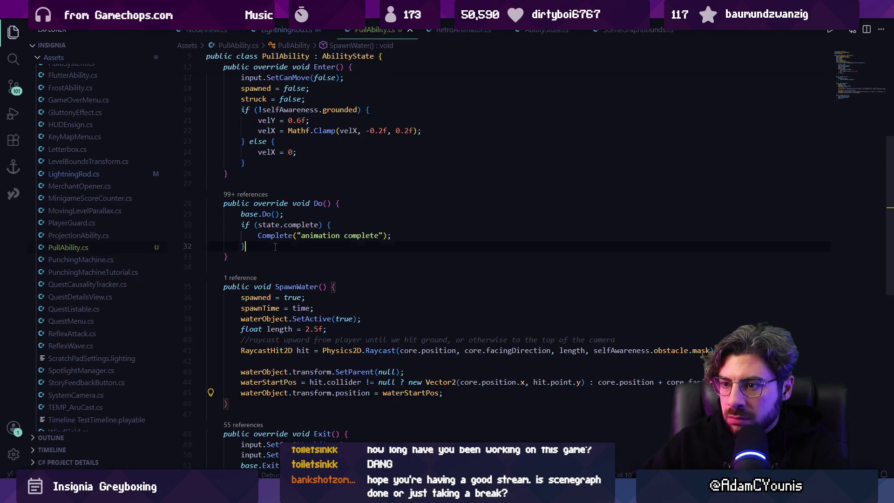
{"action": "left_click_drag", "start_coordinate": [246, 245], "coordinate": [209, 214]}
{"action": "type", "text": "base.Do();          float strikeTime = 0.3f;         if (spawned && !struck) {             scriptable.ProcessEffectCurveEvent(key, lightningBall.transform.position);             lightningBall.transform.position = Vector2.Lerp(lightningStartPos, position, (time - spawnTime) / strikeTime);             if (time - spawnTime > strikeTime) {                 Strike();             }         }          if (state.complete && struck) {             Complete(\"animation complete\");         }"}
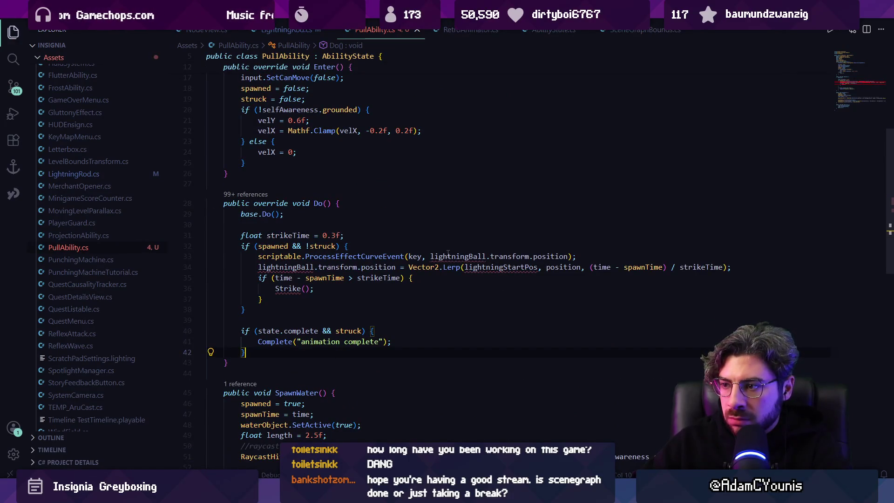
{"action": "left_click", "coordinate": [449, 256]}
{"action": "type", "text": "w"}
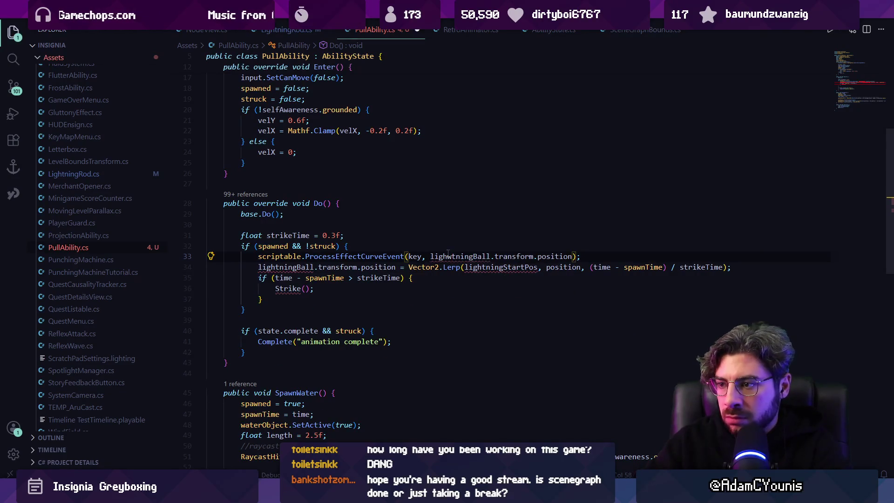
{"action": "key", "text": "BackSpace"}
{"action": "key", "text": "Tab"}
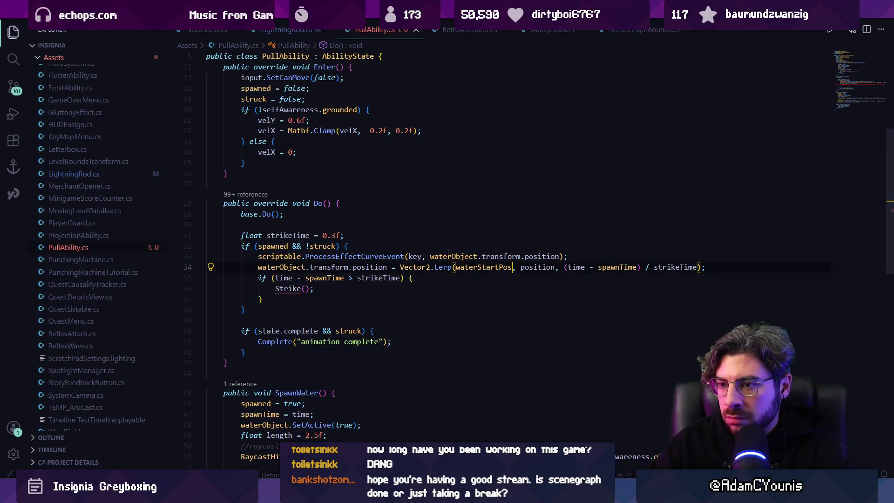
{"action": "key", "text": "Down"}
{"action": "key", "text": "Down"}
{"action": "scroll", "coordinate": [433, 280], "scroll_direction": "down", "scroll_amount": 6}
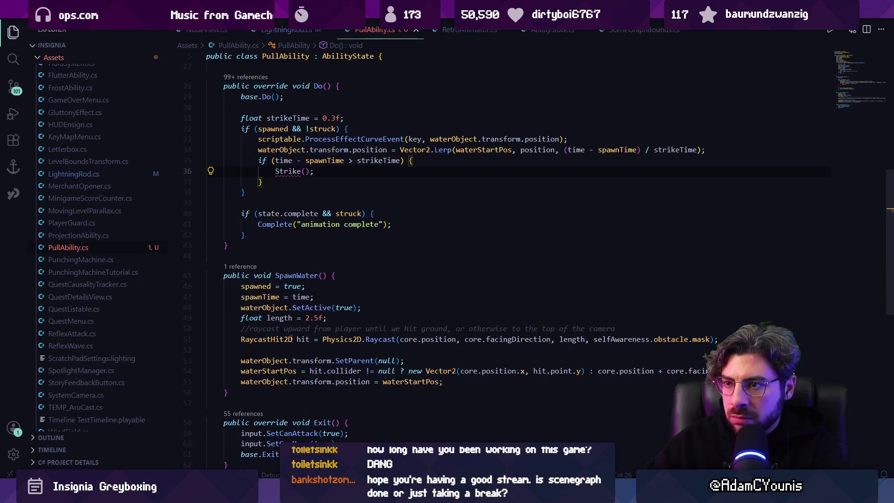
{"action": "left_click", "coordinate": [264, 319]}
Step: Paste a public Strike() method copied from LightningRod.cs below SpawnWater()
{"action": "key", "text": "Return"}
{"action": "key", "text": "Return"}
{"action": "type", "text": "pu"}
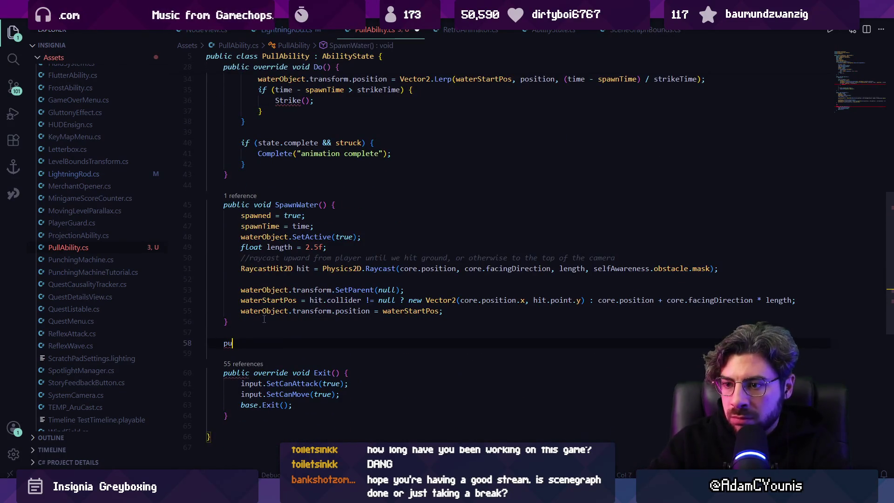
{"action": "type", "text": "blic void Strike"}
{"action": "type", "text": "() {         if (!struck) {             Set(strike, true);             struck = true;             if (!selfAwareness.grounded) {                 velY = 0.5f;                 character.body.gravityScale = 0;             }         }     }"}
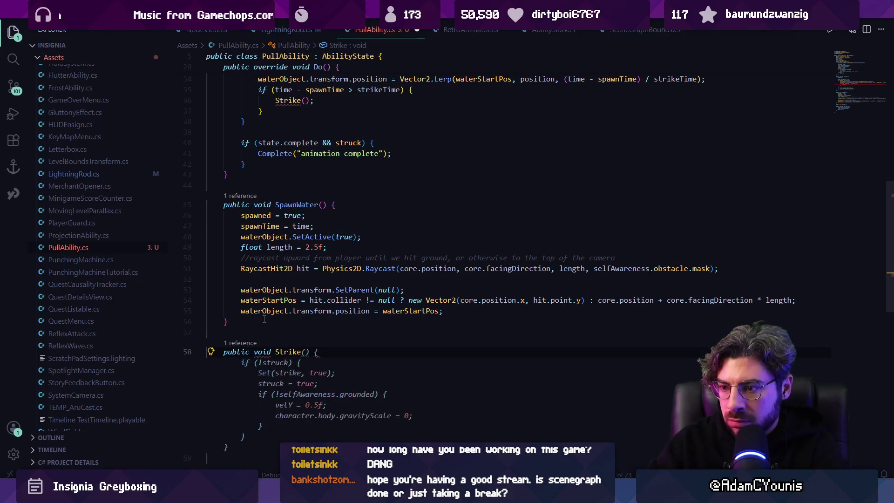
{"action": "scroll", "coordinate": [293, 298], "scroll_direction": "down", "scroll_amount": 3}
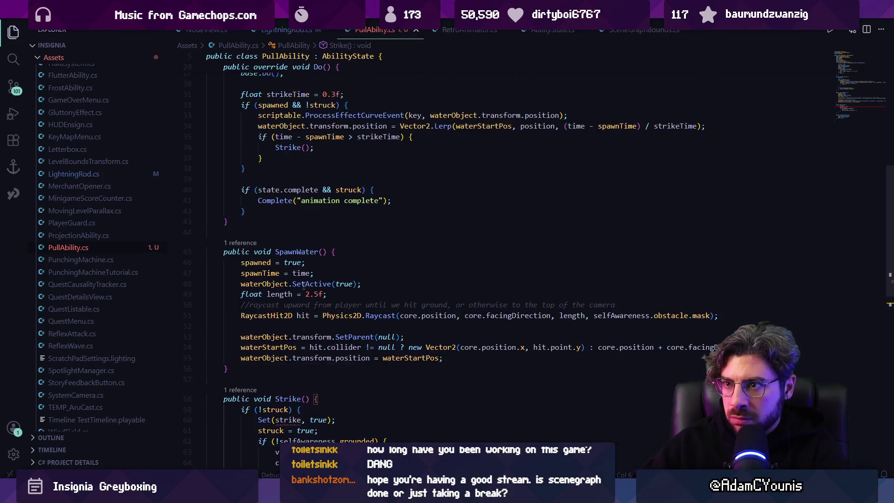
{"action": "left_click", "coordinate": [300, 33]}
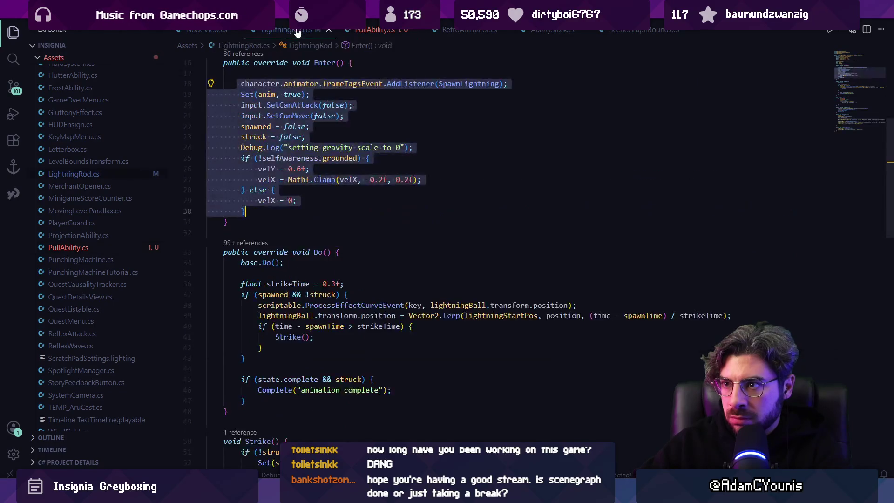
{"action": "scroll", "coordinate": [346, 233], "scroll_direction": "down", "scroll_amount": 5}
{"action": "scroll", "coordinate": [276, 279], "scroll_direction": "up", "scroll_amount": 3}
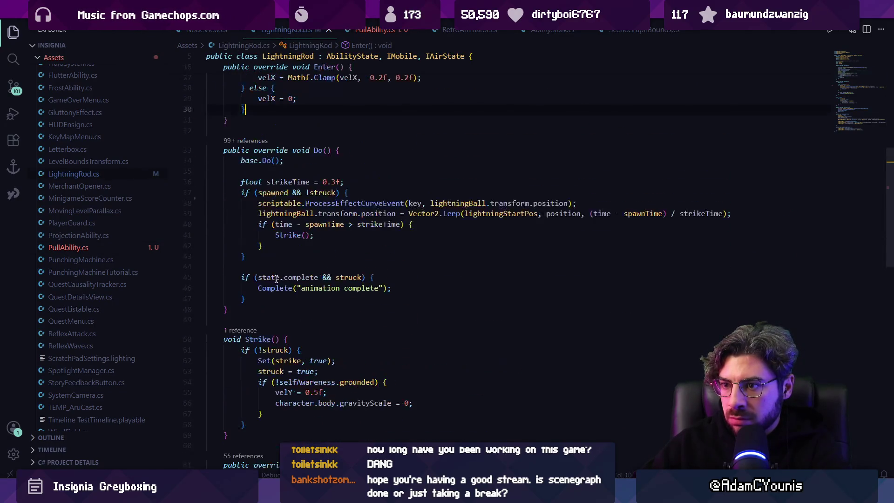
{"action": "scroll", "coordinate": [255, 311], "scroll_direction": "down", "scroll_amount": 3}
{"action": "left_click_drag", "start_coordinate": [246, 331], "coordinate": [233, 256]}
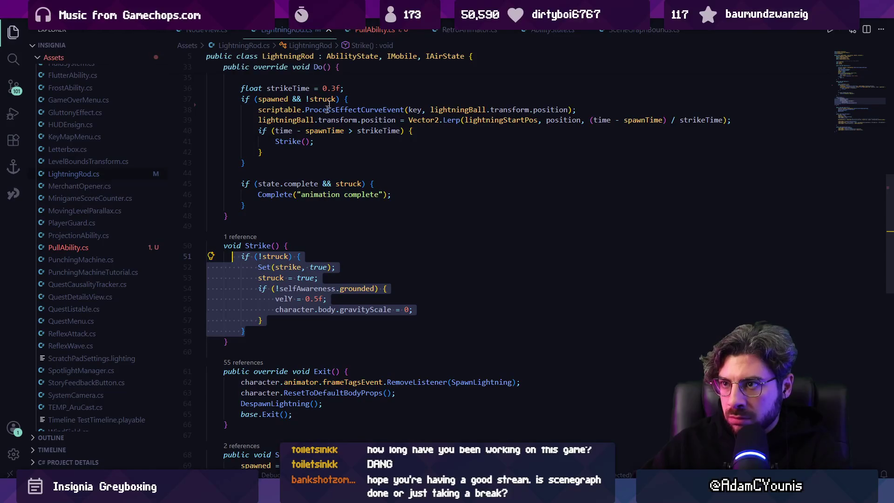
{"action": "left_click", "coordinate": [374, 32]}
Step: Comment out the Set(strike, true) line inside Strike() with //
{"action": "left_click_drag", "start_coordinate": [245, 348], "coordinate": [241, 269]}
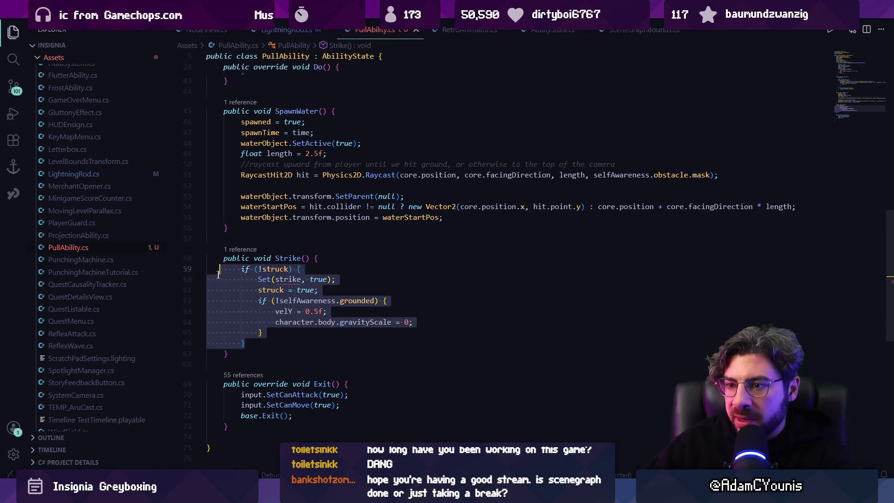
{"action": "left_click", "coordinate": [244, 344]}
{"action": "left_click", "coordinate": [324, 279]}
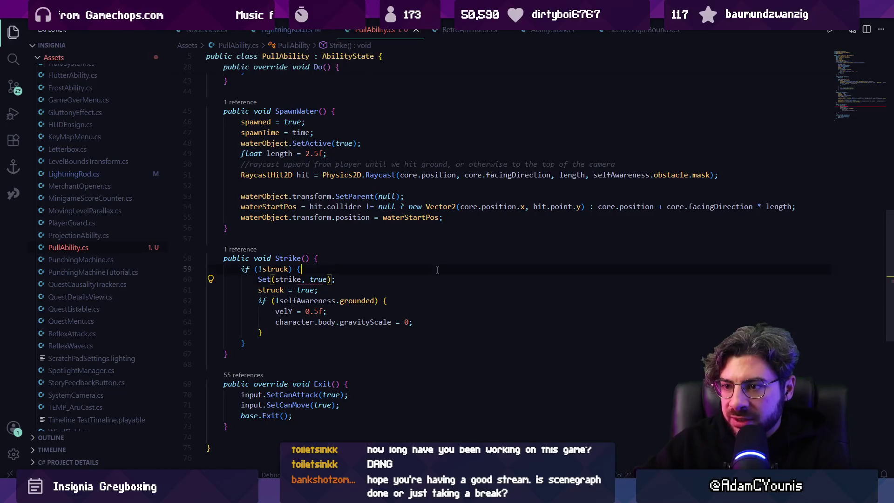
{"action": "key", "text": "Home"}
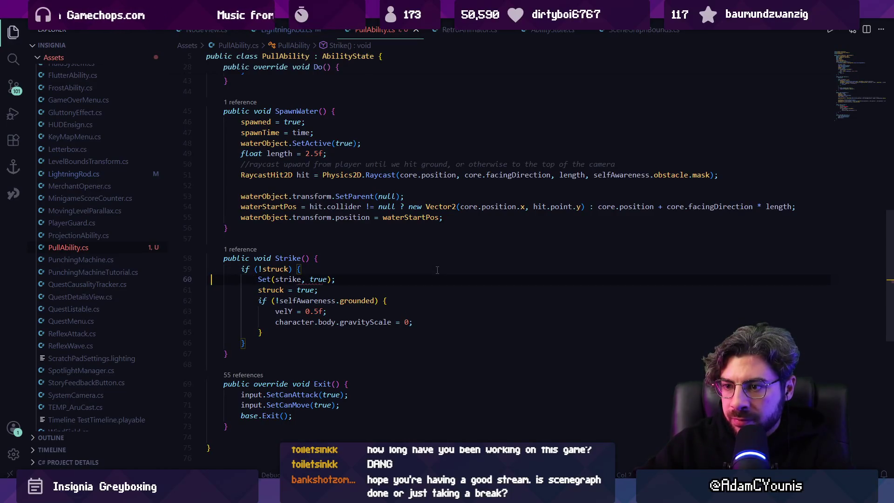
{"action": "type", "text": "//"}
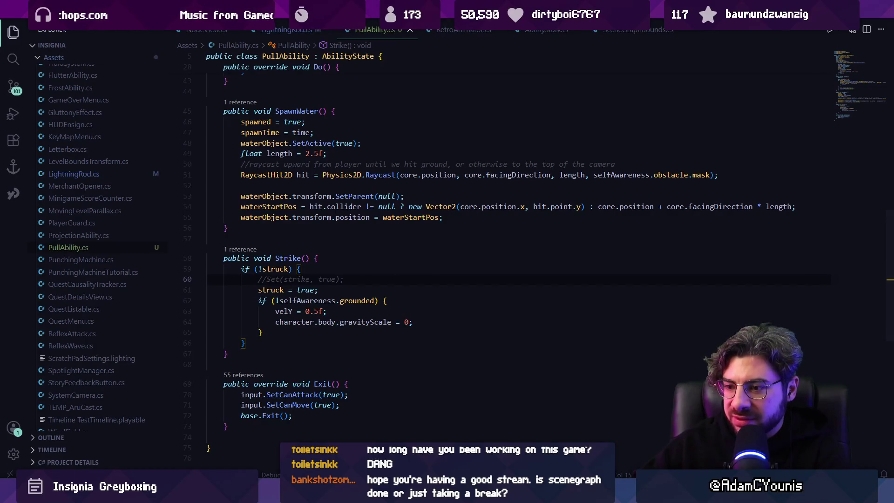
{"action": "key", "text": "alt+Tab"}
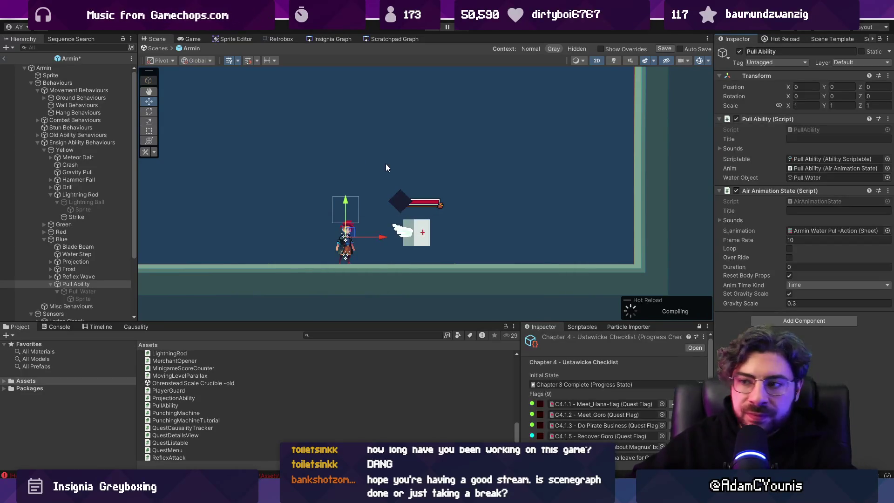
Step: Show the Console and clear its messages
{"action": "left_click", "coordinate": [55, 327]}
{"action": "left_click", "coordinate": [9, 335]}
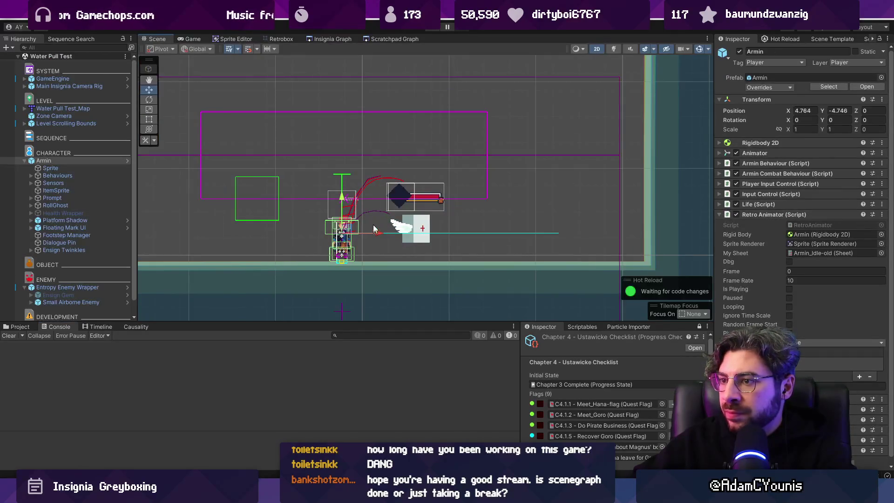
Step: Replace PullAbility's Exit() with LightningRod's version, rewritten to use water instead of lightning
{"action": "key", "text": "alt+Tab"}
{"action": "scroll", "coordinate": [377, 212], "scroll_direction": "down", "scroll_amount": 5}
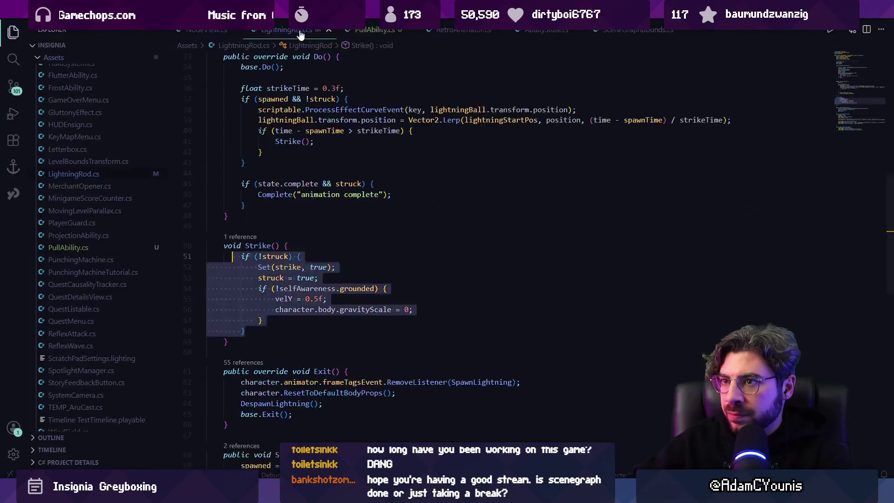
{"action": "scroll", "coordinate": [377, 212], "scroll_direction": "down", "scroll_amount": 1}
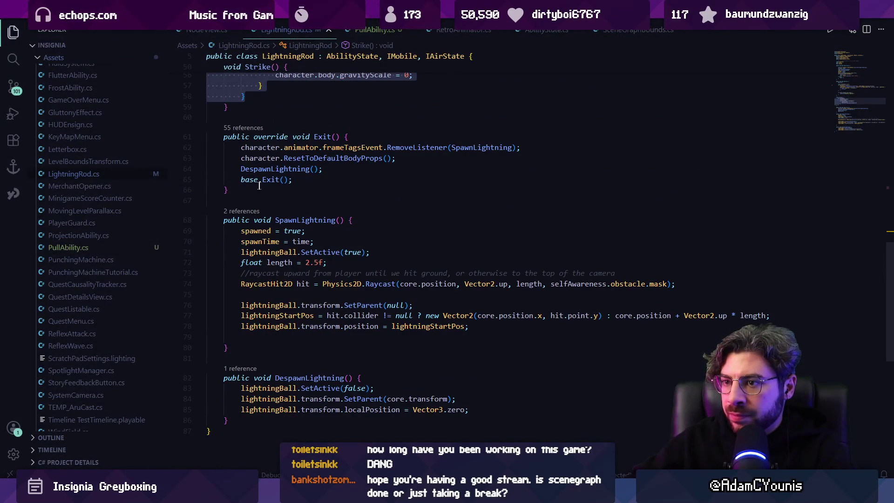
{"action": "left_click_drag", "start_coordinate": [377, 201], "coordinate": [215, 136]}
{"action": "left_click", "coordinate": [375, 30]}
{"action": "scroll", "coordinate": [372, 210], "scroll_direction": "down", "scroll_amount": 5}
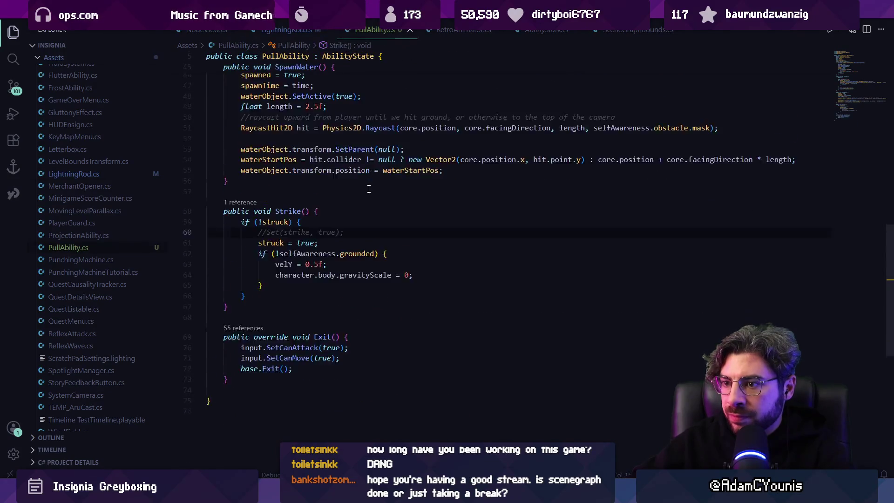
{"action": "left_click", "coordinate": [307, 270]}
{"action": "left_click", "coordinate": [293, 328], "text": "shift"}
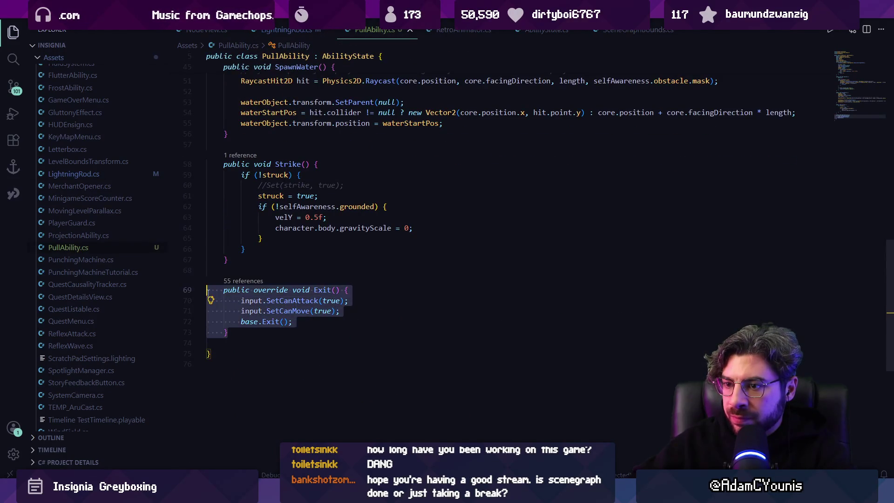
{"action": "type", "text": "public override void Exit() {         character.animator.frameTagsEvent.RemoveListener(SpawnLightning);         character.ResetToDefaultBodyProps();         DespawnLightning();         base.Exit();     }"}
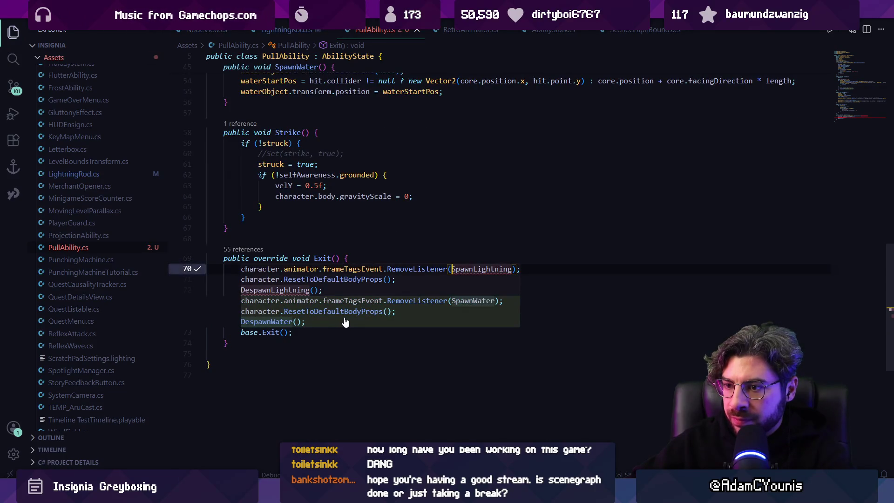
{"action": "key", "text": "Tab"}
Step: Add a new public DespawnWater() method after Strike()
{"action": "left_click", "coordinate": [316, 238]}
{"action": "key", "text": "Return"}
{"action": "key", "text": "Return"}
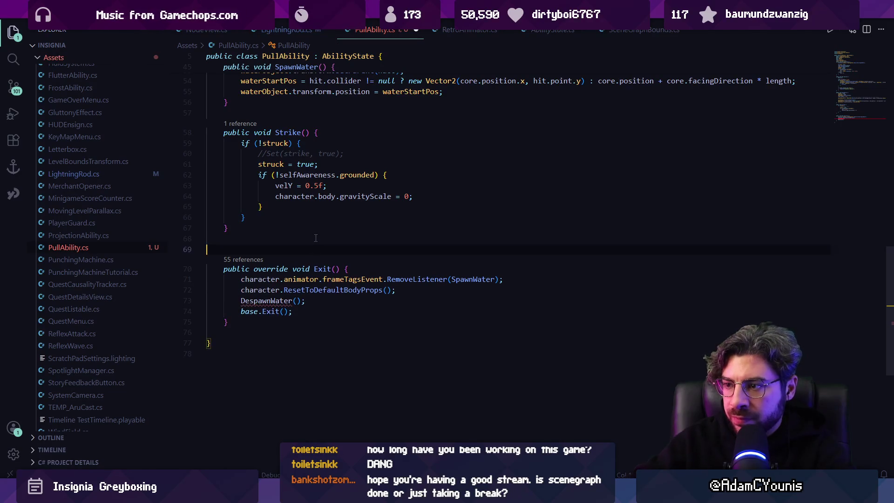
{"action": "key", "text": "BackSpace"}
{"action": "type", "text": "public void De"}
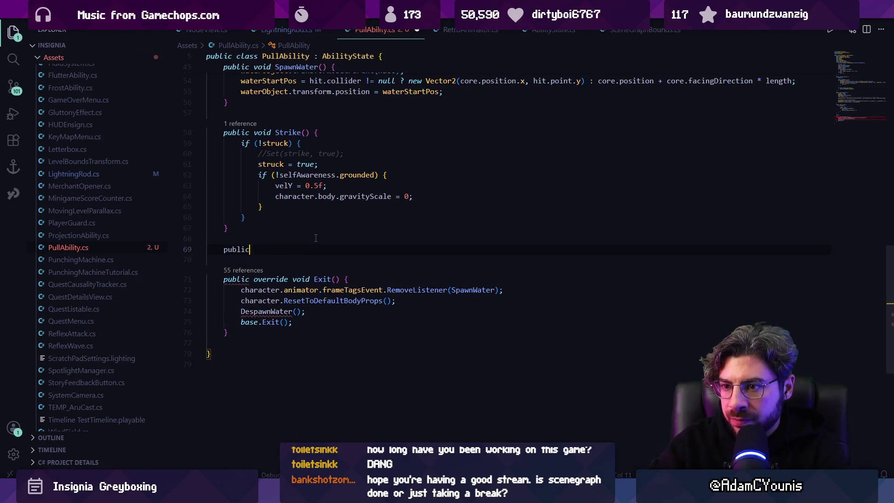
{"action": "key", "text": "Tab"}
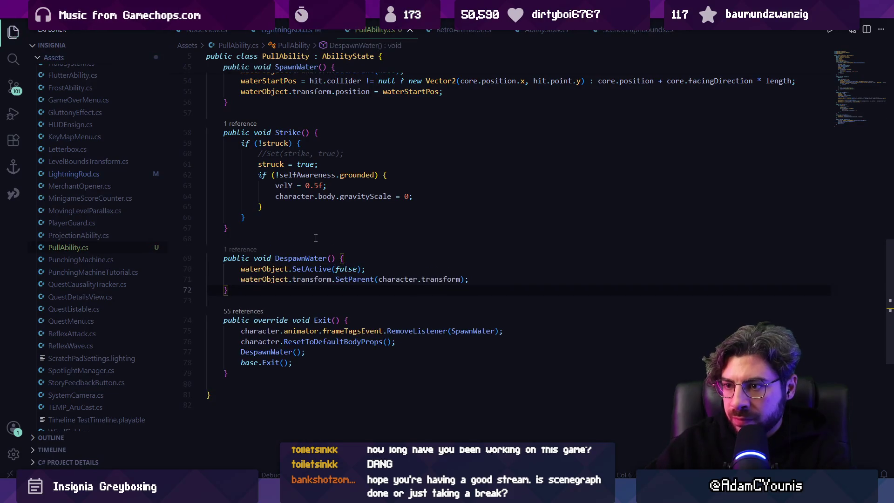
Step: Fill DespawnWater() with DespawnLightning's body, renamed to waterObject, and save
{"action": "key", "text": "ctrl+Tab"}
{"action": "scroll", "coordinate": [323, 197], "scroll_direction": "down", "scroll_amount": 2}
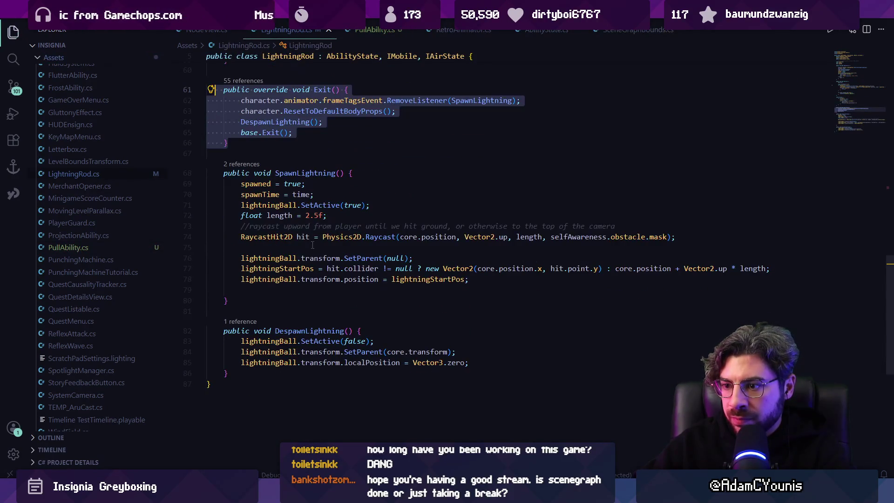
{"action": "mouse_move", "coordinate": [468, 362]}
{"action": "left_mouse_down"}
{"action": "mouse_move", "coordinate": [242, 352]}
{"action": "mouse_move", "coordinate": [207, 341]}
{"action": "mouse_move", "coordinate": [208, 331]}
{"action": "mouse_move", "coordinate": [207, 341]}
{"action": "left_mouse_up"}
{"action": "key", "text": "ctrl+c"}
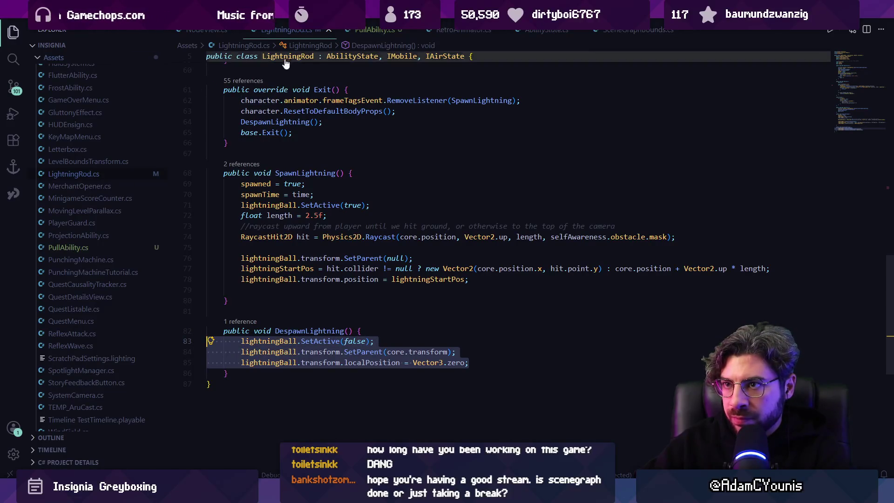
{"action": "key", "text": "ctrl+Tab"}
{"action": "left_click_drag", "start_coordinate": [468, 279], "coordinate": [208, 269]}
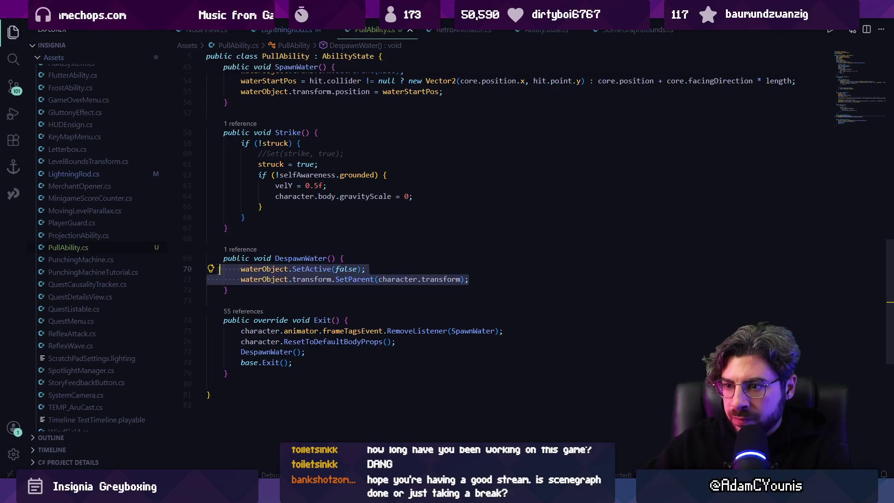
{"action": "key", "text": "ctrl+v"}
{"action": "double_click", "coordinate": [281, 270]}
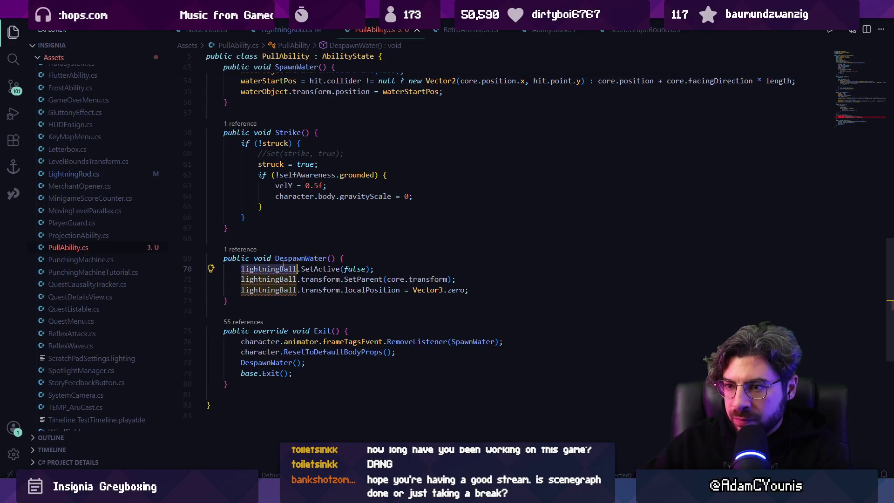
{"action": "type", "text": "waterObjec"}
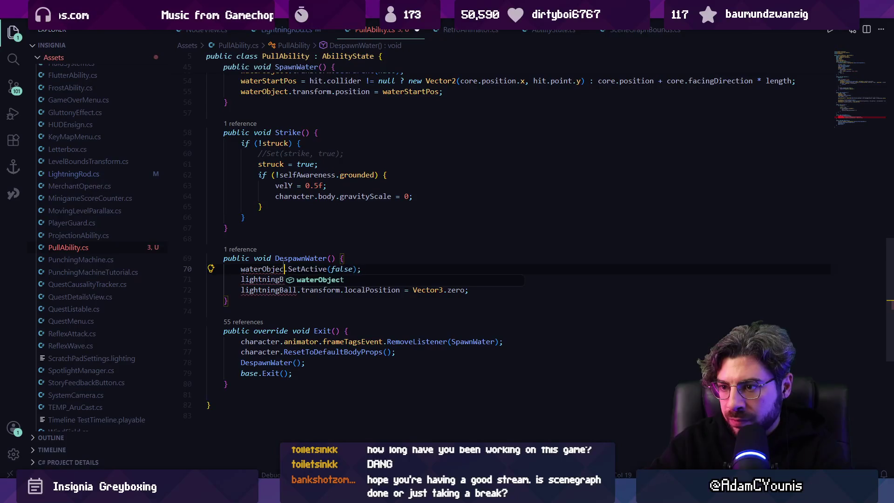
{"action": "key", "text": "Tab"}
{"action": "key", "text": "Tab"}
{"action": "key", "text": "ctrl+s"}
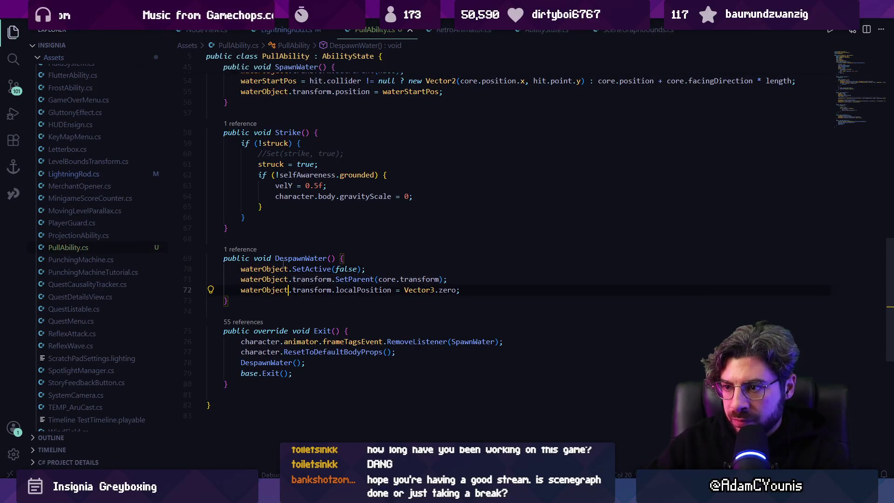
{"action": "key", "text": "alt+Tab"}
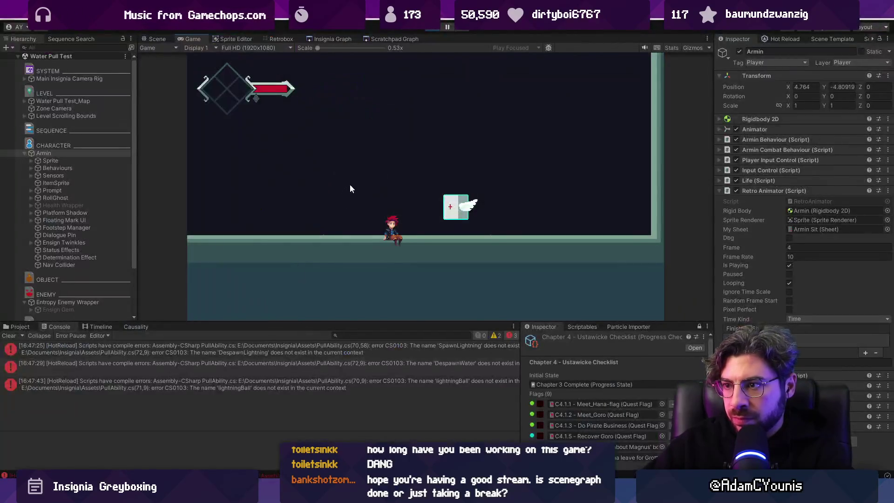
Step: Restart Play mode and test Armin's sword combo (X) and water pull (C) twice
{"action": "left_click", "coordinate": [427, 28]}
{"action": "left_click", "coordinate": [427, 29]}
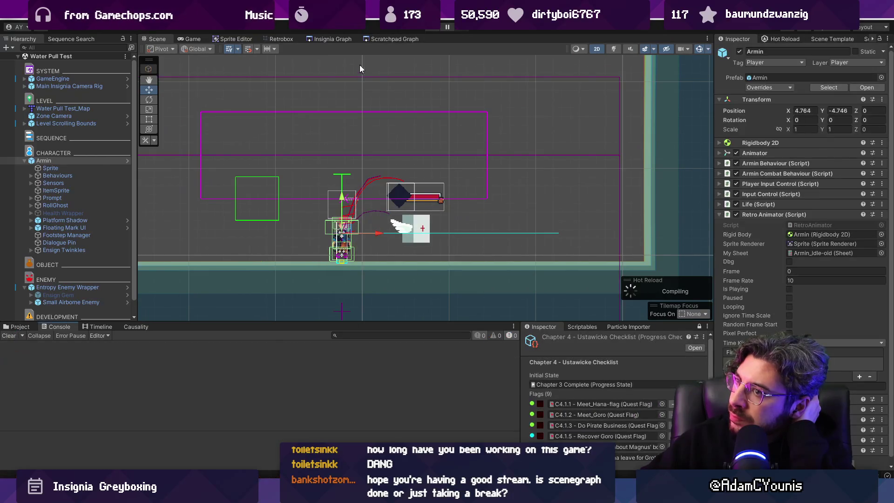
{"action": "left_click", "coordinate": [433, 28]}
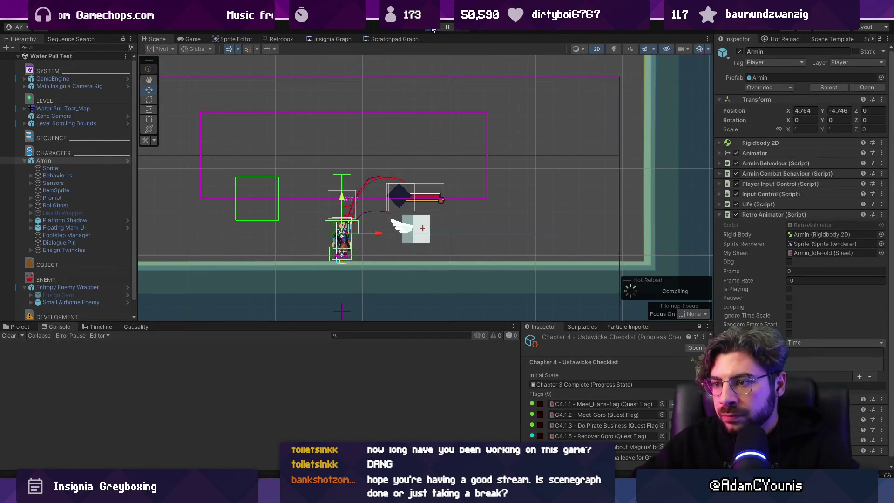
{"action": "key", "text": "x"}
{"action": "key", "text": "x"}
{"action": "key", "text": "x"}
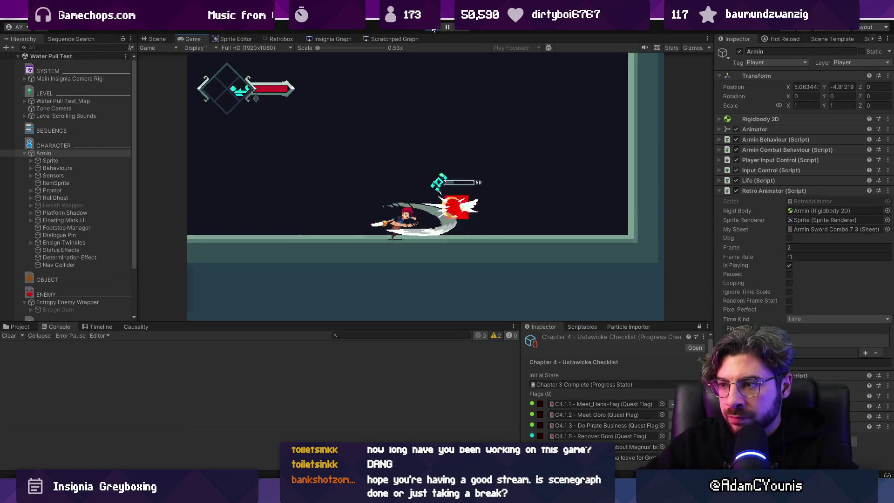
{"action": "key", "text": "c"}
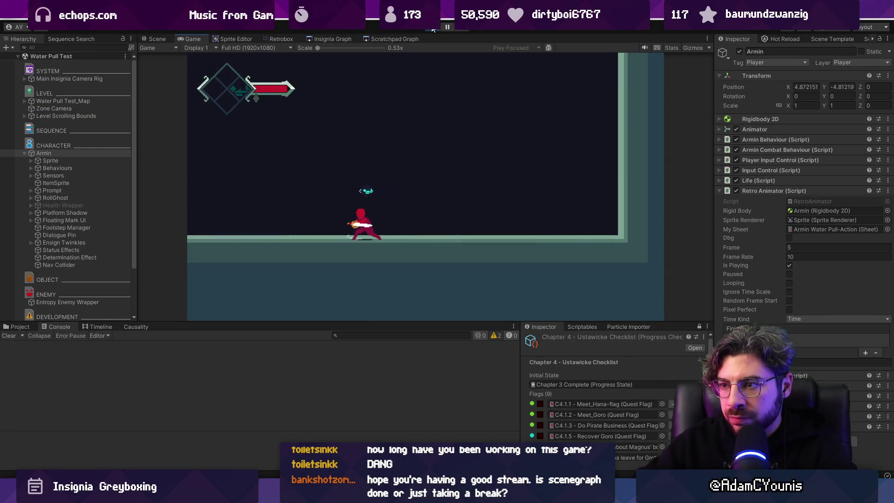
{"action": "key", "text": "c"}
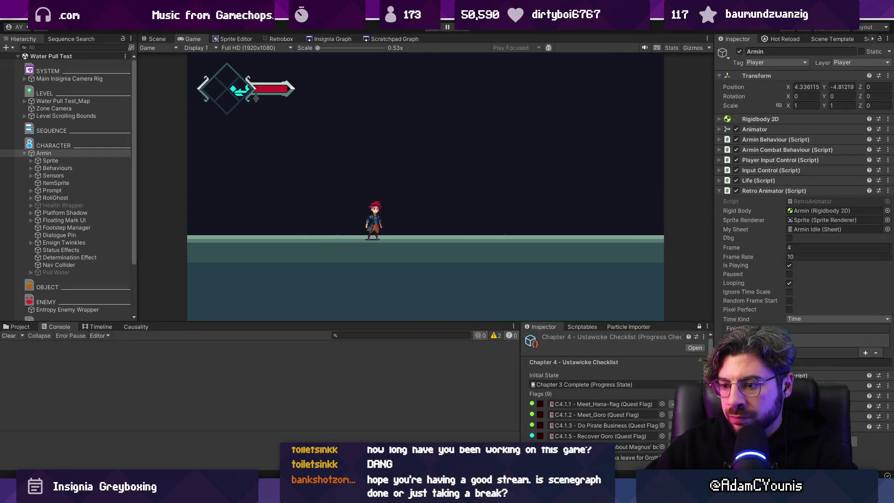
{"action": "key", "text": "alt+Tab"}
{"action": "scroll", "coordinate": [437, 237], "scroll_direction": "up", "scroll_amount": 5}
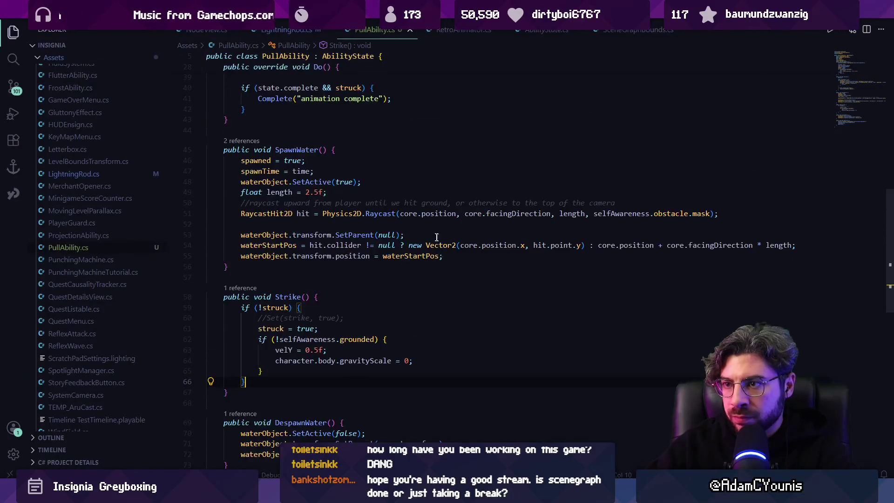
Step: Add an if(state.complete) branch after Do()'s completion check and save
{"action": "scroll", "coordinate": [437, 237], "scroll_direction": "up", "scroll_amount": 4}
{"action": "left_click", "coordinate": [292, 247]}
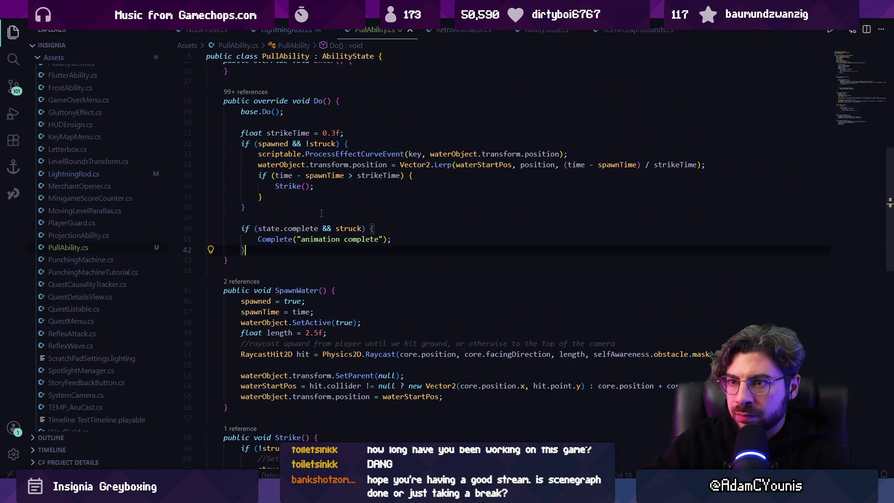
{"action": "key", "text": "Return"}
{"action": "type", "text": "of"}
{"action": "key", "text": "BackSpace"}
{"action": "key", "text": "BackSpace"}
{"action": "key", "text": "BackSpace"}
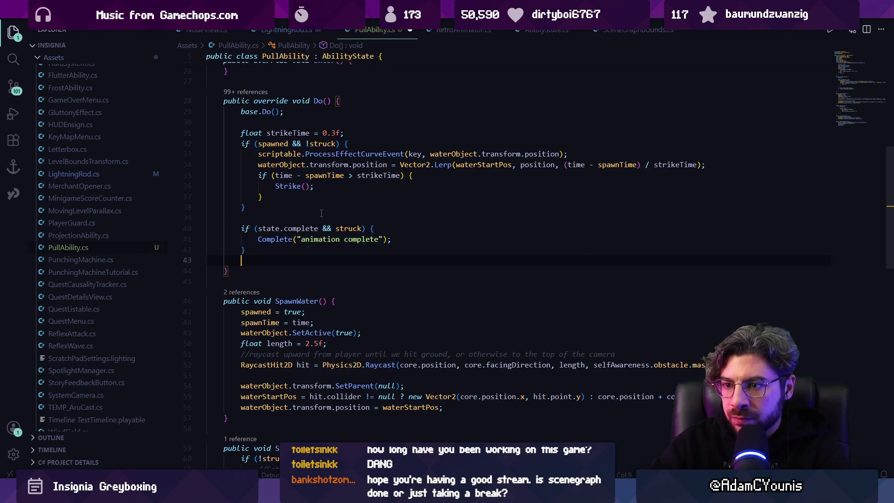
{"action": "type", "text": "if(state.com"}
{"action": "key", "text": "Tab"}
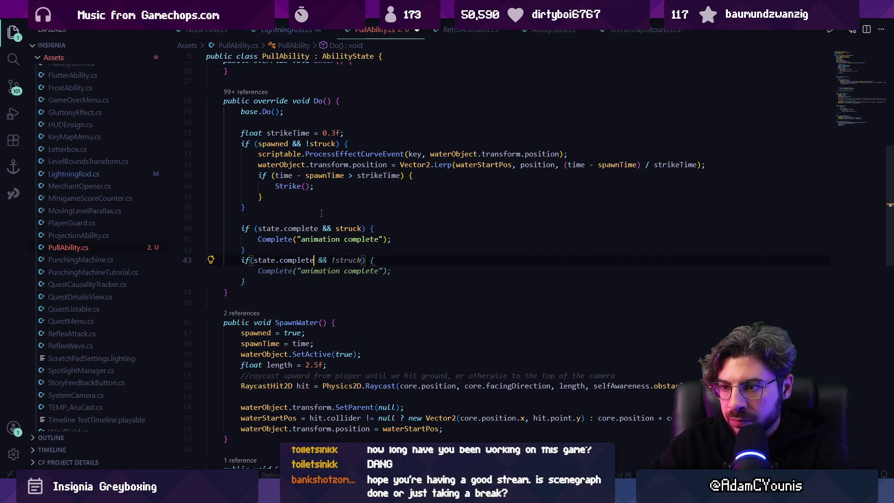
{"action": "key", "text": "ctrl+s"}
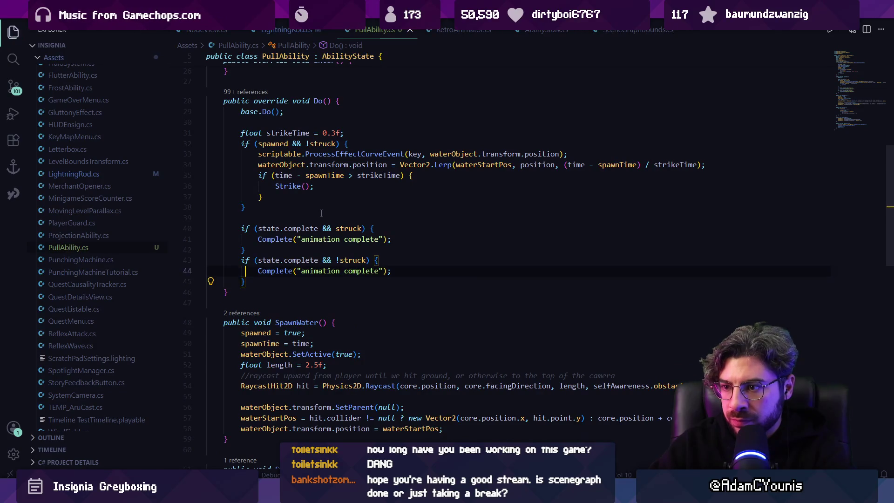
Step: Delete that added branch and remove '&& struck' from the completion condition
{"action": "key", "text": "shift+Up"}
{"action": "key", "text": "shift+Up"}
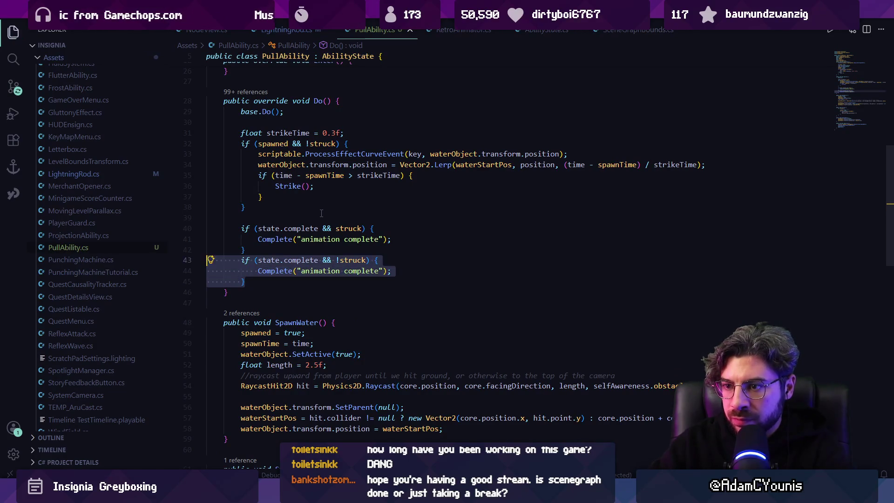
{"action": "key", "text": "BackSpace"}
{"action": "key", "text": "Up"}
{"action": "key", "text": "Up"}
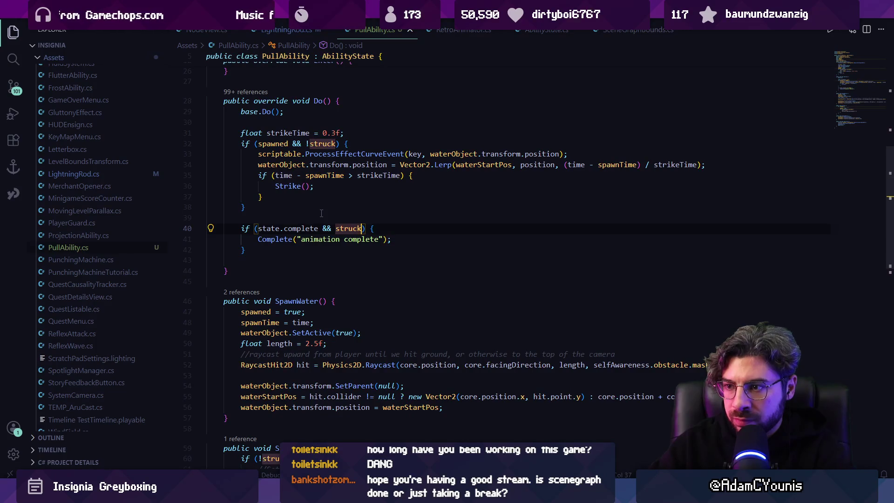
{"action": "key", "text": "ctrl+Delete"}
{"action": "key", "text": "ctrl+BackSpace"}
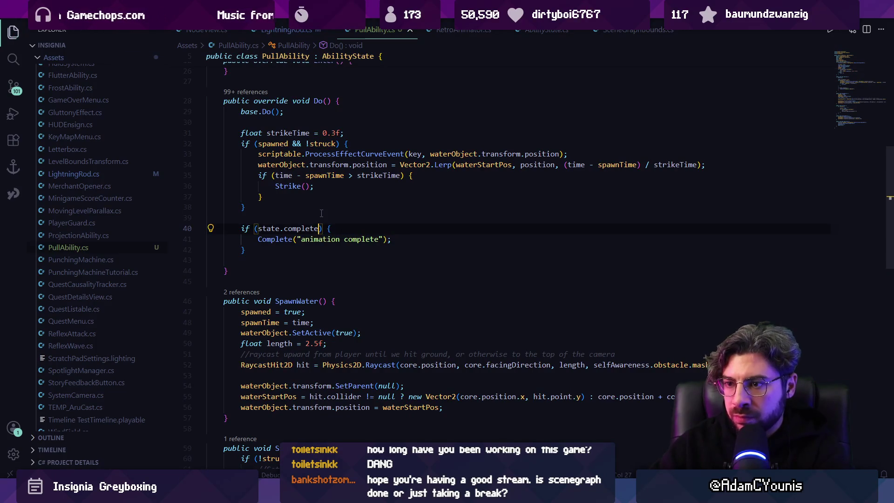
{"action": "key", "text": "alt+Tab"}
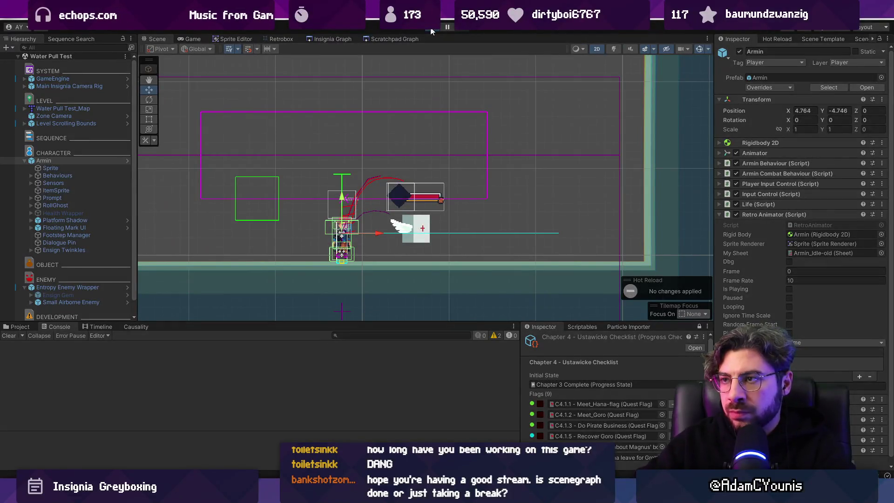
Step: Run the Water Pull Test scene briefly, then stop the playtest
{"action": "left_click", "coordinate": [431, 29]}
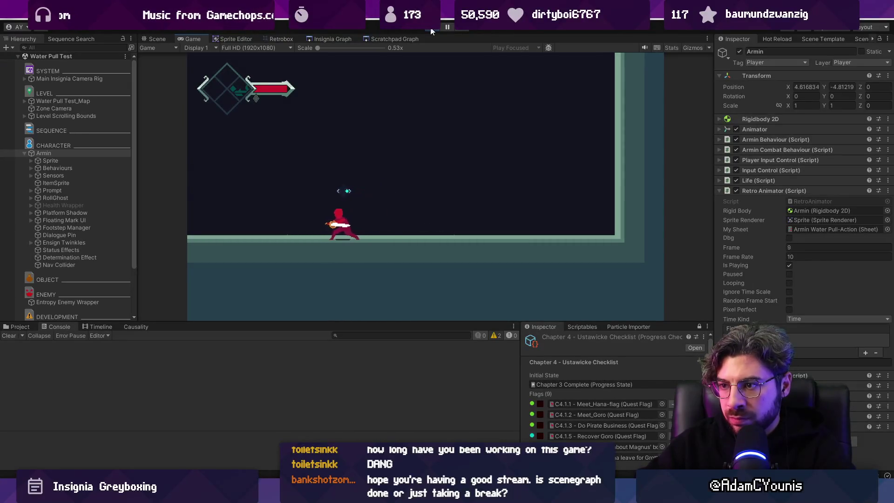
{"action": "left_click", "coordinate": [430, 28]}
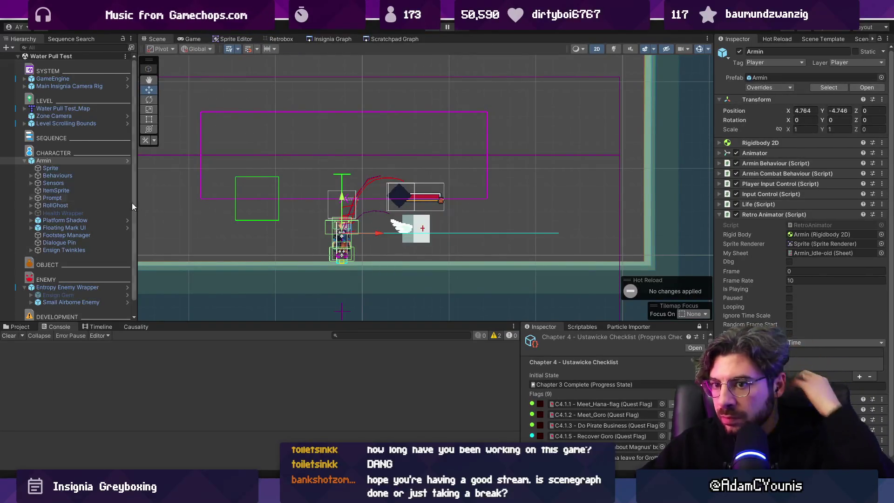
{"action": "scroll", "coordinate": [85, 204], "scroll_direction": "down", "scroll_amount": 1}
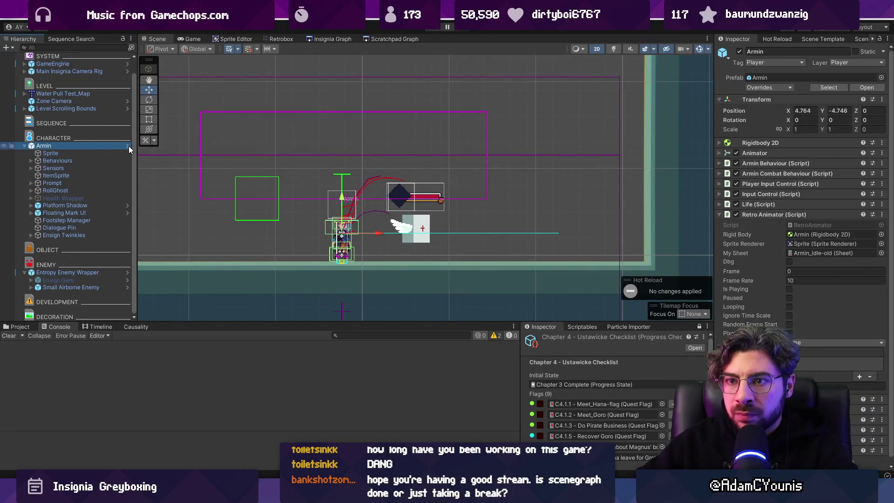
Step: In the Armin prefab, set Pull Ability's water object to Pull Water, then leave prefab mode
{"action": "left_click", "coordinate": [128, 146]}
{"action": "left_click", "coordinate": [74, 284]}
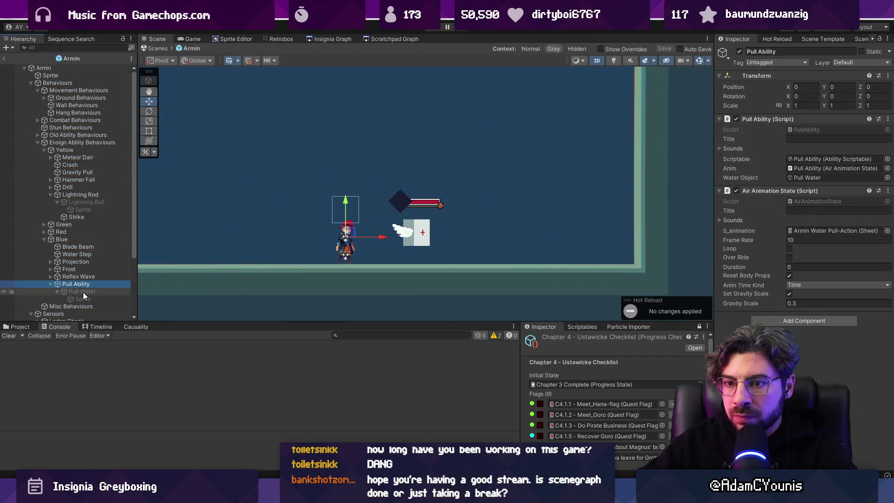
{"action": "mouse_move", "coordinate": [83, 292]}
{"action": "left_mouse_down"}
{"action": "mouse_move", "coordinate": [831, 181]}
{"action": "mouse_move", "coordinate": [110, 263]}
{"action": "mouse_move", "coordinate": [236, 154]}
{"action": "mouse_move", "coordinate": [160, 48]}
{"action": "mouse_move", "coordinate": [309, 359]}
{"action": "left_mouse_up"}
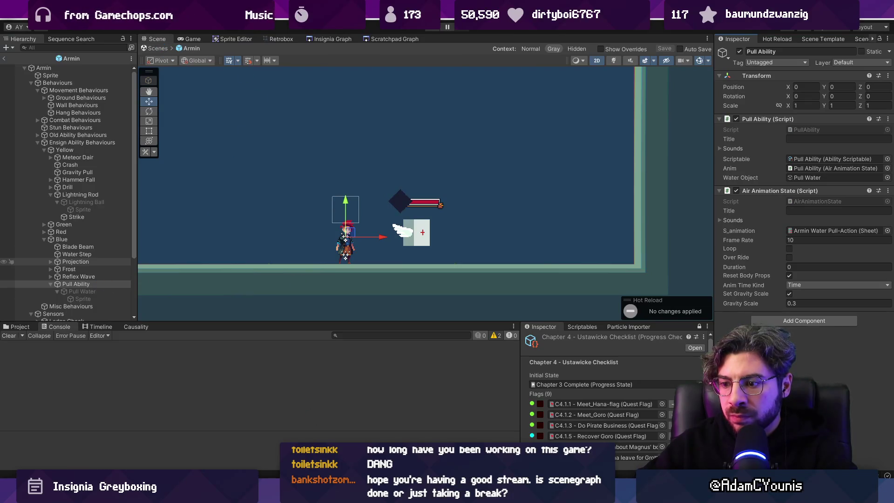
{"action": "key", "text": "alt+Tab"}
{"action": "key", "text": "alt+Tab"}
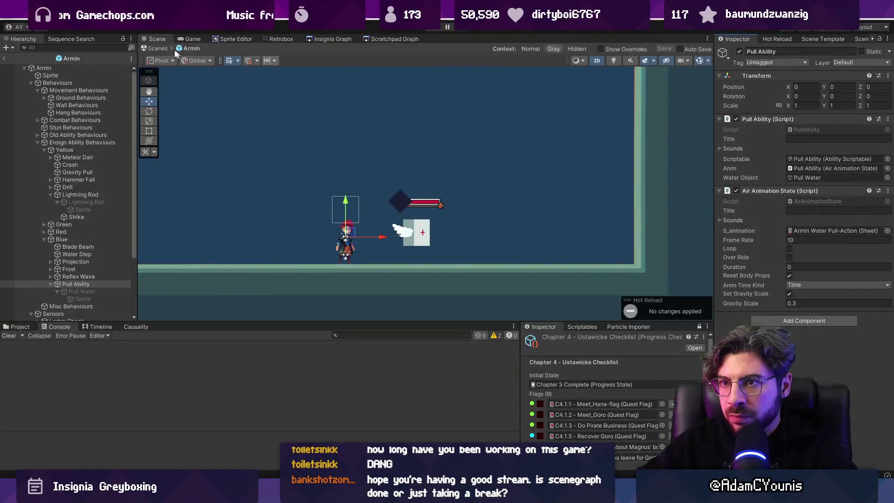
{"action": "left_click", "coordinate": [159, 48]}
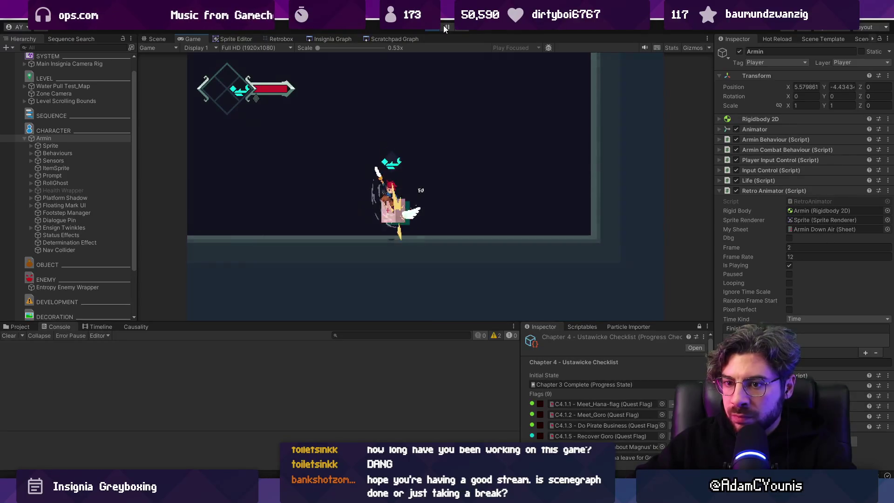
Step: Pause the game, filter the Hierarchy by 'water', and frame the Torrent Water Quad
{"action": "left_click", "coordinate": [445, 27]}
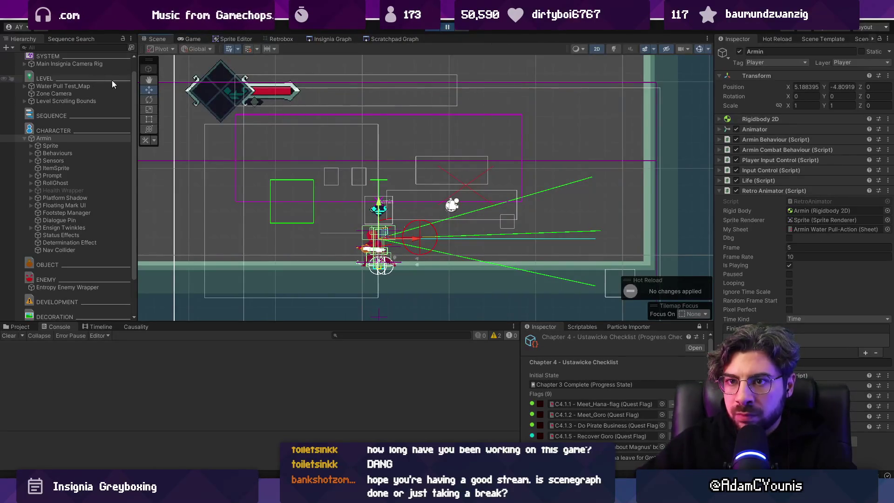
{"action": "scroll", "coordinate": [72, 212], "scroll_direction": "down", "scroll_amount": 2}
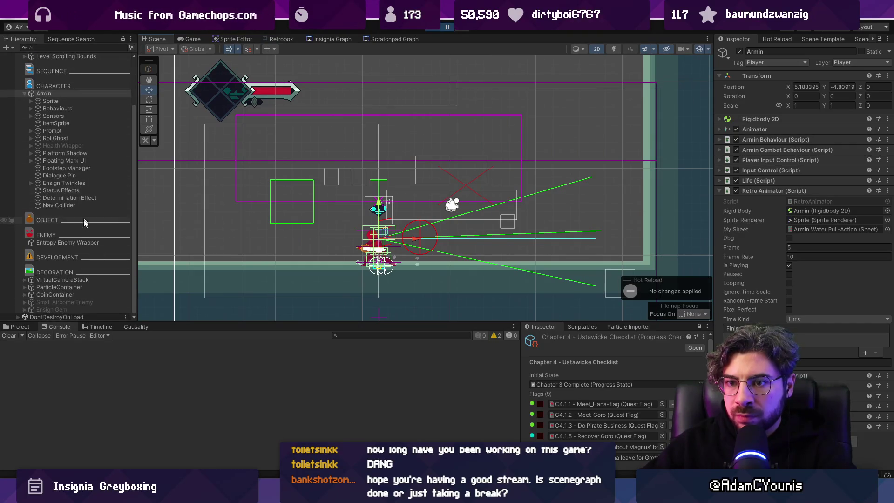
{"action": "left_click", "coordinate": [62, 47]}
{"action": "type", "text": "water"}
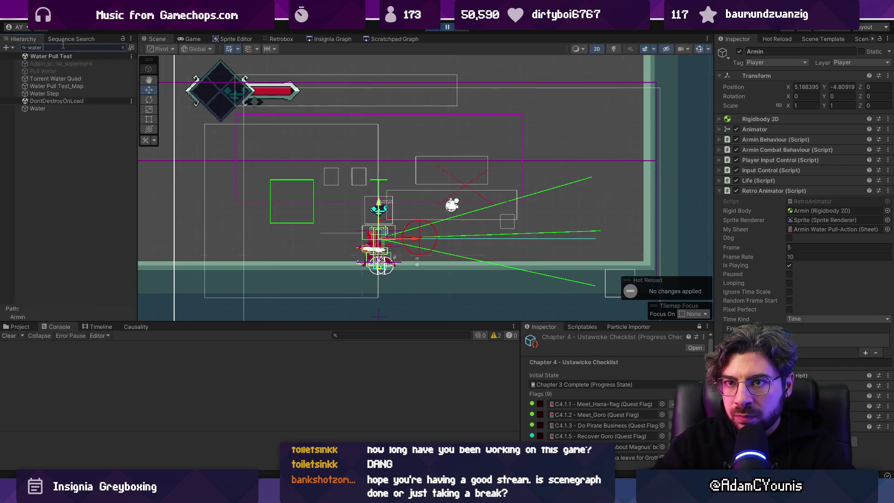
{"action": "left_click", "coordinate": [55, 78]}
{"action": "key", "text": "f"}
{"action": "left_click", "coordinate": [122, 47]}
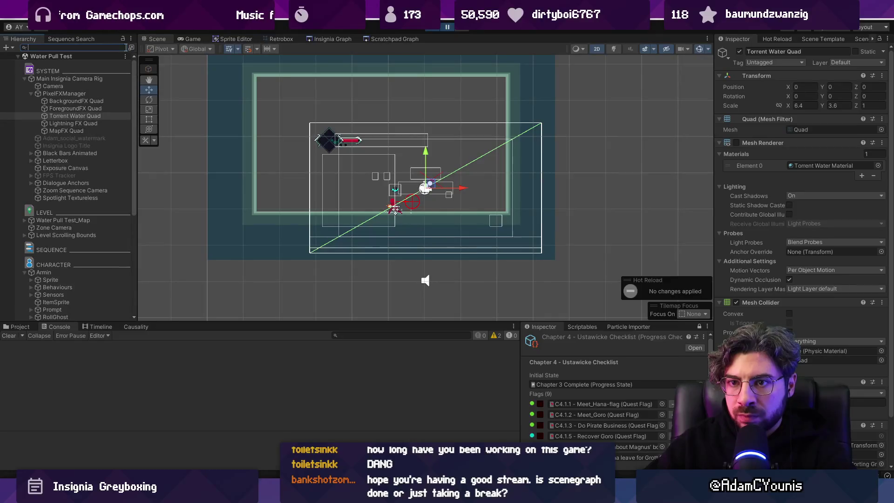
Step: Expand Armin > Behaviours > Ensign Ability Behaviours > Blue > Pull Ability and select Pull Water
{"action": "scroll", "coordinate": [44, 205], "scroll_direction": "down", "scroll_amount": 3}
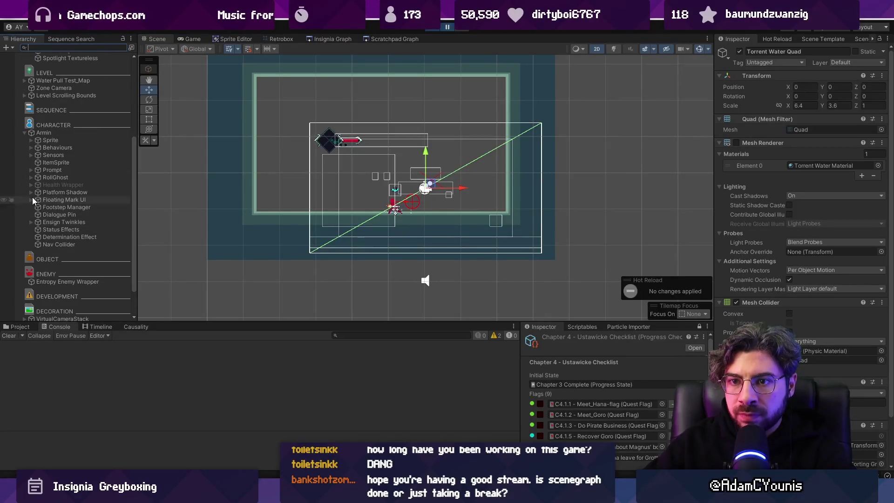
{"action": "left_click", "coordinate": [31, 147]}
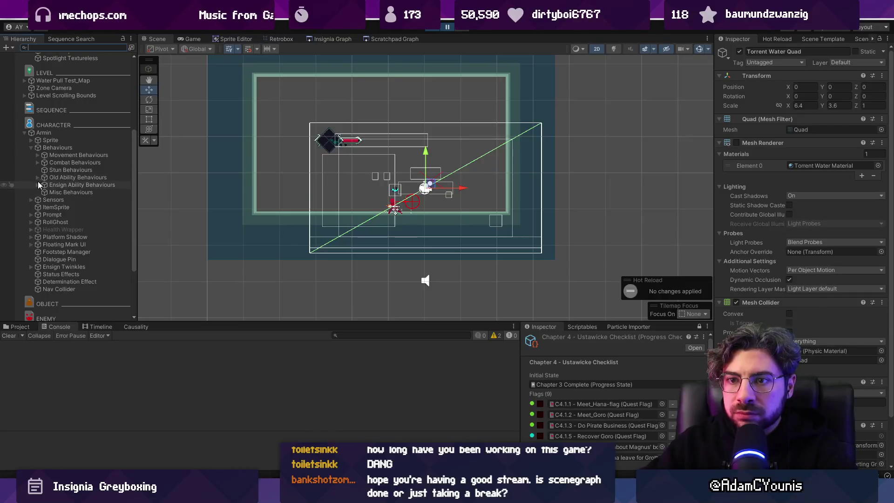
{"action": "left_click", "coordinate": [38, 184]}
{"action": "left_click", "coordinate": [44, 214]}
{"action": "left_click", "coordinate": [50, 259]}
{"action": "left_click", "coordinate": [68, 267]}
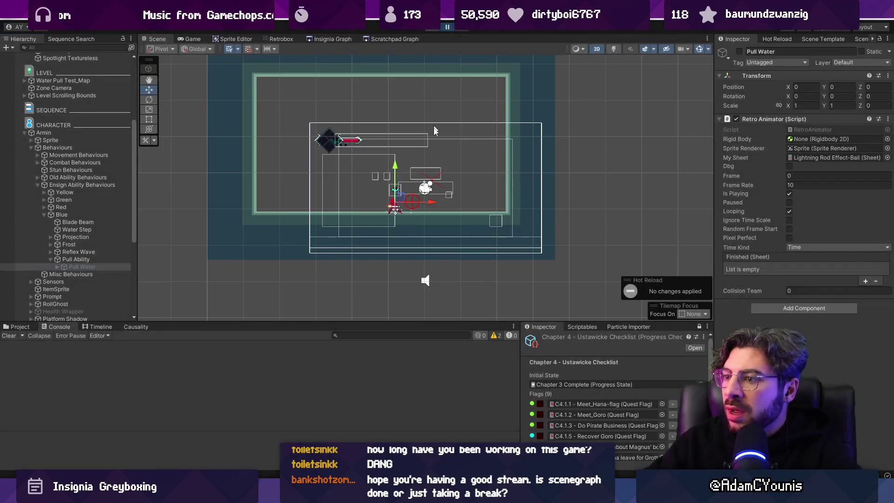
Step: Show the Retrobox animation panel and the Project assets
{"action": "left_click", "coordinate": [342, 275]}
{"action": "left_click", "coordinate": [291, 39]}
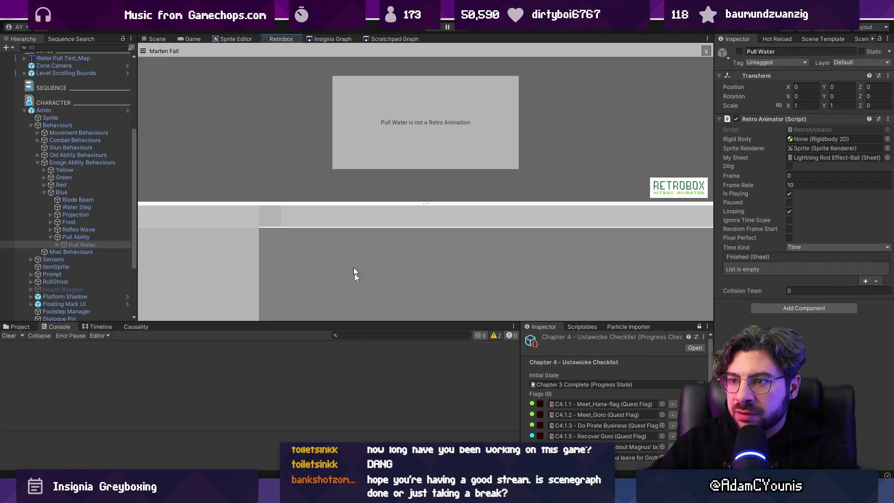
{"action": "key", "text": "ctrl+5"}
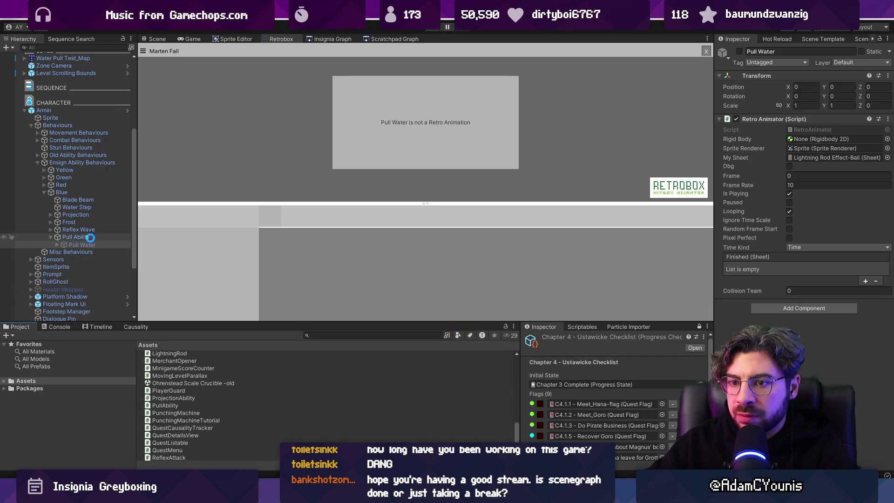
Step: Open the Pull Ability asset and inspect its Pull Ability Unlocked quest flag
{"action": "left_click", "coordinate": [92, 238]}
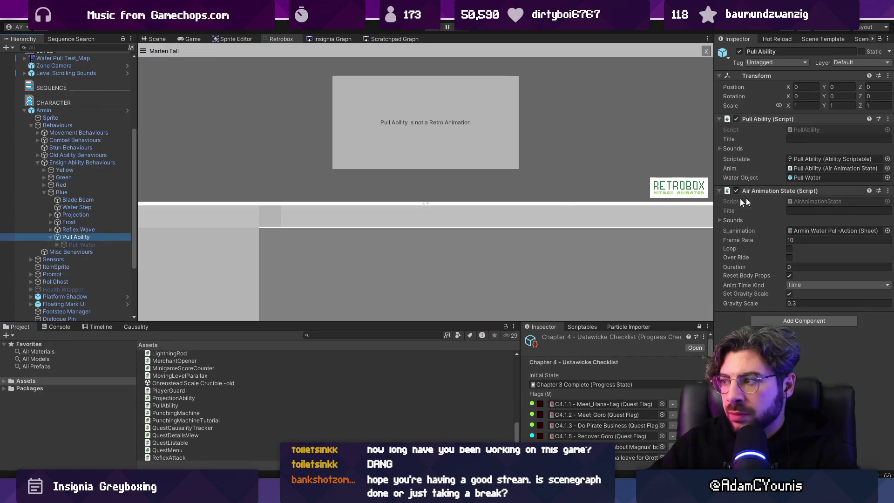
{"action": "double_click", "coordinate": [809, 160]}
{"action": "left_click", "coordinate": [159, 345]}
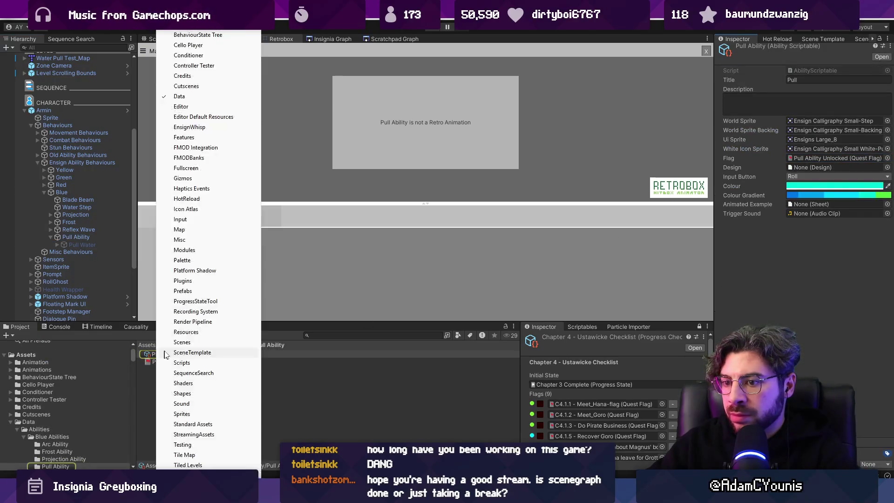
{"action": "left_click", "coordinate": [148, 356]}
{"action": "left_click", "coordinate": [203, 360]}
{"action": "left_click", "coordinate": [202, 356]}
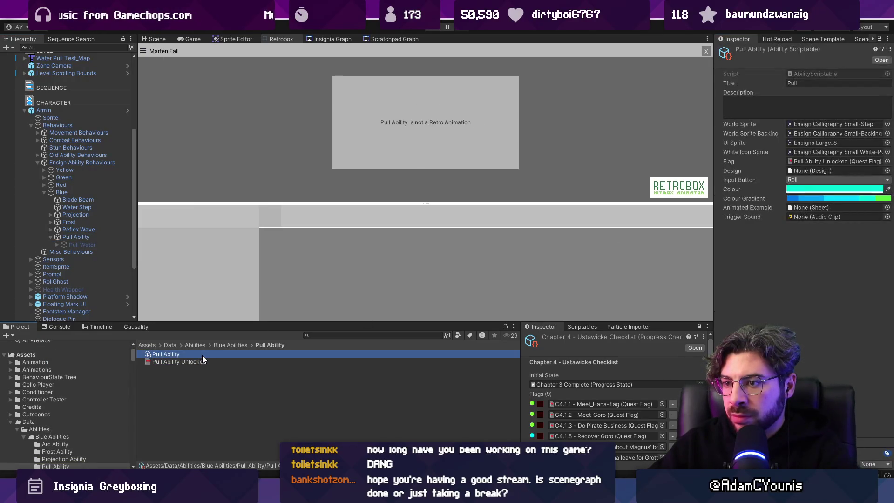
{"action": "left_click", "coordinate": [205, 361]}
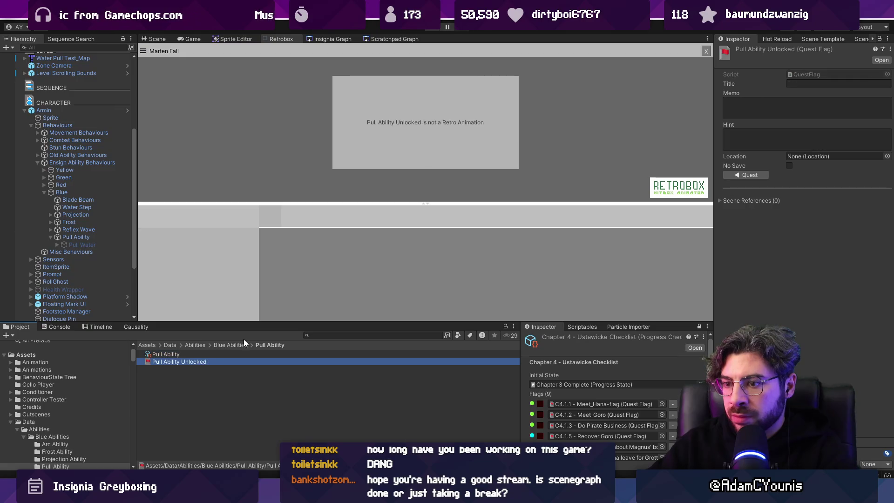
Step: Reselect Pull Ability and load the Armin Water Pull-Action sheet into Retrobox
{"action": "left_click", "coordinate": [86, 189]}
{"action": "left_click", "coordinate": [78, 161]}
{"action": "left_click", "coordinate": [95, 237]}
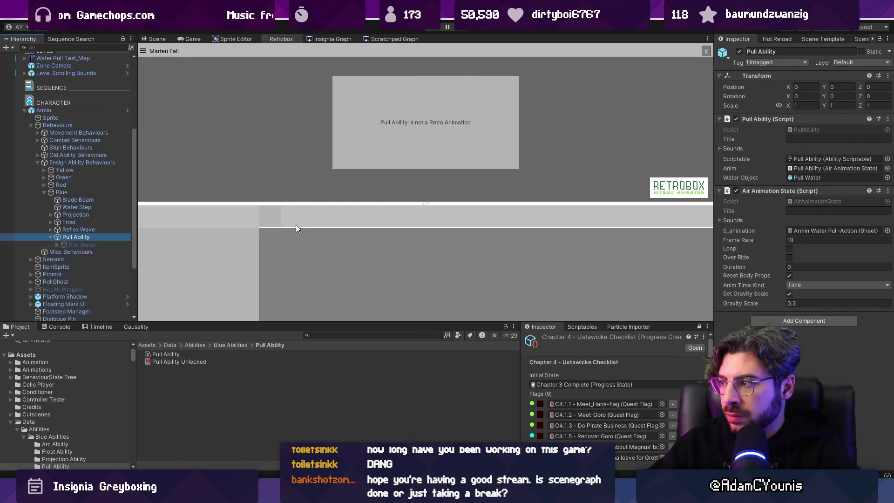
{"action": "double_click", "coordinate": [838, 230]}
{"action": "key", "text": "alt+Tab"}
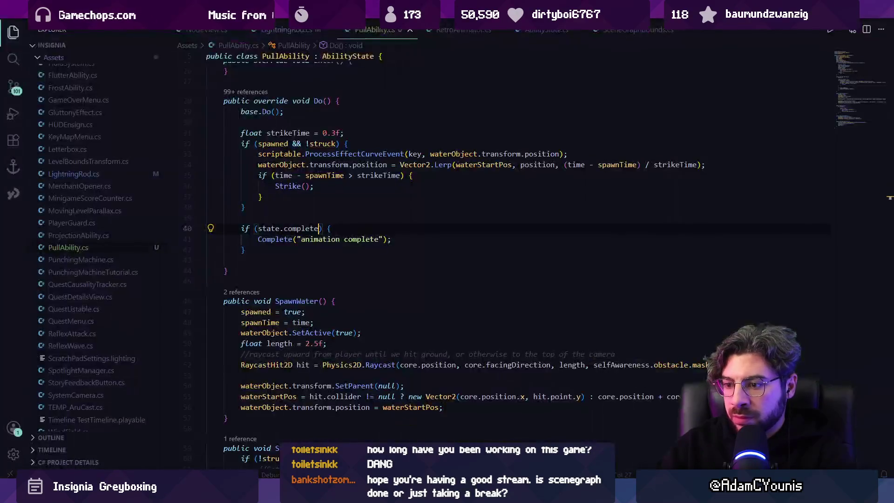
Step: Review Strike, DespawnWater and SpawnWater in PullAbility.cs, then view frame 4 of the pull animation
{"action": "scroll", "coordinate": [353, 239], "scroll_direction": "down", "scroll_amount": 10}
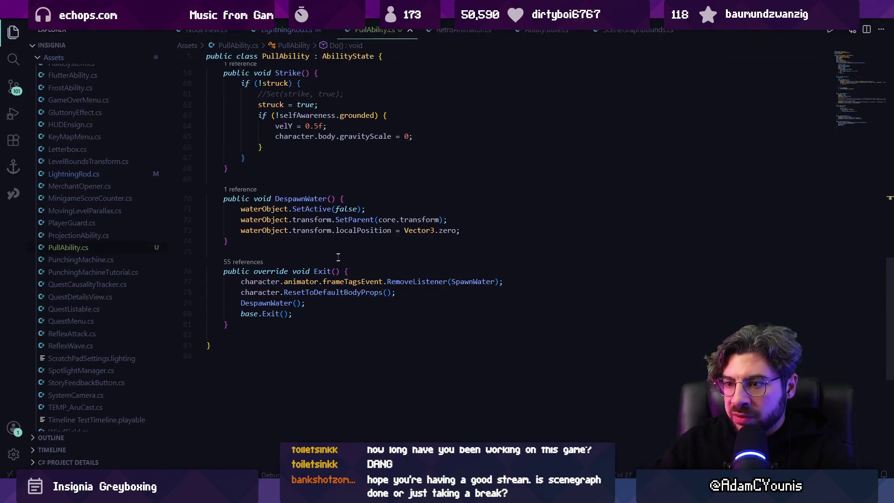
{"action": "scroll", "coordinate": [294, 196], "scroll_direction": "up", "scroll_amount": 8}
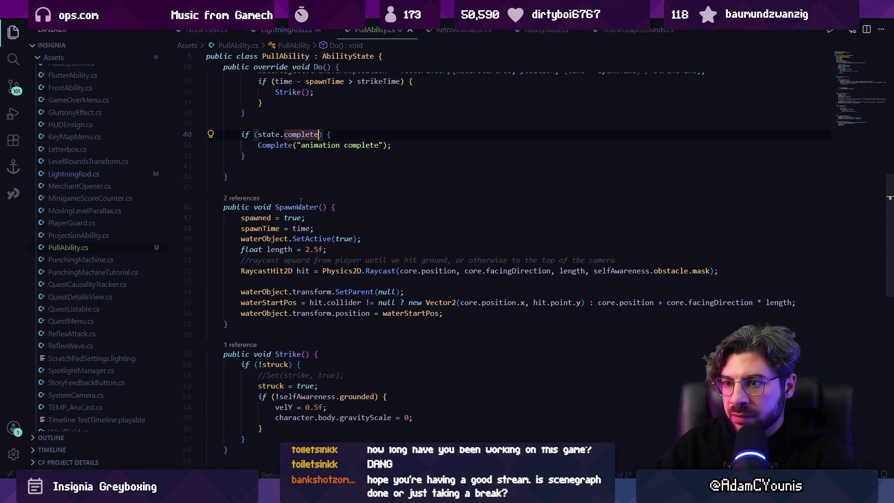
{"action": "double_click", "coordinate": [301, 207]}
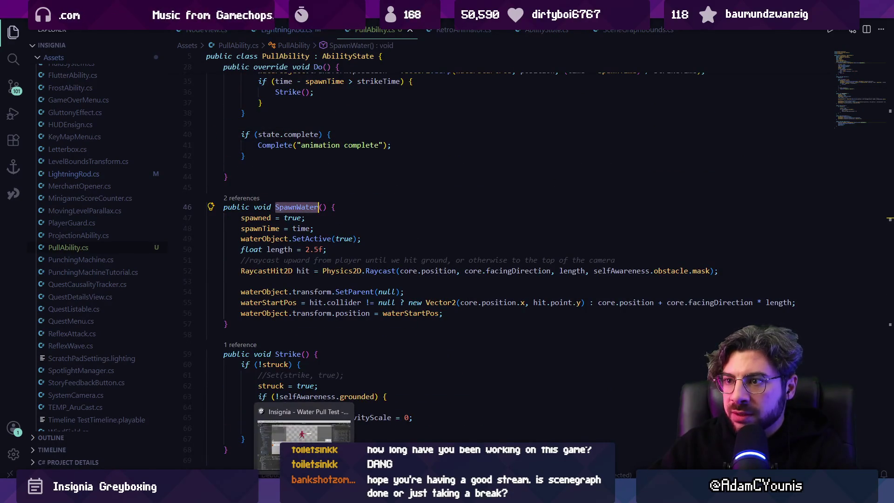
{"action": "key", "text": "alt+Tab"}
{"action": "left_click", "coordinate": [353, 218]}
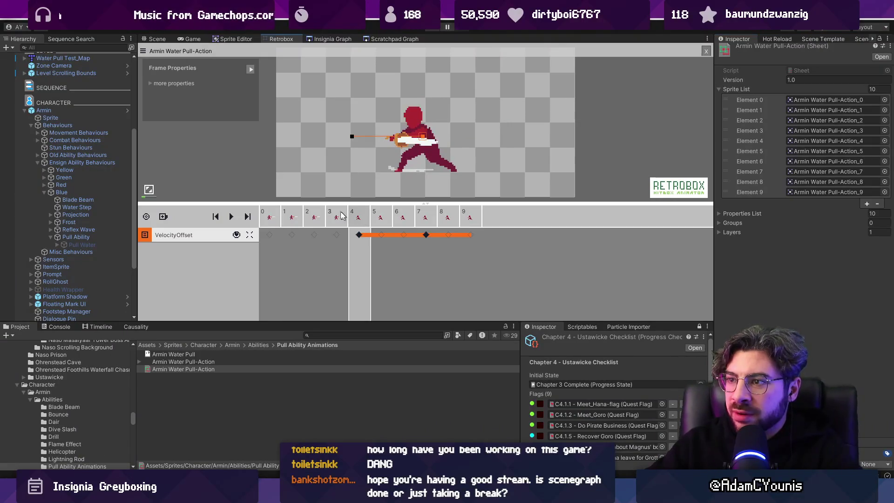
Step: Add an event to frame 4 of the Armin Water Pull-Action sheet and start the game
{"action": "left_click", "coordinate": [337, 216]}
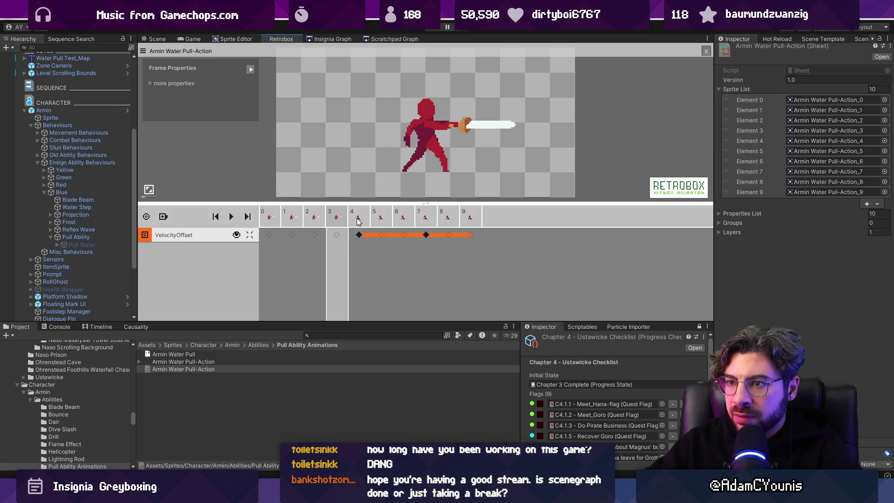
{"action": "key", "text": "Right"}
{"action": "left_click", "coordinate": [164, 85]}
{"action": "left_click", "coordinate": [248, 92]}
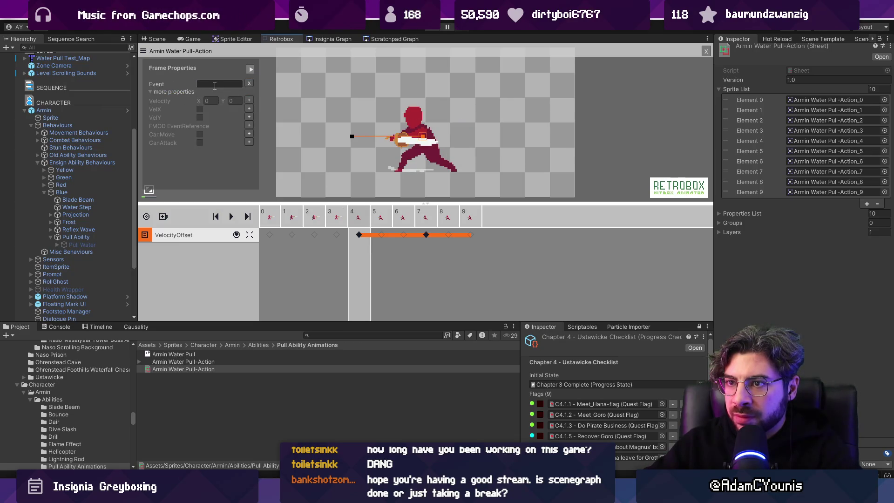
{"action": "left_click", "coordinate": [433, 31]}
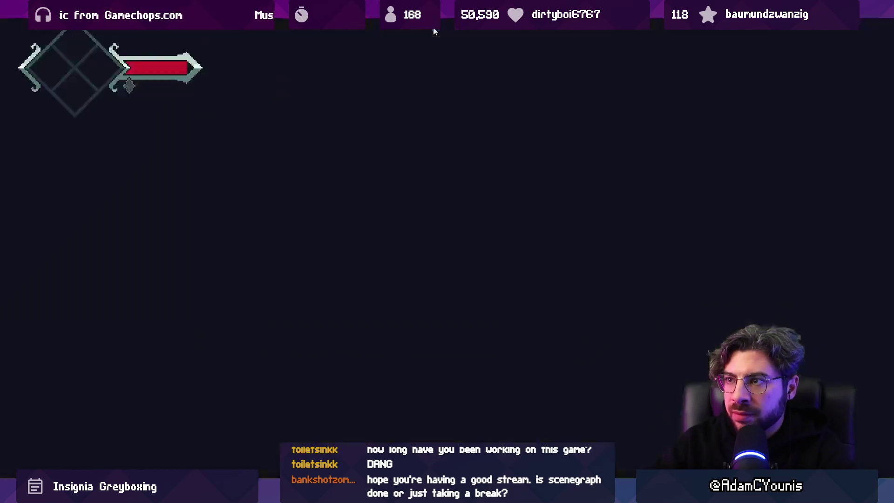
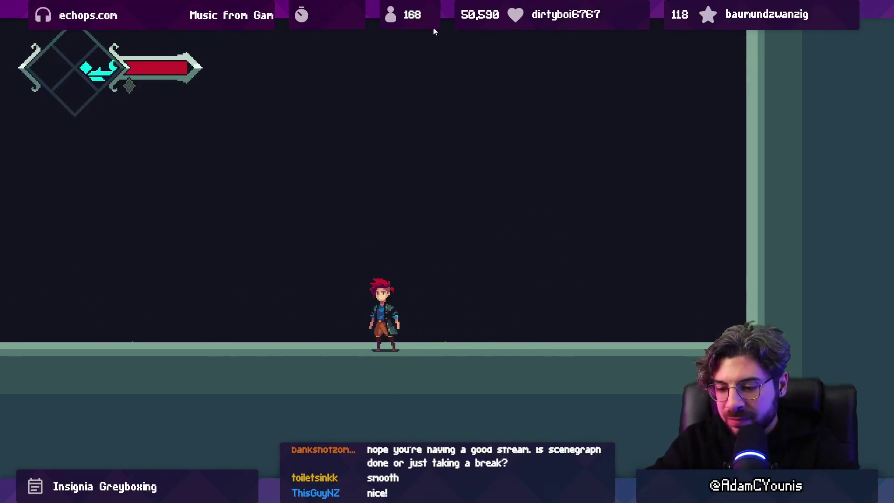
Step: Stop Play mode and drag the Hedgehog prefab into the test room
{"action": "left_click", "coordinate": [433, 29]}
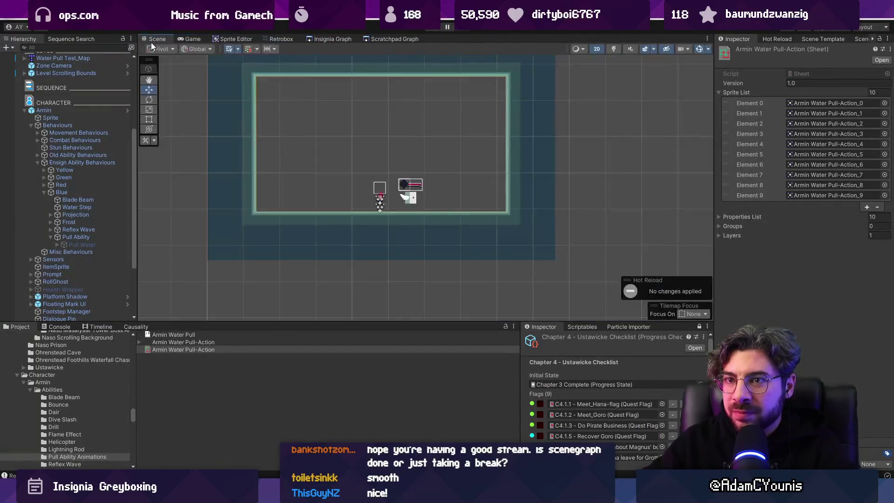
{"action": "left_click", "coordinate": [44, 110]}
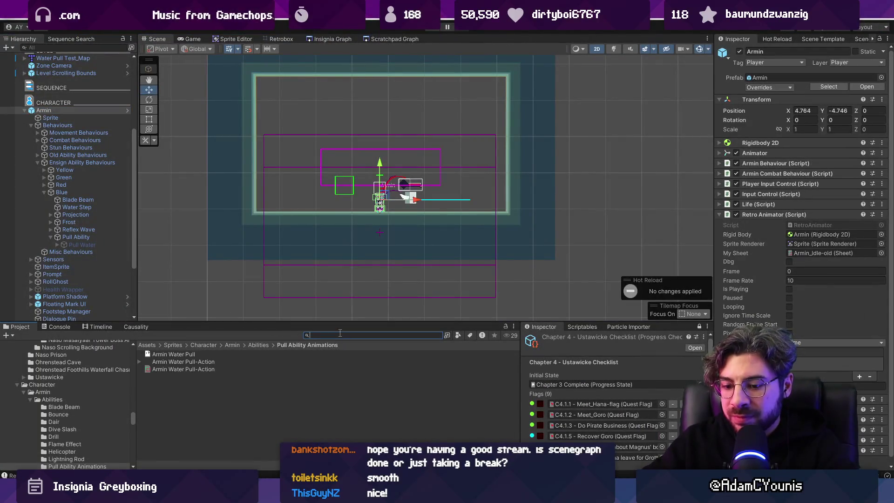
{"action": "type", "text": "hedgehog"}
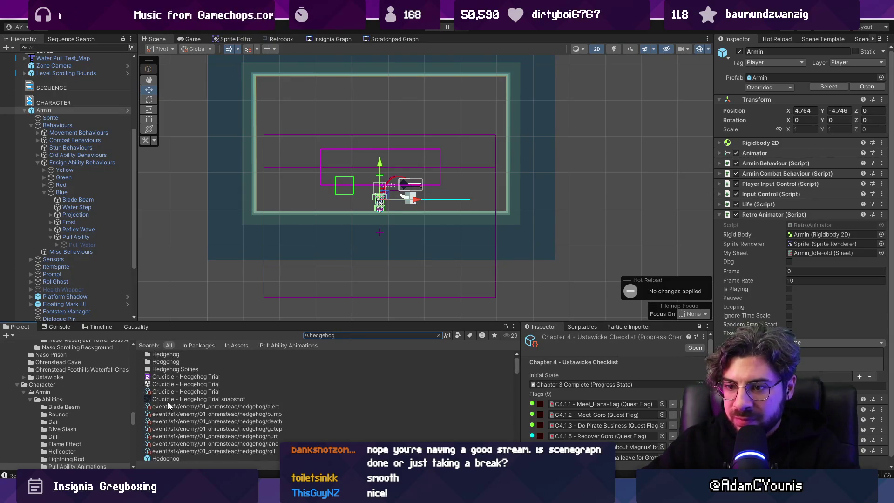
{"action": "scroll", "coordinate": [180, 387], "scroll_direction": "down", "scroll_amount": 5}
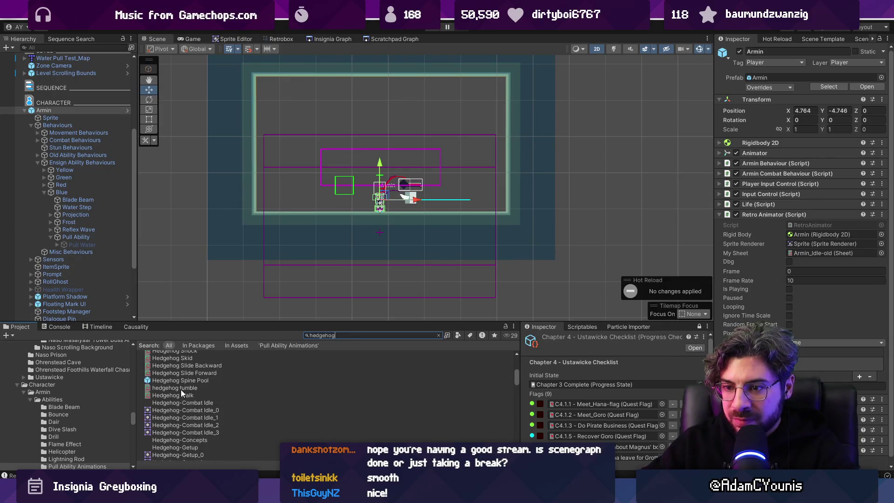
{"action": "scroll", "coordinate": [192, 386], "scroll_direction": "up", "scroll_amount": 5}
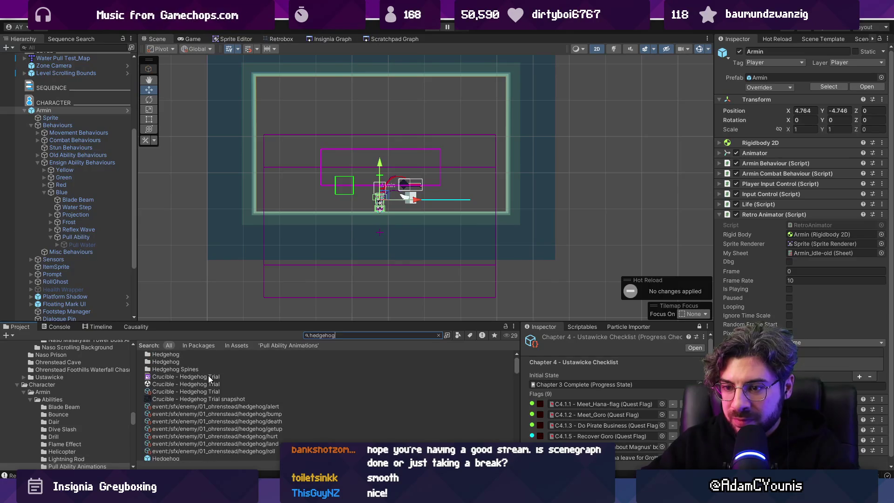
{"action": "left_click_drag", "start_coordinate": [180, 430], "coordinate": [281, 208]}
Step: Open the Armin prefab and select its Pull Water object
{"action": "left_click", "coordinate": [411, 196]}
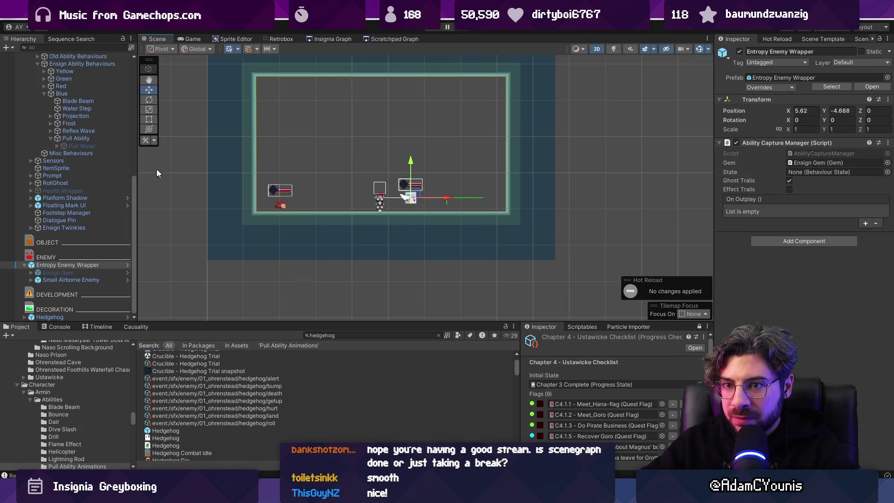
{"action": "scroll", "coordinate": [93, 214], "scroll_direction": "up", "scroll_amount": 5}
{"action": "scroll", "coordinate": [118, 82], "scroll_direction": "up", "scroll_amount": 5}
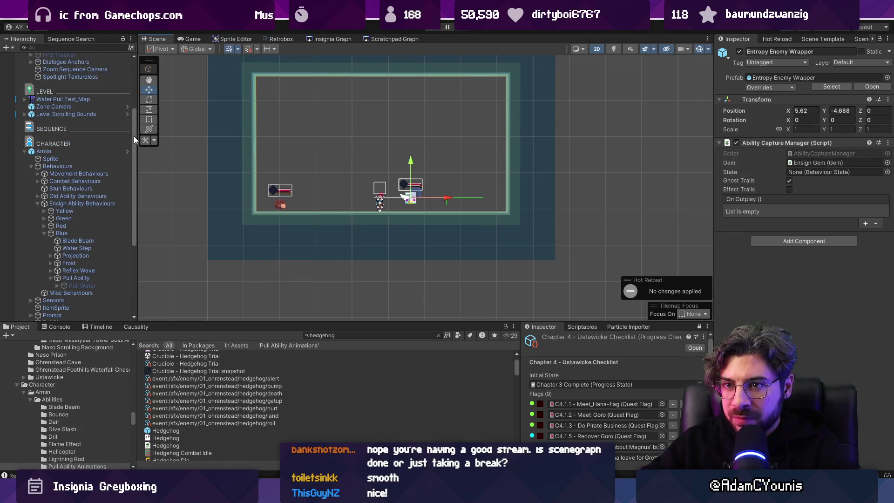
{"action": "left_click", "coordinate": [128, 151]}
{"action": "left_click", "coordinate": [95, 291]}
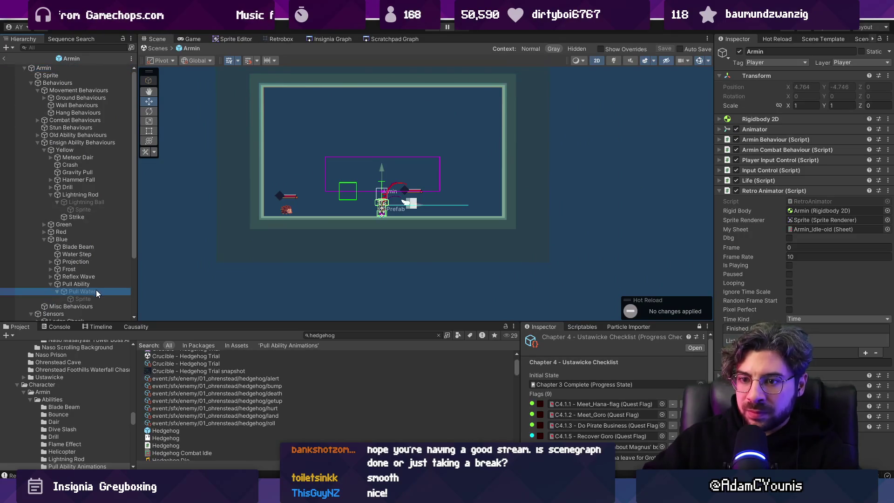
Step: Rename the copied Lightning Rod Effect-Ball in Pull Ability Animations to Pull Water Effect-Ball
{"action": "left_click", "coordinate": [847, 157]}
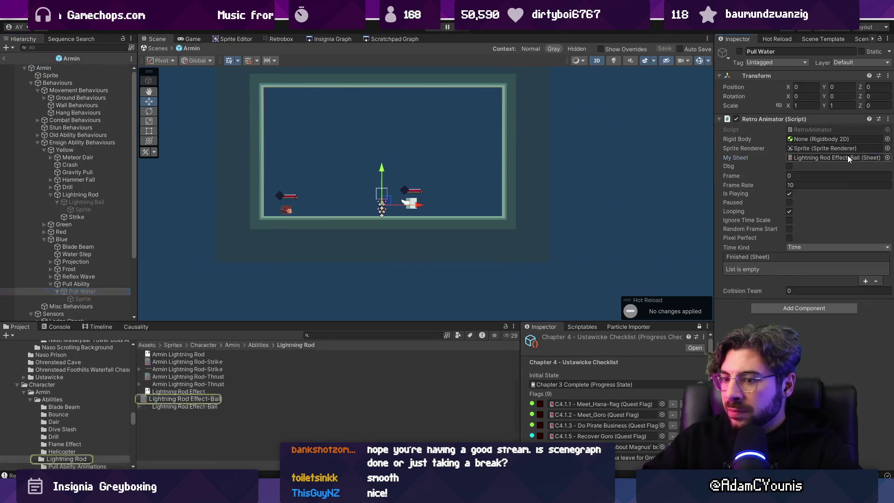
{"action": "left_click", "coordinate": [208, 399]}
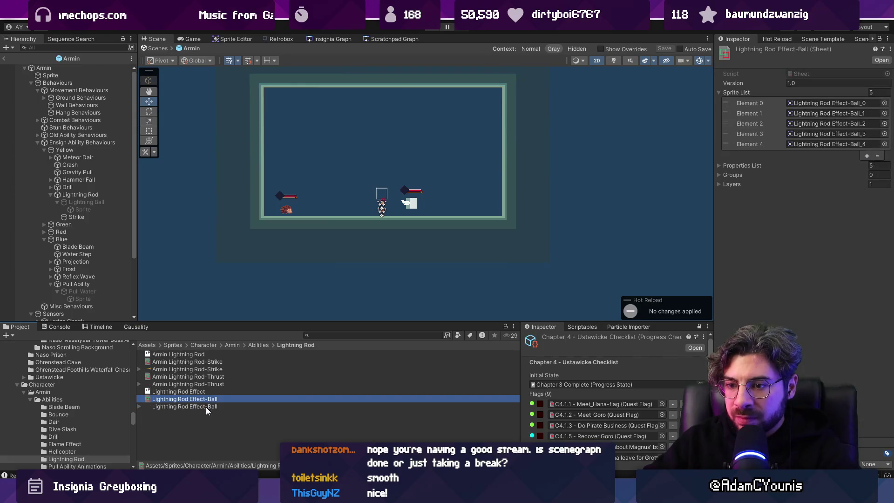
{"action": "left_click", "coordinate": [257, 345]}
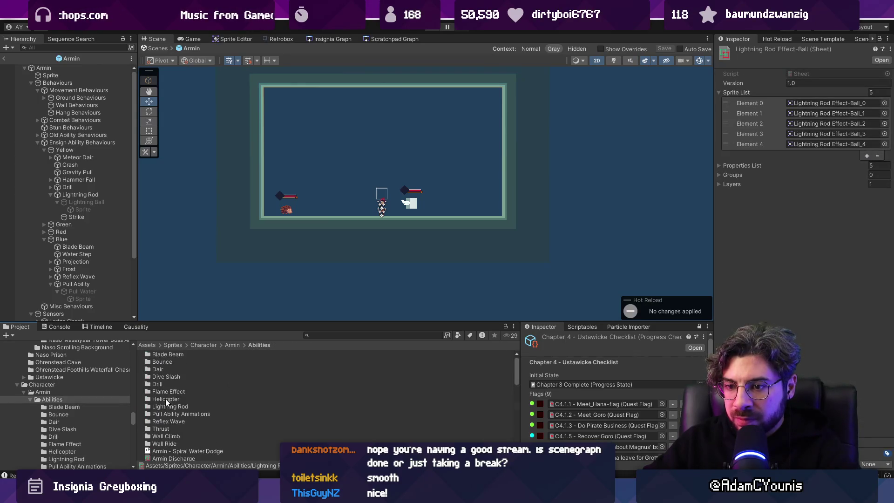
{"action": "double_click", "coordinate": [185, 414]}
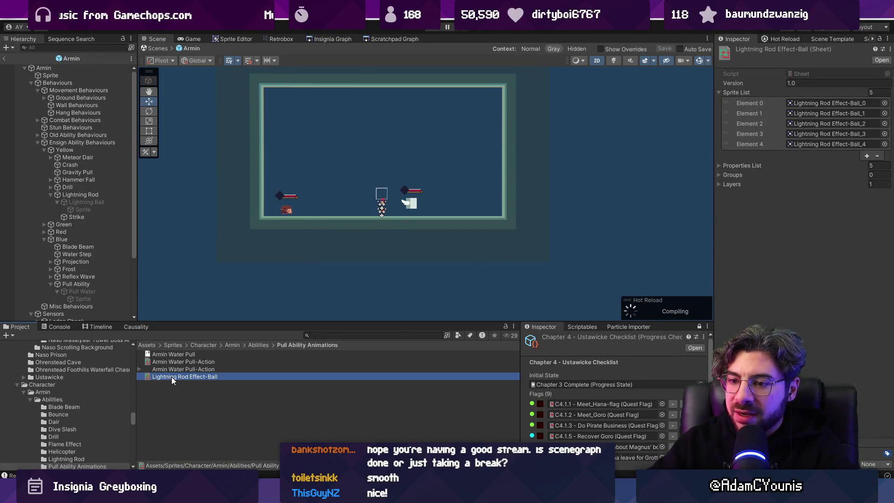
{"action": "left_click", "coordinate": [171, 376]}
{"action": "double_click", "coordinate": [172, 376]}
{"action": "type", "text": "Pull Water"}
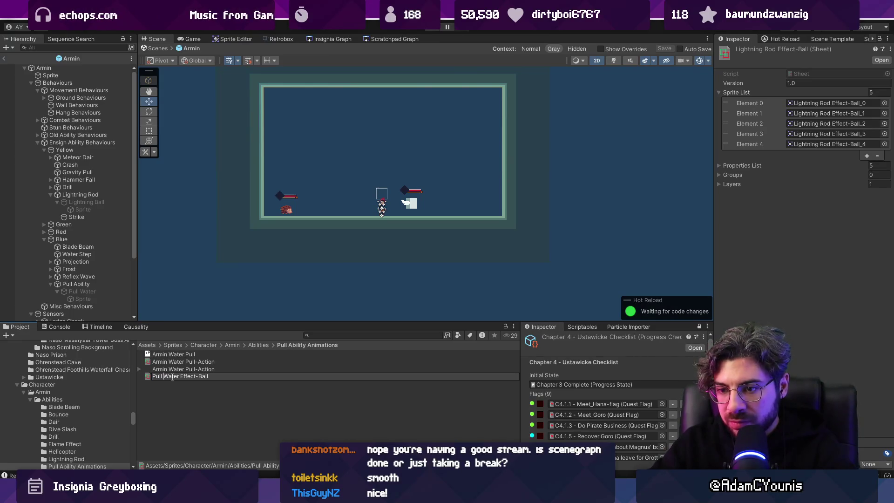
Step: Assign Pull Water Effect-Ball to Pull Water's Retro Animator My Sheet and exit prefab mode
{"action": "left_click", "coordinate": [91, 283]}
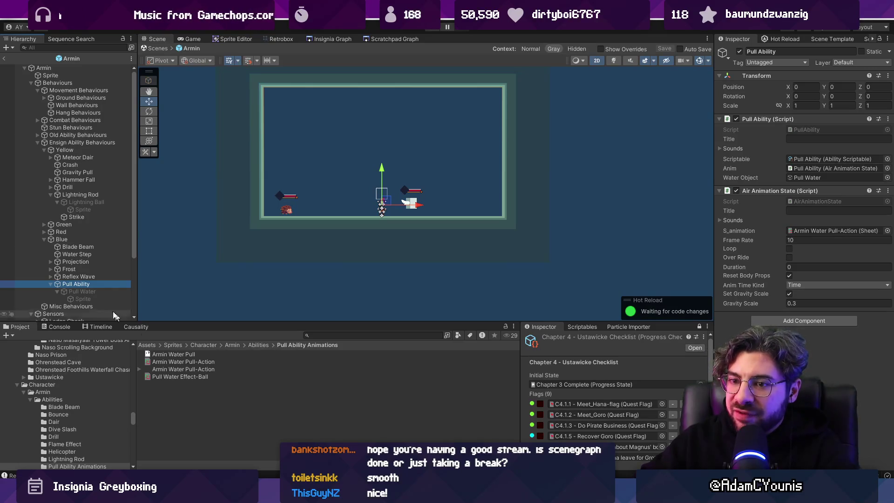
{"action": "left_click", "coordinate": [79, 291]}
{"action": "mouse_move", "coordinate": [177, 376]}
{"action": "left_mouse_down"}
{"action": "mouse_move", "coordinate": [815, 248]}
{"action": "mouse_move", "coordinate": [836, 158]}
{"action": "left_mouse_up"}
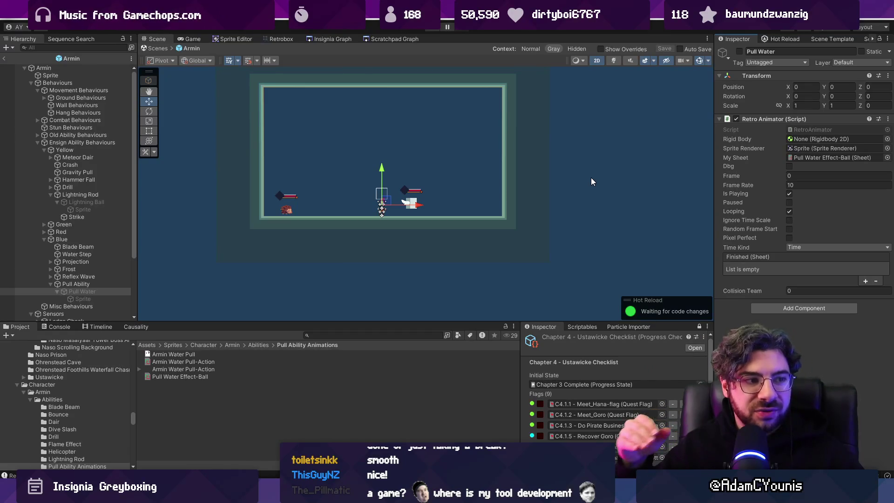
{"action": "left_click", "coordinate": [150, 48]}
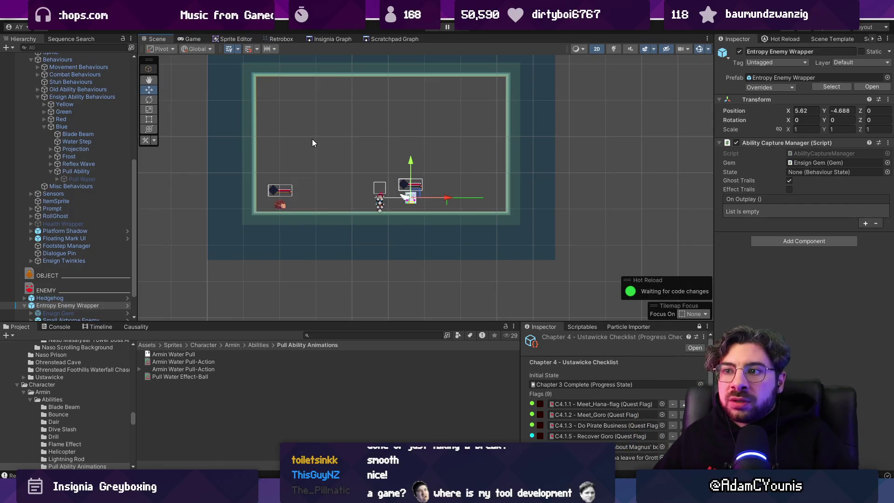
Step: Set Pull Water Effect-Ball's frame-0 Hit HitboxDirection to Forward, then start Play mode
{"action": "left_click", "coordinate": [208, 376]}
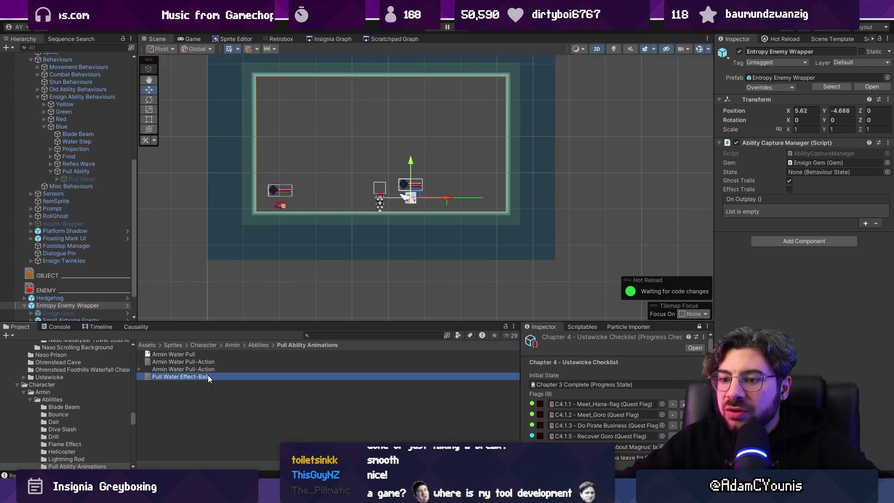
{"action": "left_click", "coordinate": [281, 39]}
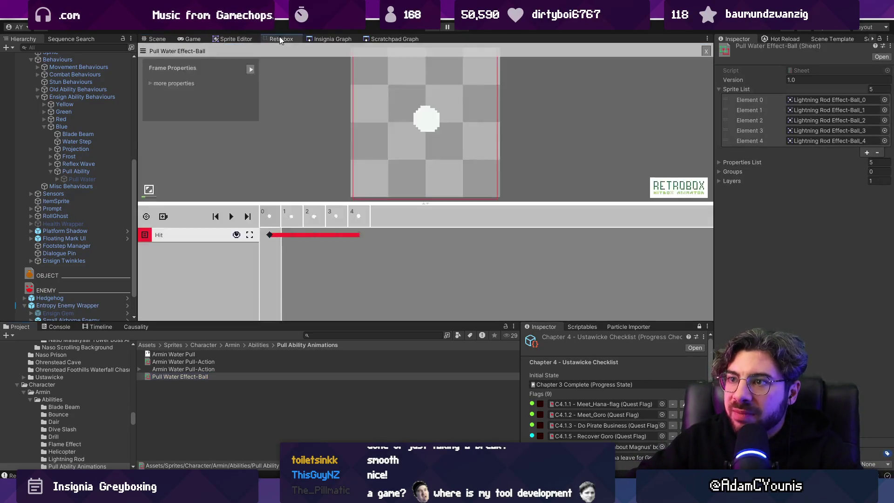
{"action": "left_click", "coordinate": [278, 216]}
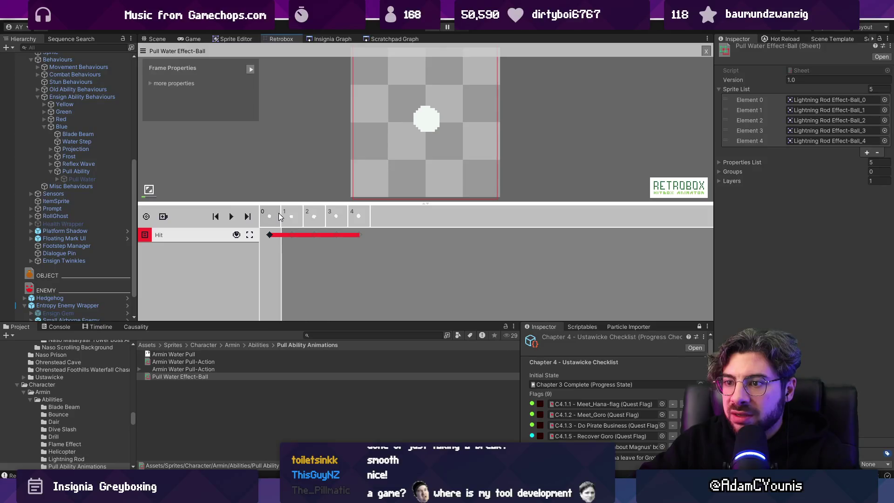
{"action": "left_click", "coordinate": [268, 235]}
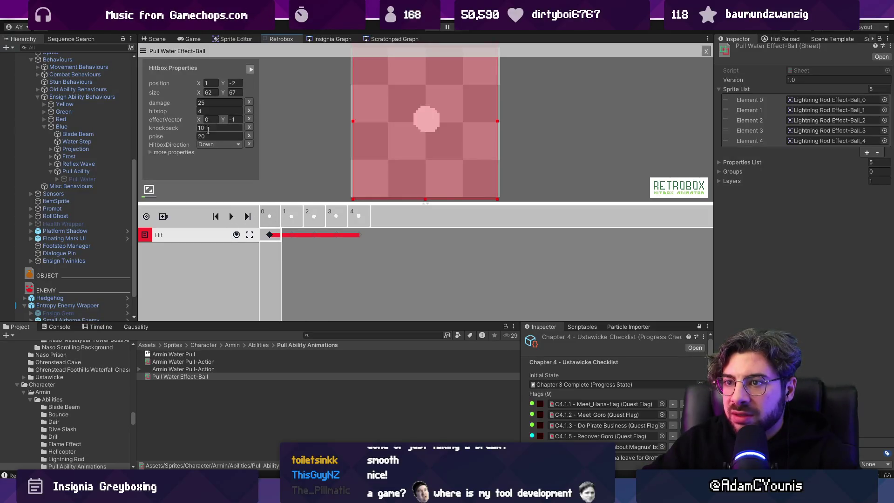
{"action": "left_click", "coordinate": [223, 145]}
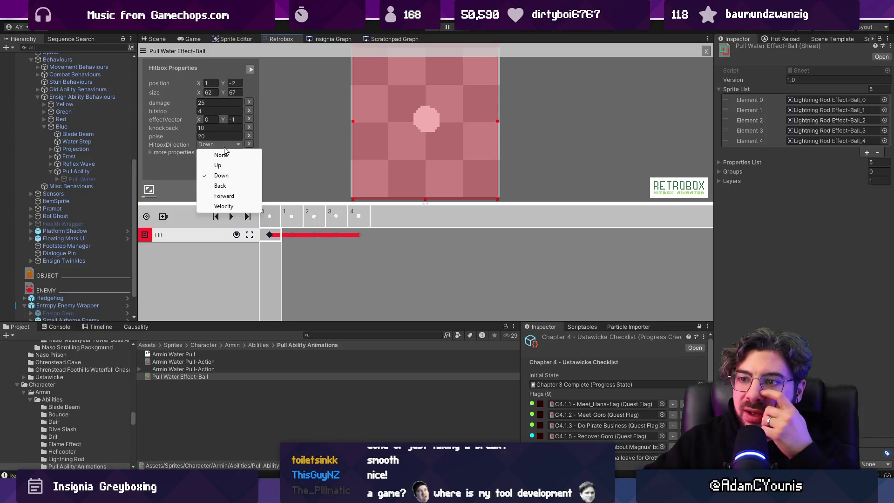
{"action": "left_click", "coordinate": [224, 196]}
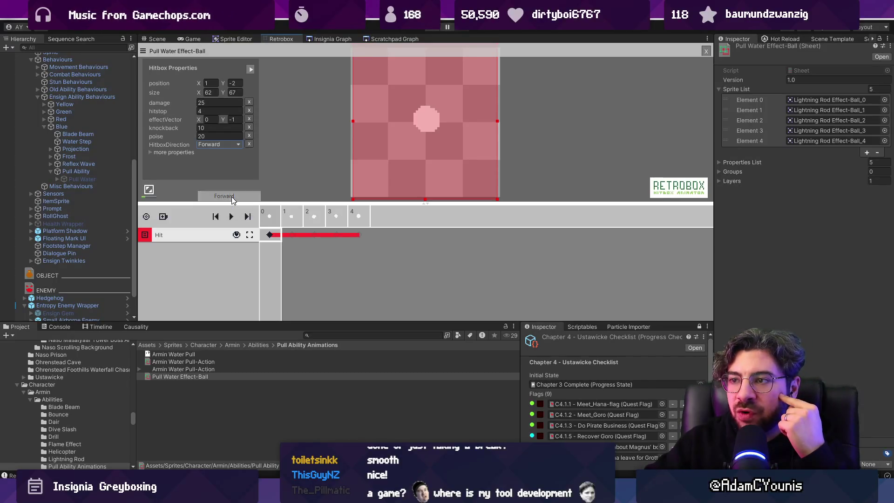
{"action": "left_click", "coordinate": [286, 158]}
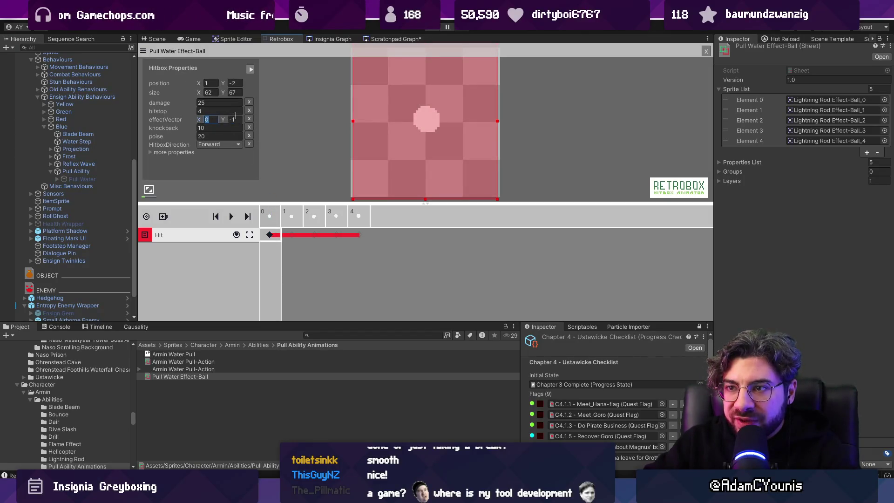
{"action": "type", "text": "1"}
{"action": "left_click", "coordinate": [292, 108]}
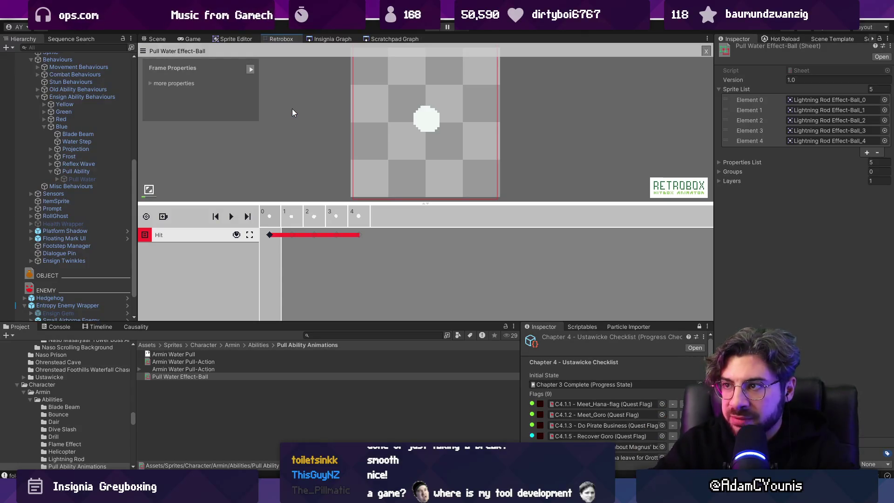
{"action": "key", "text": "ctrl+p"}
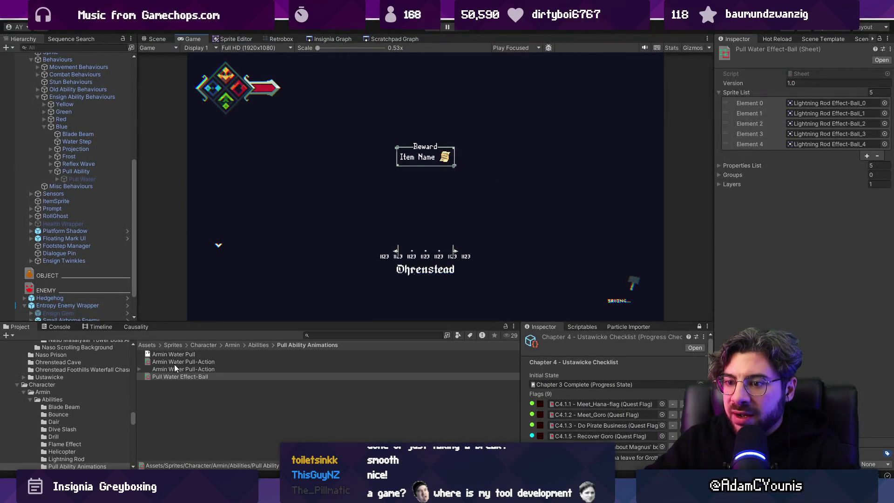
Step: Add 'waterObject.transform.localScale = new Vector3(core.facingDirection.x, 1, 1);' to SpawnWater in PullAbility.cs
{"action": "key", "text": "alt+Tab"}
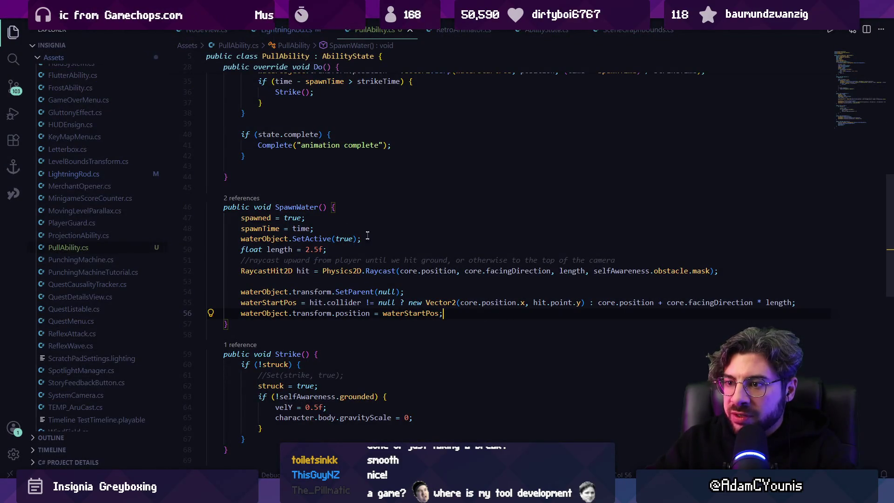
{"action": "key", "text": "Return"}
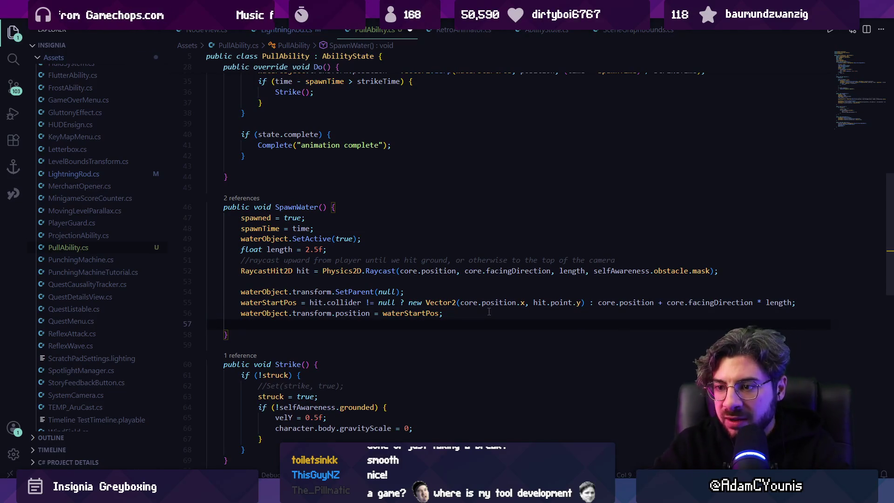
{"action": "type", "text": "waterO"}
{"action": "type", "text": "bject.t"}
{"action": "key", "text": "Tab"}
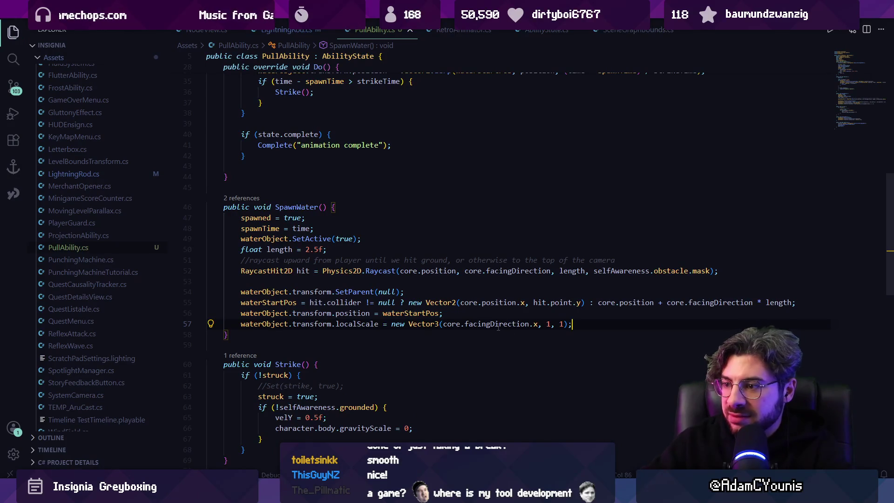
{"action": "key", "text": "alt+Tab"}
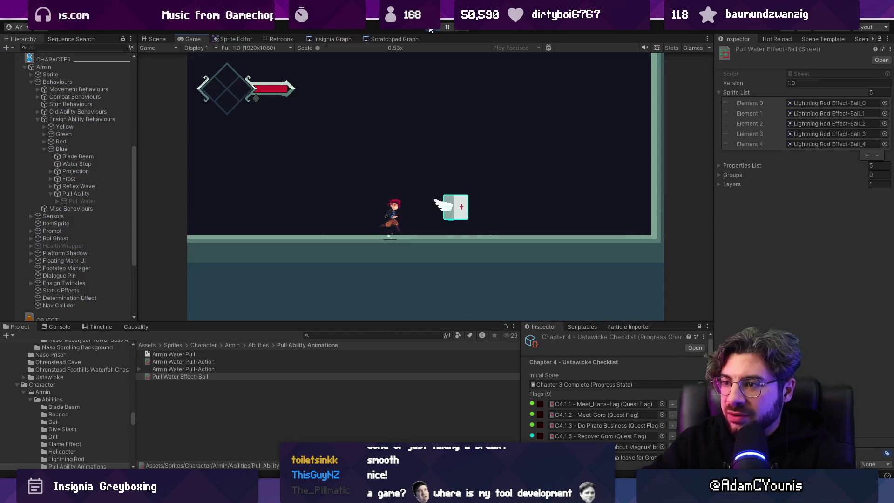
Step: Fire the water pull at the hedgehog, then stop the playtest and return to the scene
{"action": "key", "text": "shift+space"}
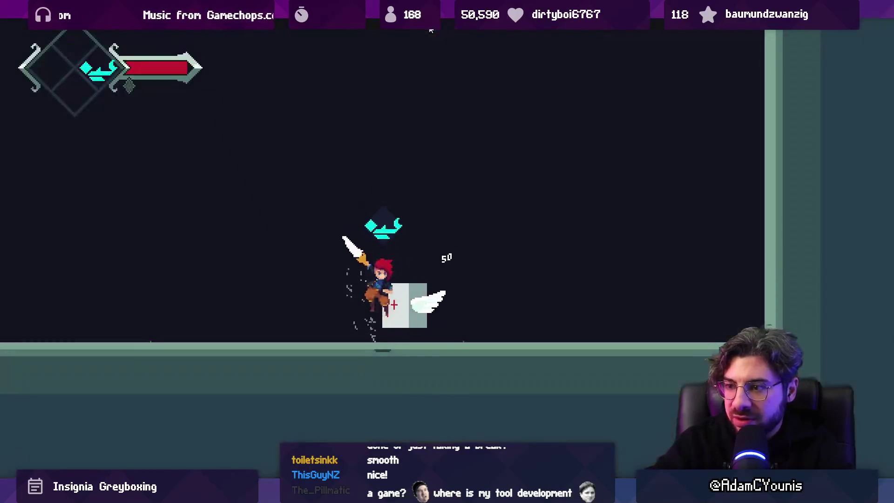
{"action": "key", "text": "x"}
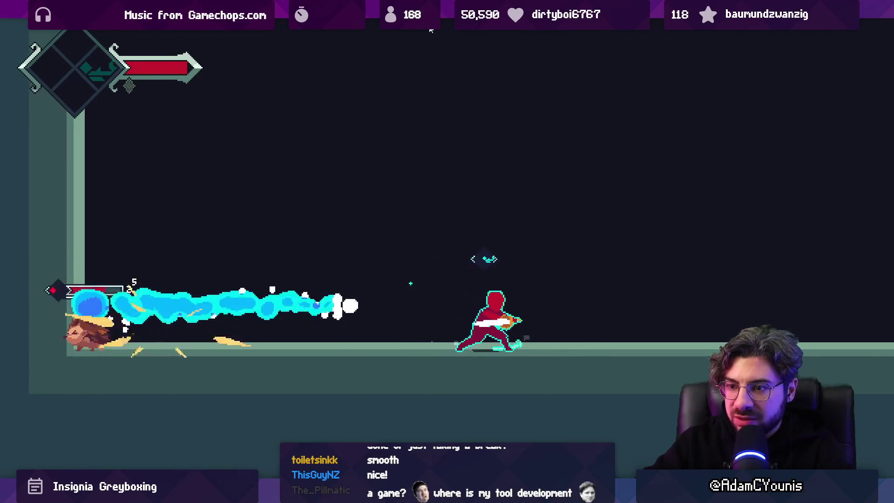
{"action": "left_click", "coordinate": [431, 29]}
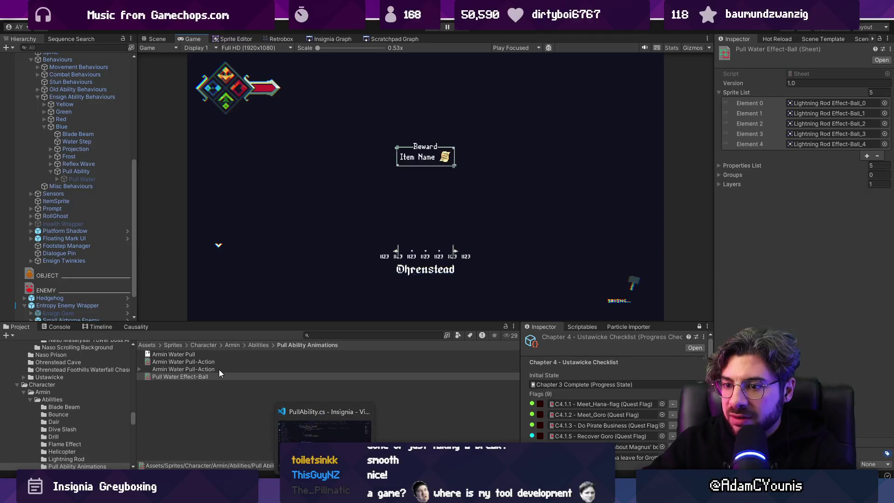
{"action": "left_click", "coordinate": [150, 35]}
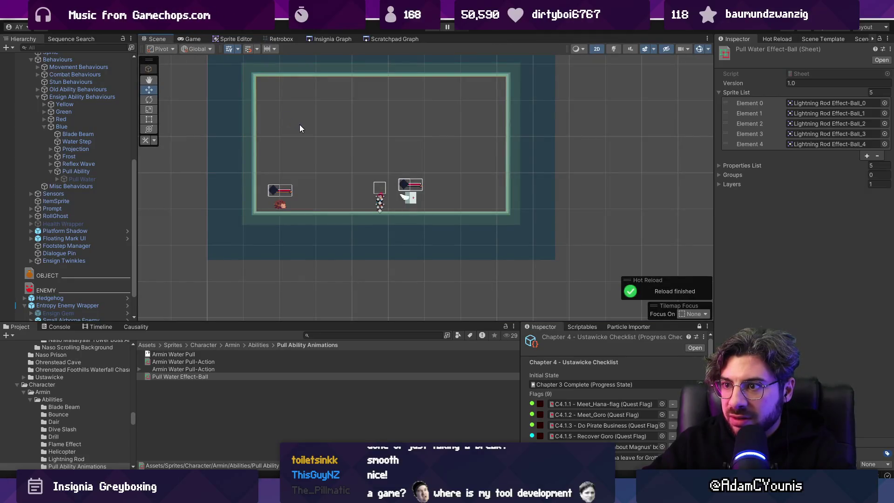
Step: Change the localScale term to -core.facingDirection.x and start the game again
{"action": "key", "text": "alt+Tab"}
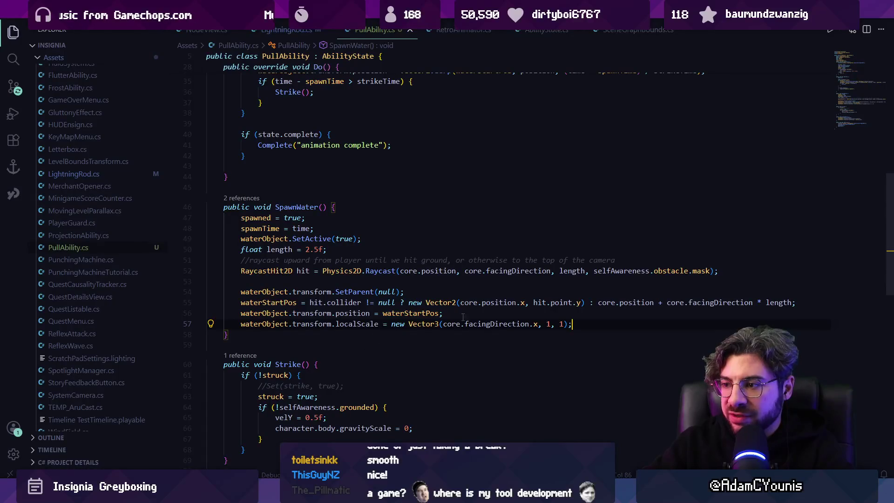
{"action": "left_click", "coordinate": [444, 324]}
{"action": "type", "text": "-"}
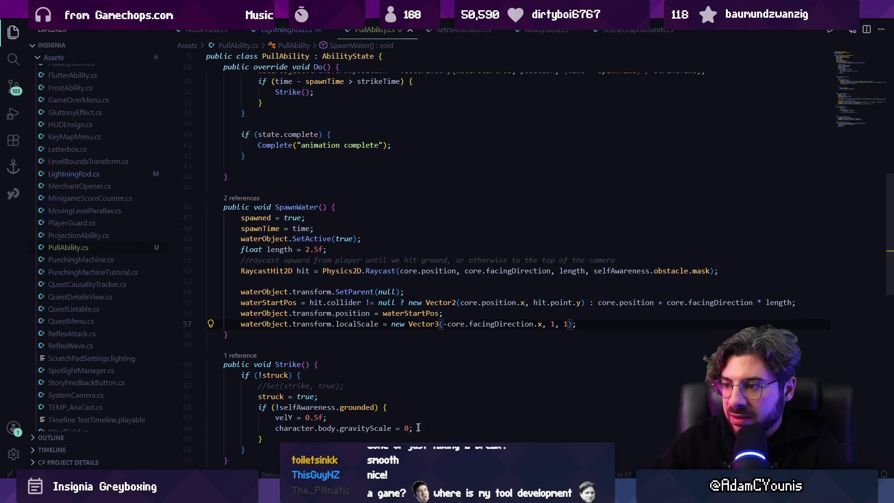
{"action": "key", "text": "alt+Tab"}
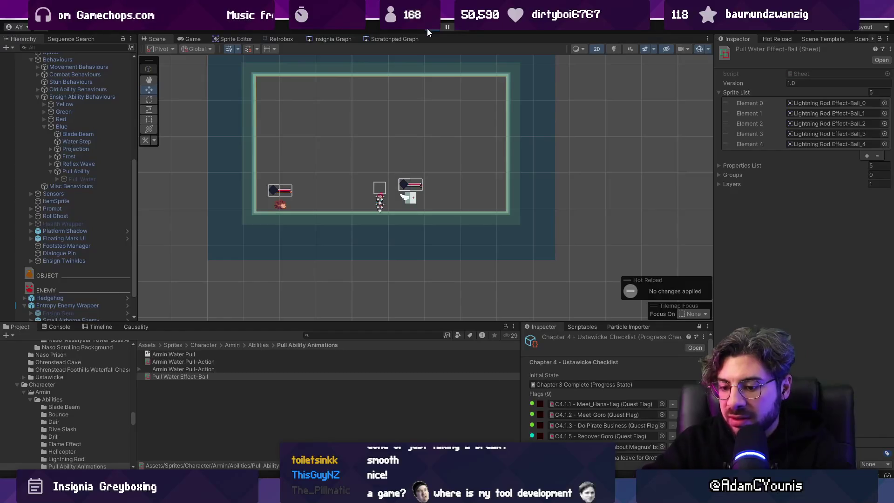
{"action": "left_click", "coordinate": [427, 29]}
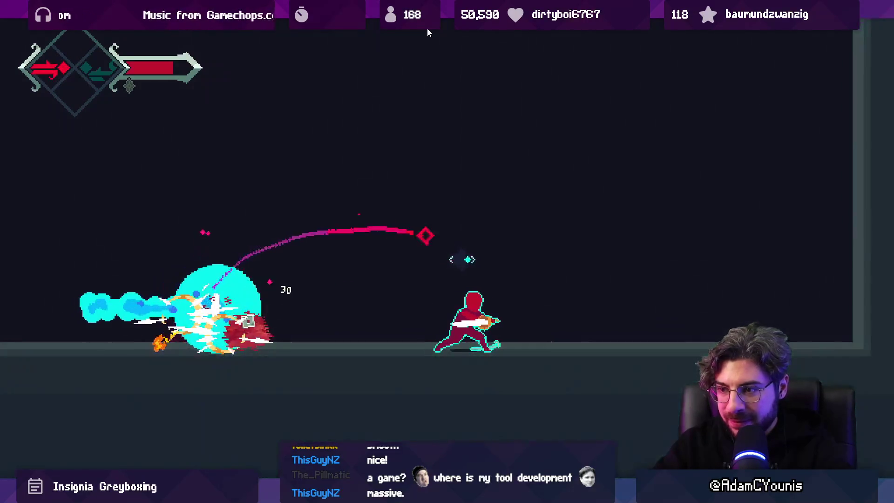
Step: Open and close the in-game map during the pull test, then stop the game
{"action": "key", "text": "Escape"}
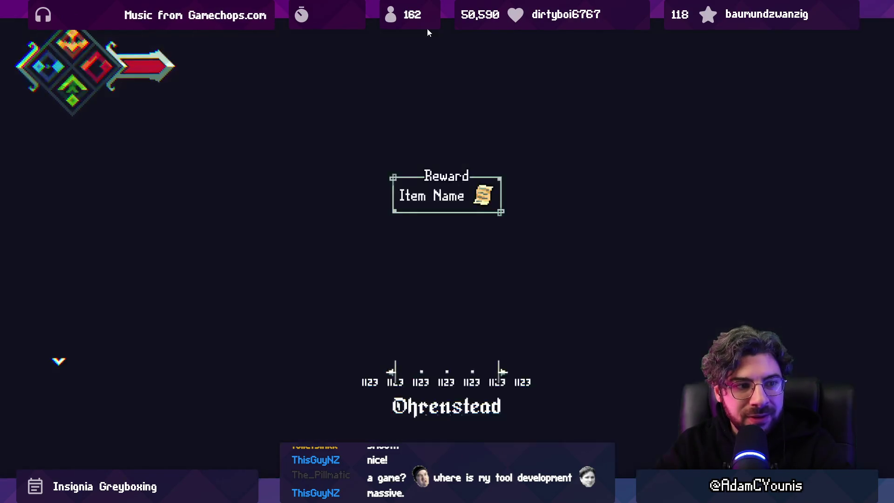
{"action": "key", "text": "Escape"}
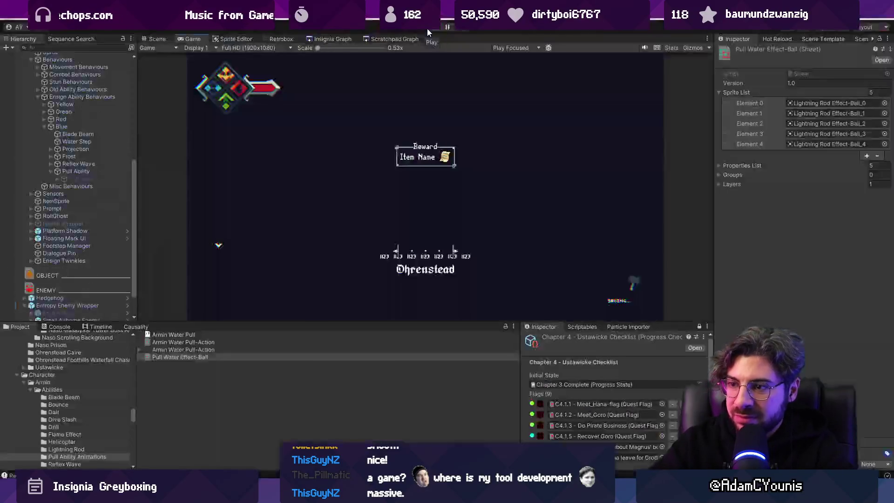
{"action": "key", "text": "ctrl+p"}
Step: Open Armin Water Pull-Action in Retrobox and add a Hit track
{"action": "left_click", "coordinate": [275, 40]}
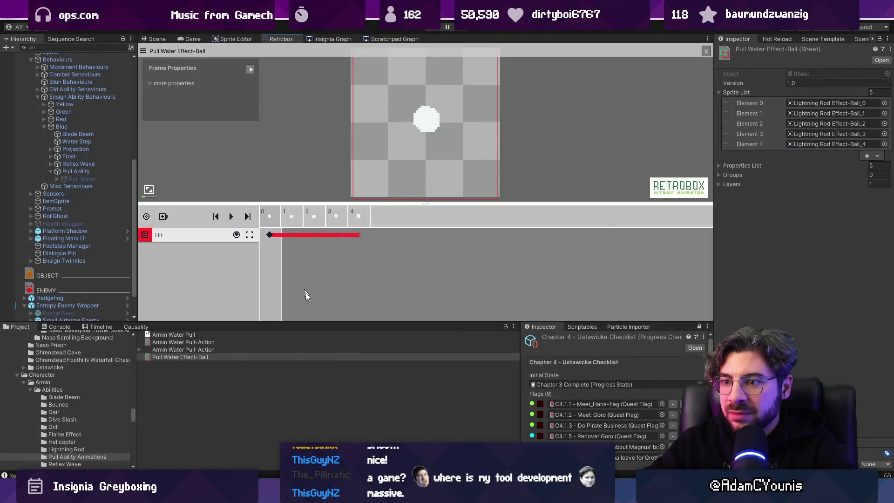
{"action": "left_click", "coordinate": [200, 361]}
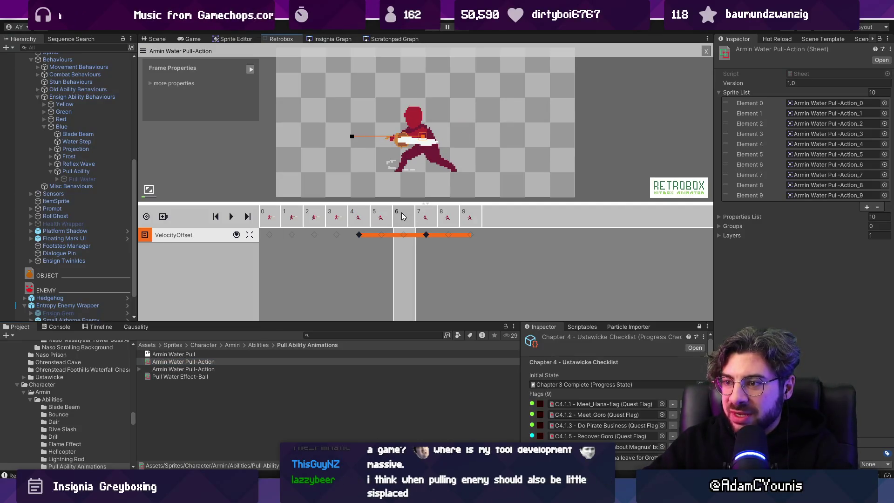
{"action": "left_click", "coordinate": [163, 216]}
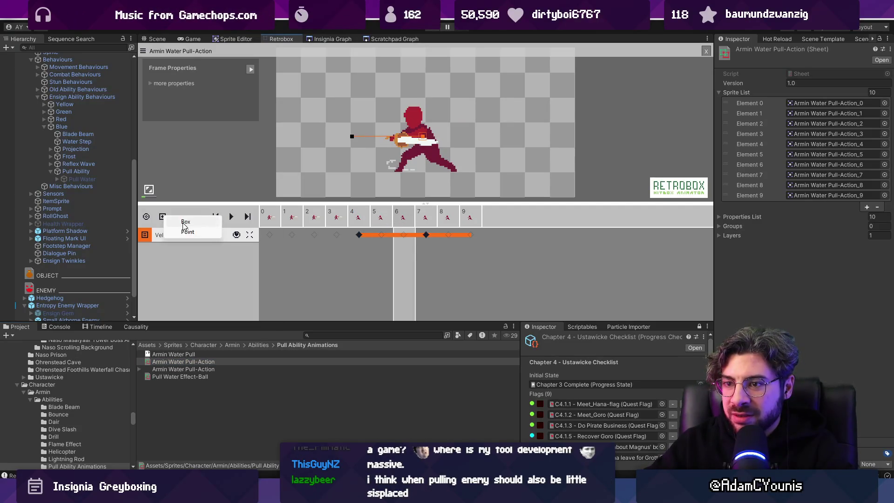
{"action": "left_click", "coordinate": [186, 221]}
{"action": "left_click", "coordinate": [196, 250]}
{"action": "left_click", "coordinate": [204, 275]}
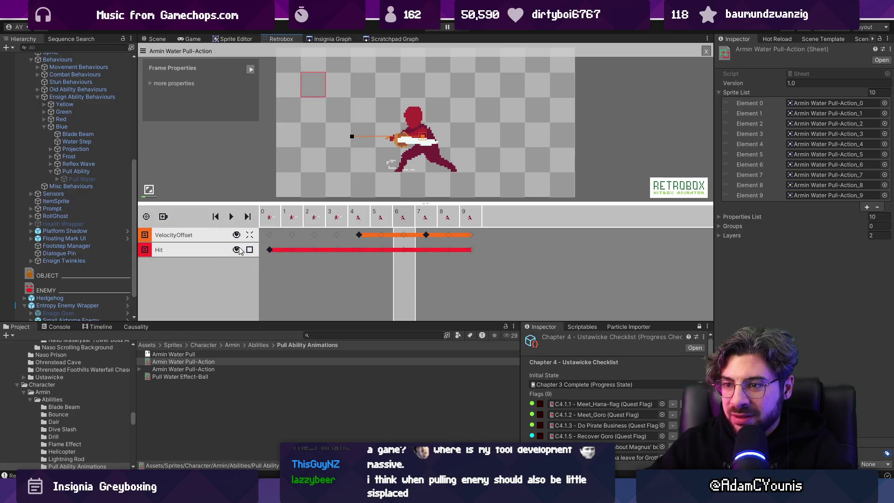
{"action": "left_click", "coordinate": [404, 251]}
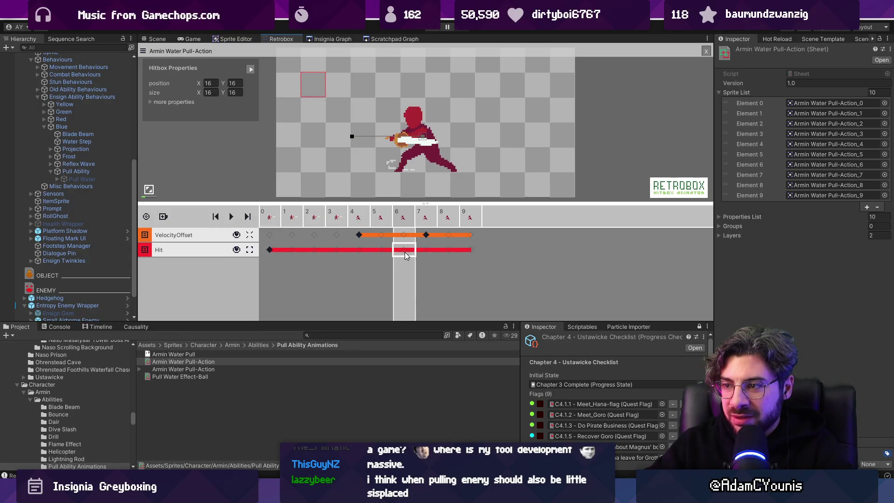
Step: Add Hit keyframes at frames 4, 6 and 8
{"action": "left_click", "coordinate": [269, 249]}
{"action": "left_click", "coordinate": [404, 250]}
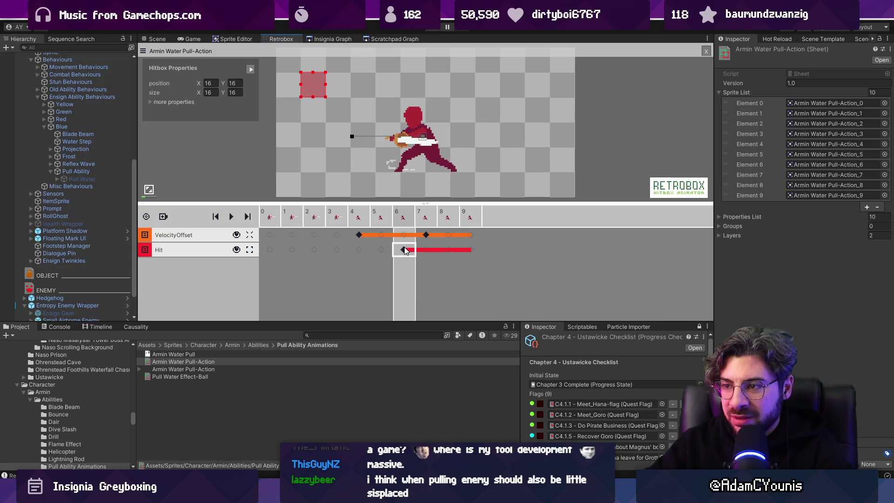
{"action": "left_click", "coordinate": [361, 249]}
{"action": "left_click", "coordinate": [358, 249]}
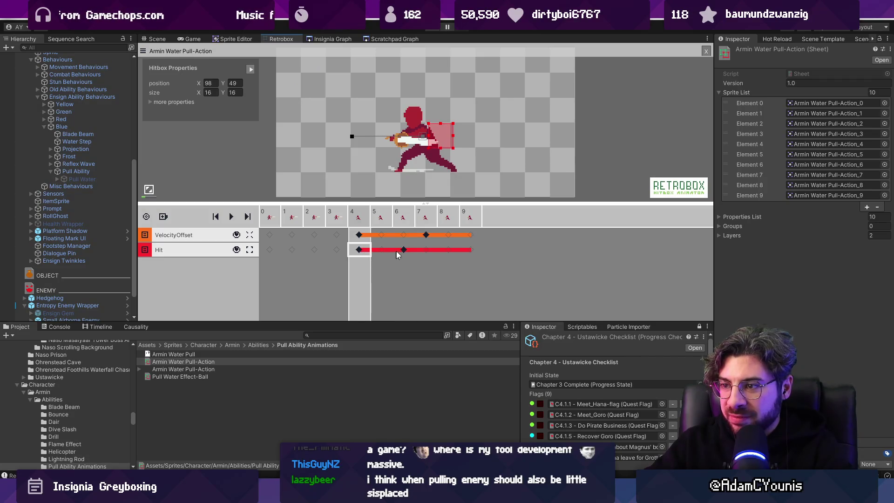
{"action": "left_click", "coordinate": [403, 249]}
{"action": "left_click", "coordinate": [405, 250]}
{"action": "left_click", "coordinate": [444, 248]}
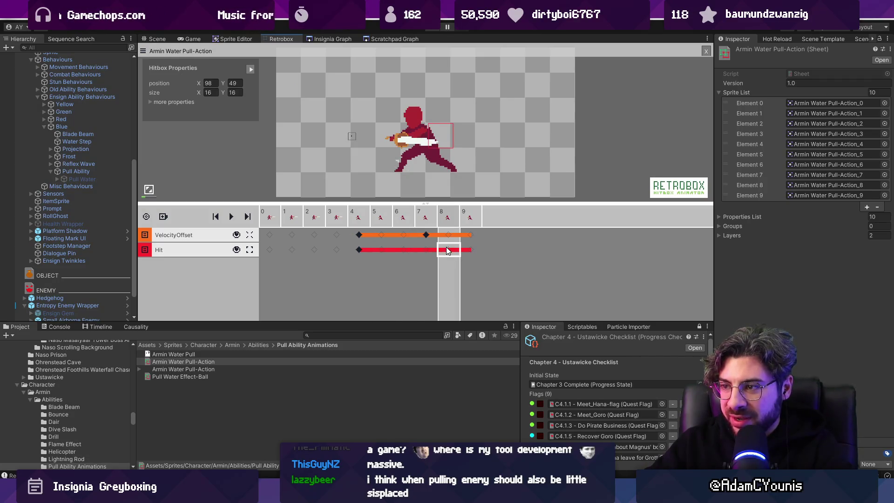
{"action": "left_click", "coordinate": [446, 247]}
Step: Resize the frame-4 hitbox to 35×46 at 79,19, covering the whole character
{"action": "left_click", "coordinate": [362, 250]}
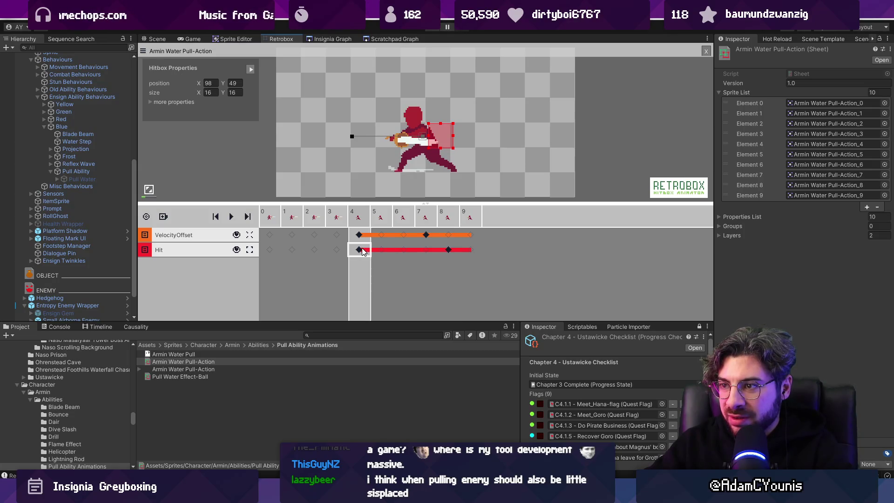
{"action": "left_click", "coordinate": [446, 250]}
{"action": "left_click", "coordinate": [358, 249]}
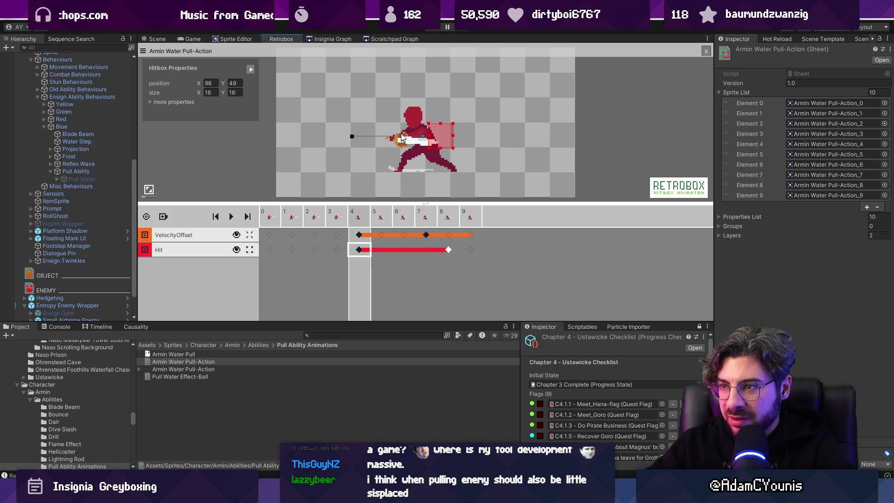
{"action": "mouse_move", "coordinate": [413, 133]}
{"action": "left_mouse_down"}
{"action": "mouse_move", "coordinate": [409, 70]}
{"action": "mouse_move", "coordinate": [399, 76]}
{"action": "left_mouse_up"}
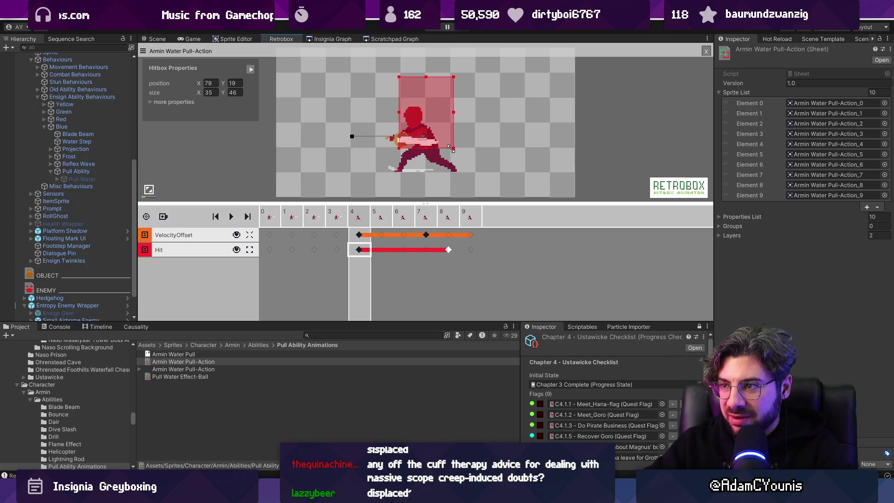
{"action": "left_click_drag", "start_coordinate": [453, 148], "coordinate": [490, 181]}
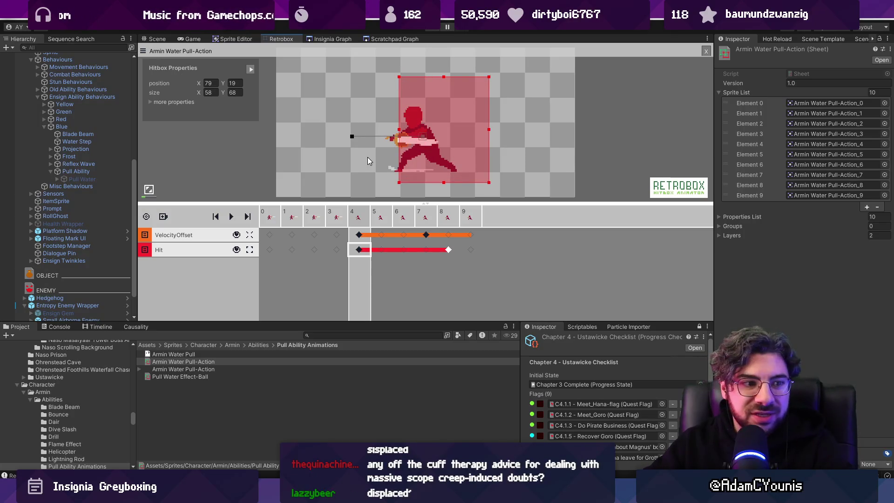
Step: Give the hitbox effect vector (0,1), damage 15, hitstop 2, knockback 3 and poise 15
{"action": "left_click", "coordinate": [152, 102]}
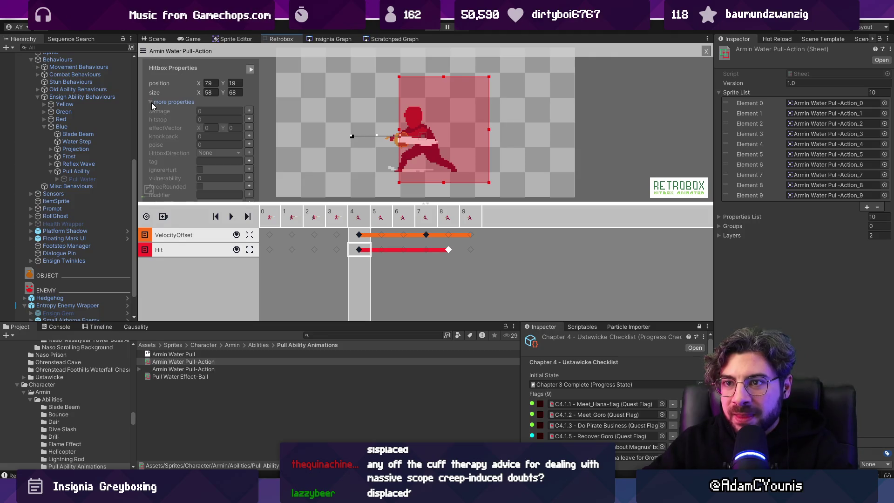
{"action": "left_click", "coordinate": [249, 128]}
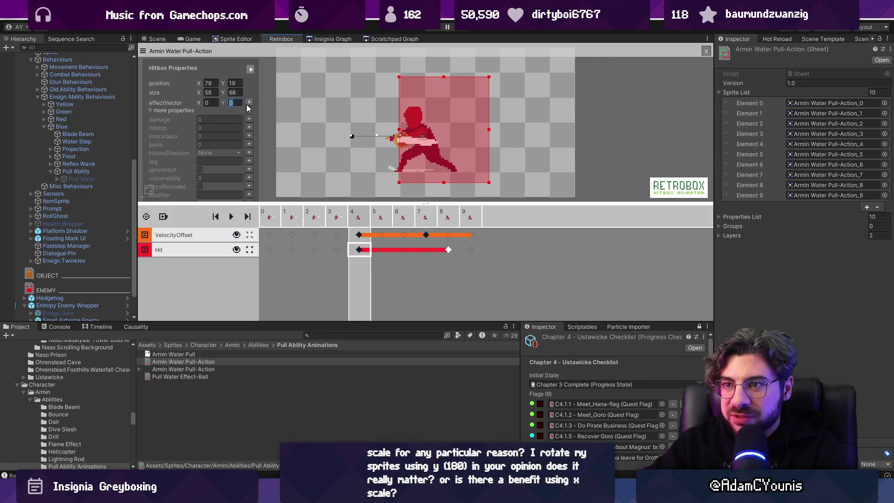
{"action": "left_click", "coordinate": [235, 102]}
{"action": "type", "text": "1"}
{"action": "left_click", "coordinate": [247, 119]}
{"action": "type", "text": "15"}
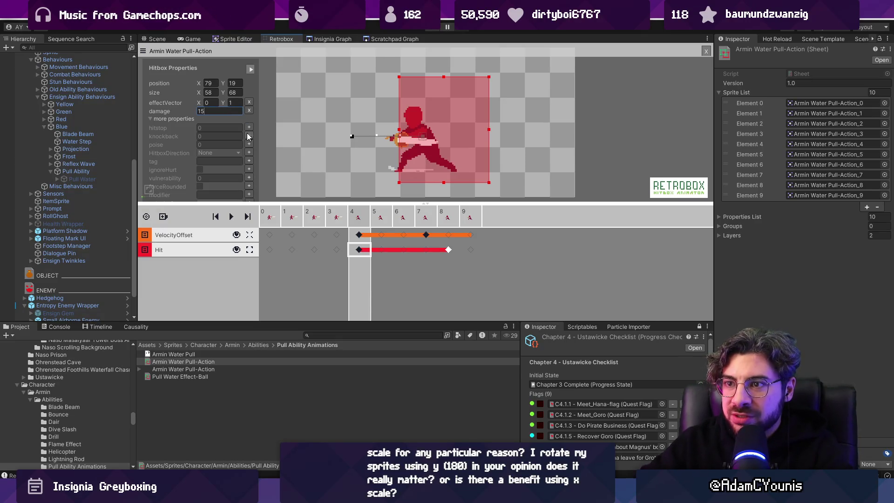
{"action": "left_click", "coordinate": [249, 136]}
{"action": "left_click", "coordinate": [249, 129]}
{"action": "left_click", "coordinate": [219, 120]}
{"action": "type", "text": "3"}
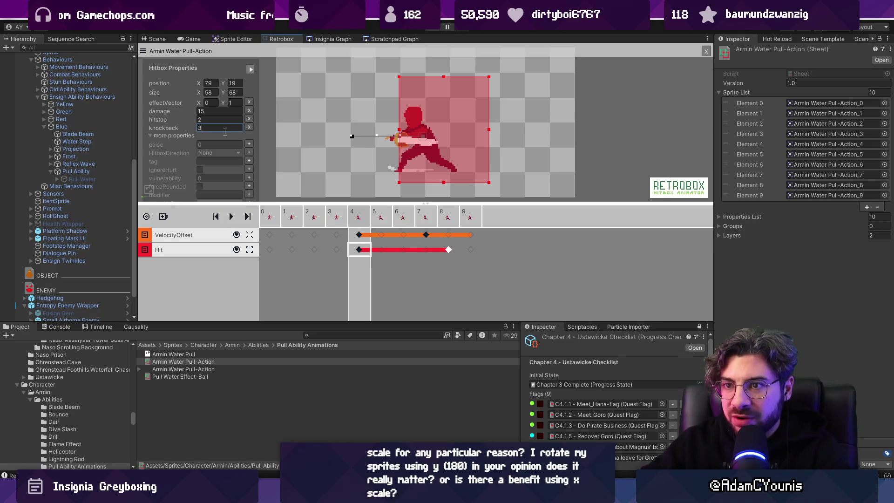
{"action": "left_click", "coordinate": [248, 144]}
{"action": "type", "text": "15"}
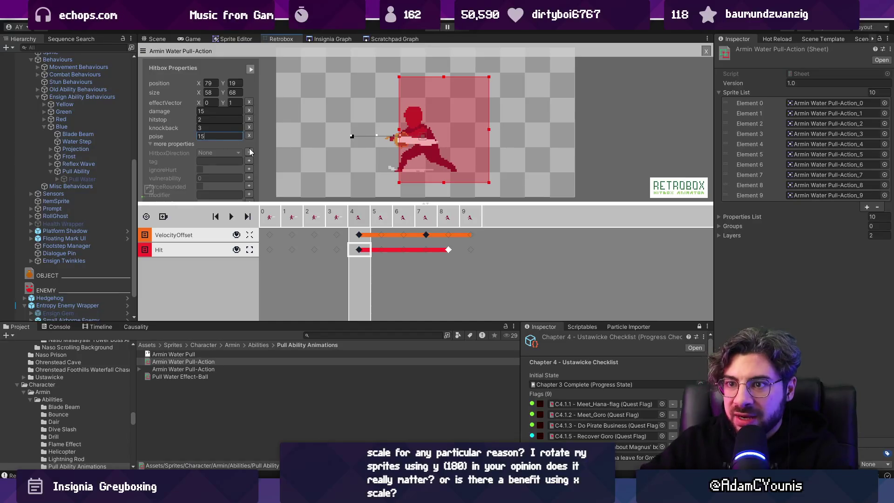
Step: Set the hitbox direction to Up and start the game
{"action": "left_click", "coordinate": [250, 155]}
{"action": "left_click", "coordinate": [227, 146]}
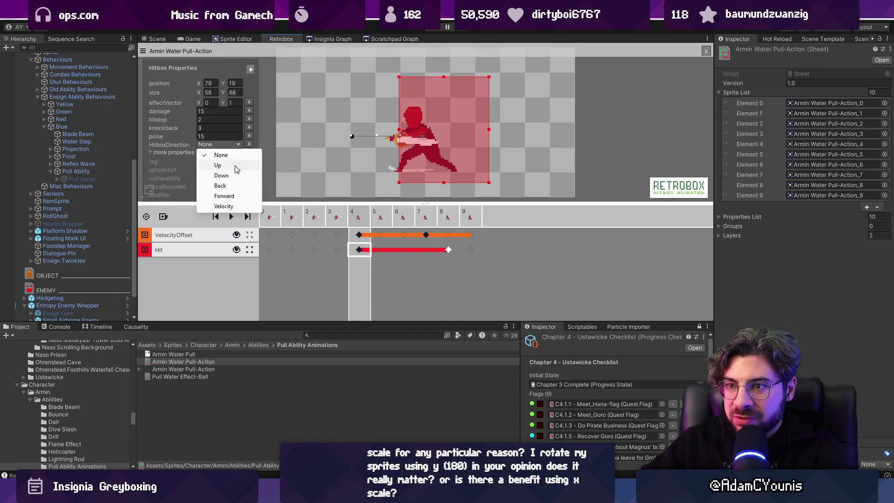
{"action": "left_click", "coordinate": [240, 165]}
{"action": "left_click", "coordinate": [320, 160]}
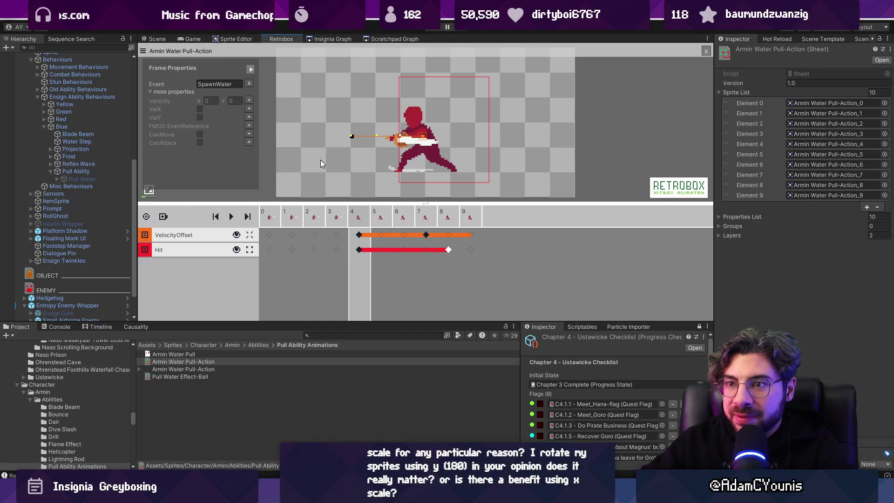
{"action": "left_click", "coordinate": [427, 30]}
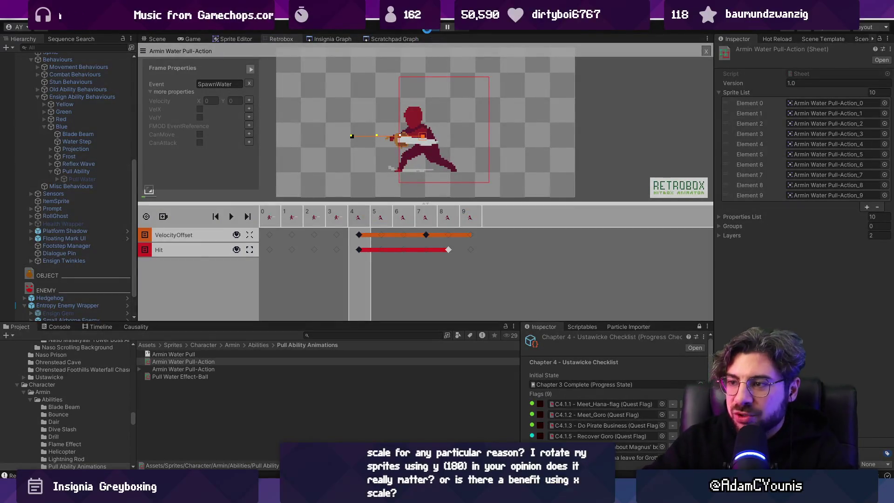
Step: Attack the winged box enemy with the water pull, then head left into the next room
{"action": "key", "text": "x"}
{"action": "key", "text": "space"}
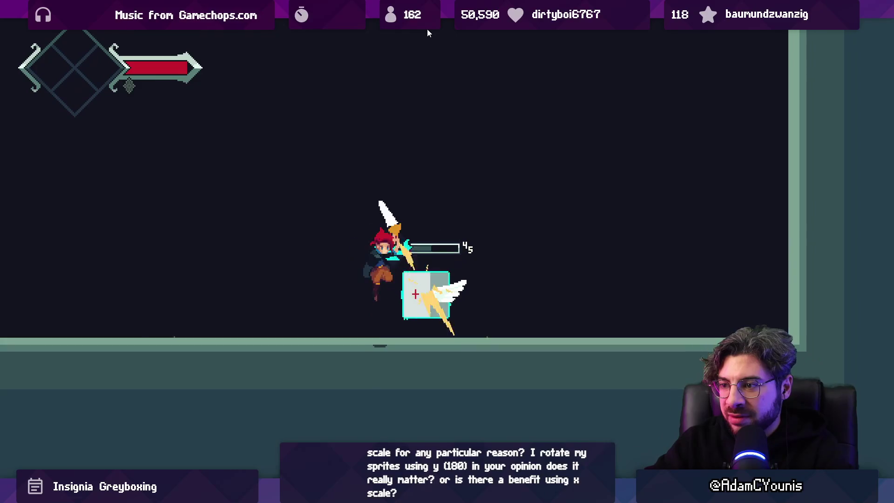
{"action": "key", "text": "x"}
{"action": "key", "text": "Left"}
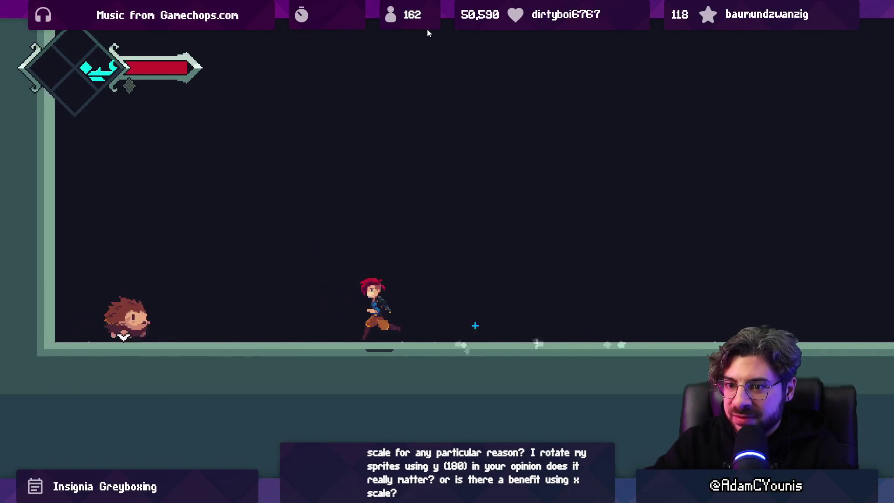
{"action": "key", "text": "x"}
{"action": "key", "text": "x"}
{"action": "key", "text": "x"}
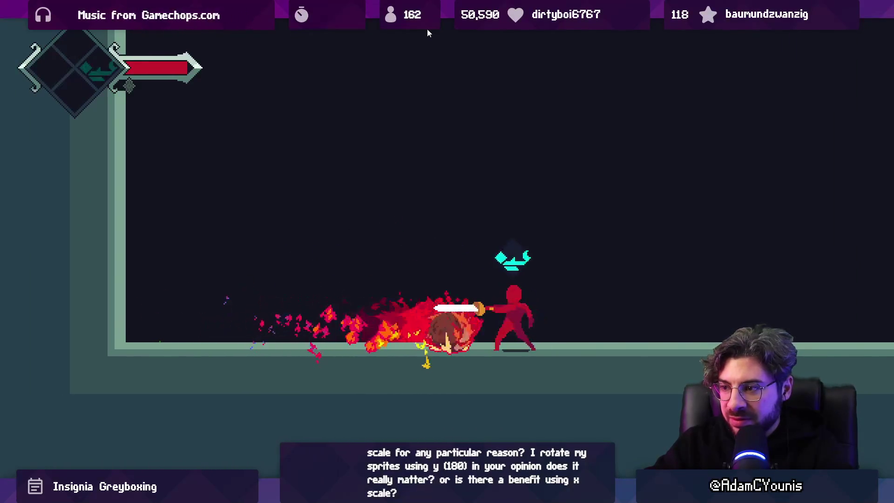
Step: Jump, attack and dash at the hedgehog, then exit full-screen back to the editor
{"action": "key", "text": "Right"}
{"action": "key", "text": "Left"}
{"action": "key", "text": "space"}
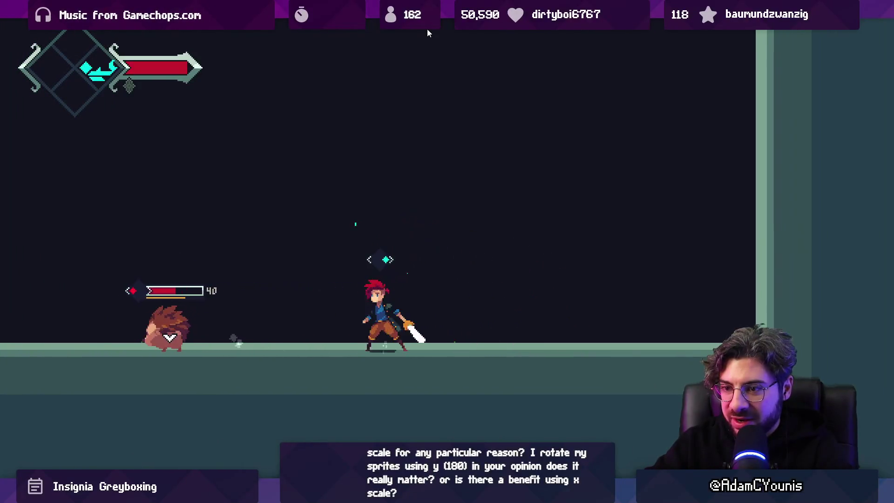
{"action": "key", "text": "x"}
{"action": "key", "text": "x"}
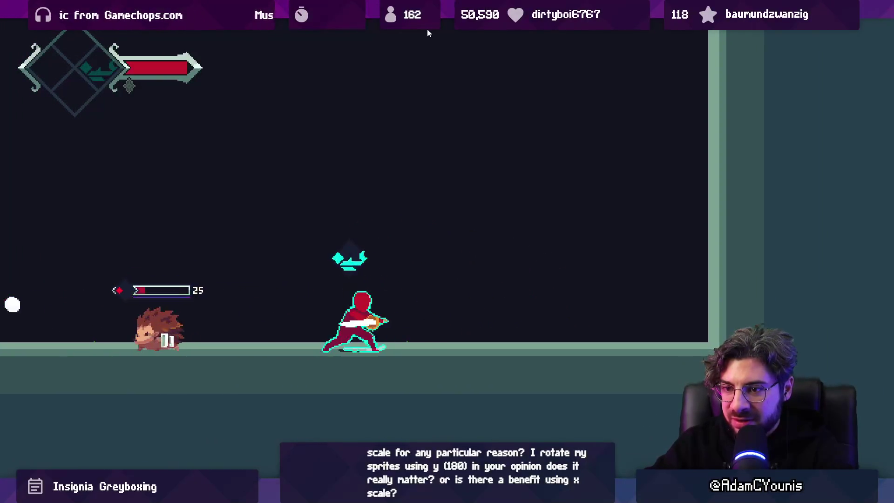
{"action": "key", "text": "c"}
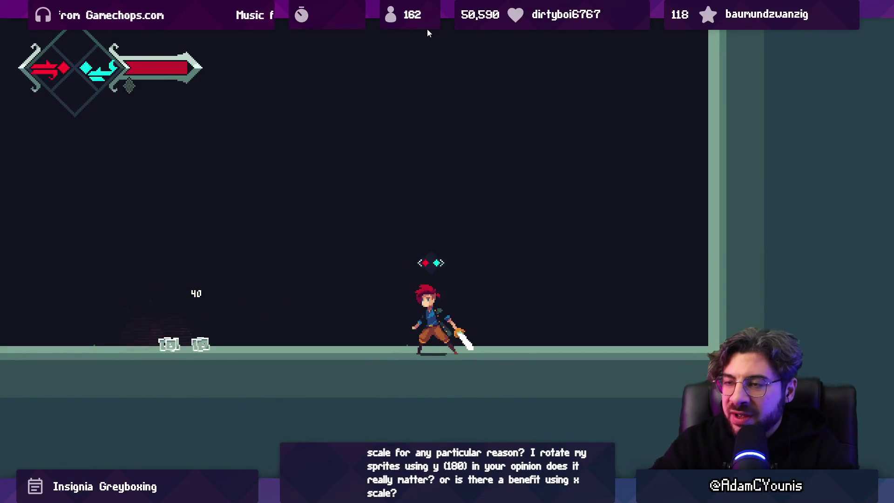
{"action": "key", "text": "shift+space"}
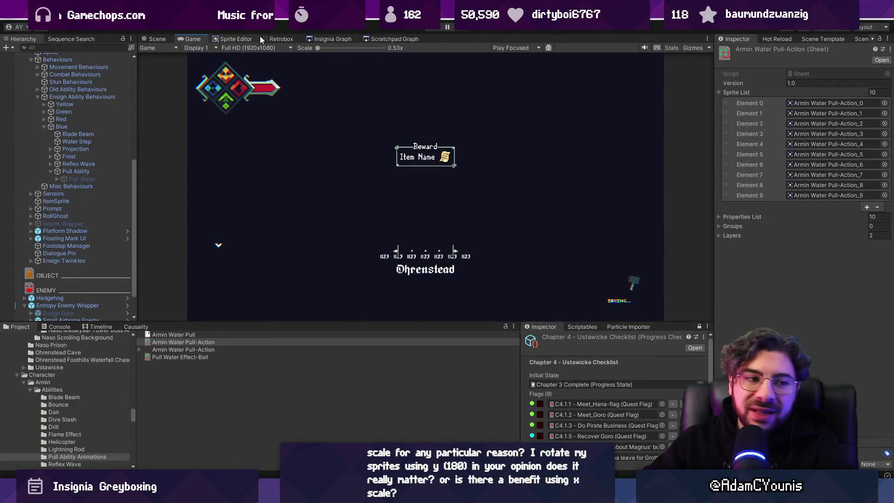
Step: Load Pull Water Effect-Ball in Retrobox, review its Hit frame's extra properties, then restart the game
{"action": "left_click", "coordinate": [277, 40]}
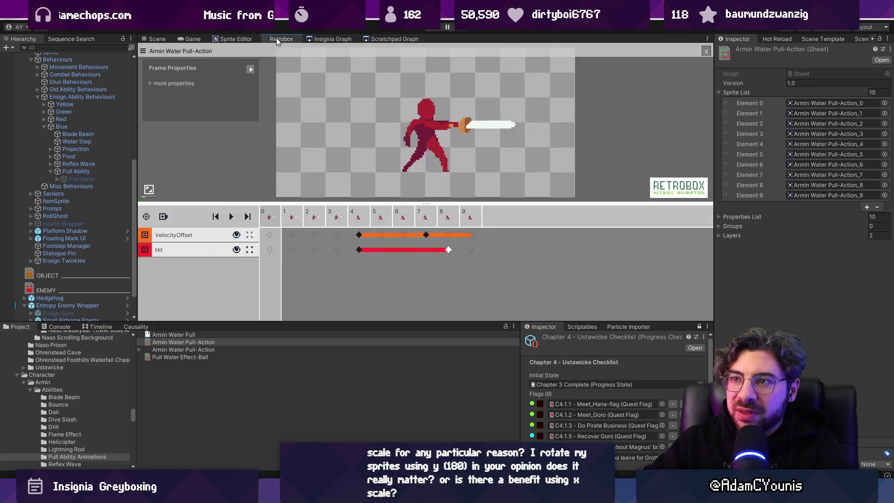
{"action": "left_click", "coordinate": [360, 250]}
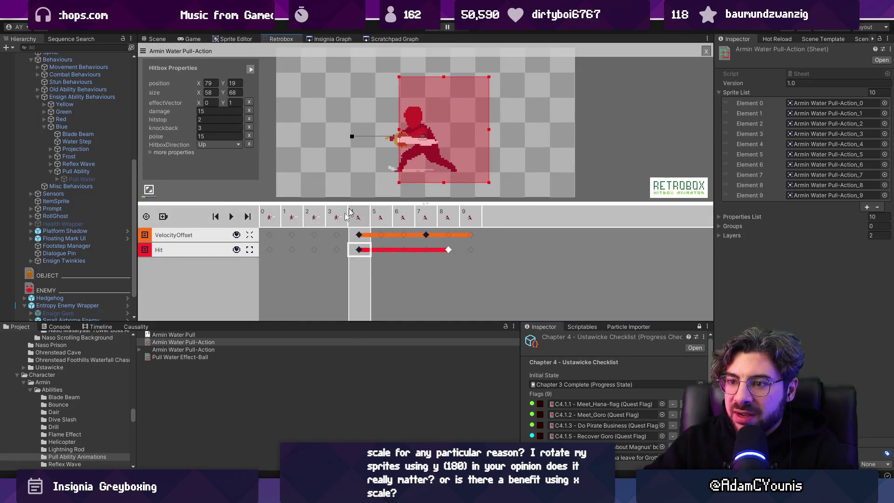
{"action": "left_click", "coordinate": [206, 377]}
{"action": "left_click", "coordinate": [270, 235]}
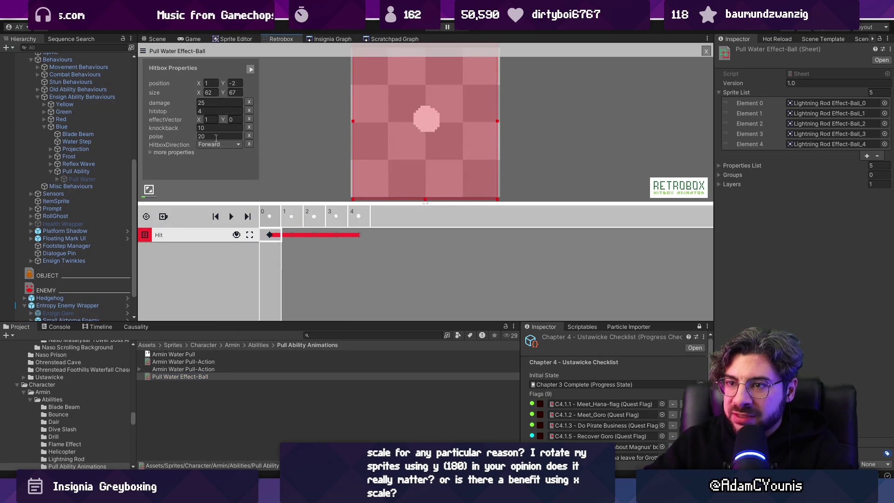
{"action": "left_click", "coordinate": [150, 152]}
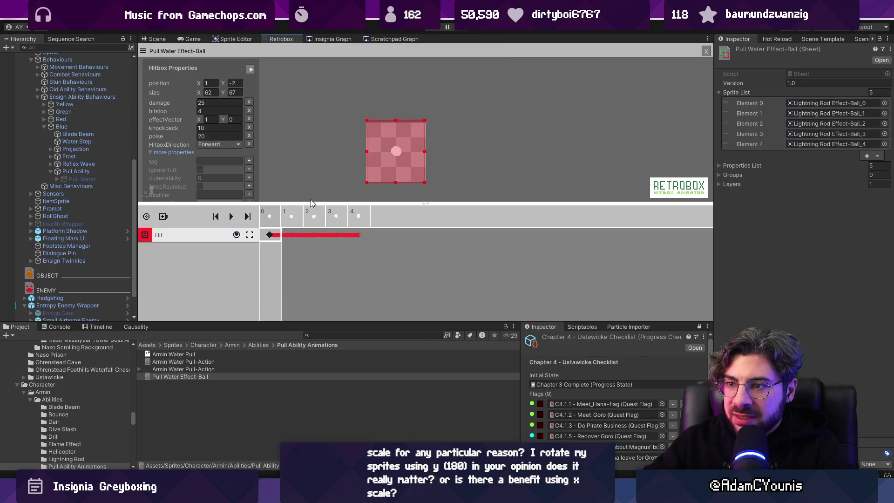
{"action": "left_click_drag", "start_coordinate": [315, 209], "coordinate": [314, 257]}
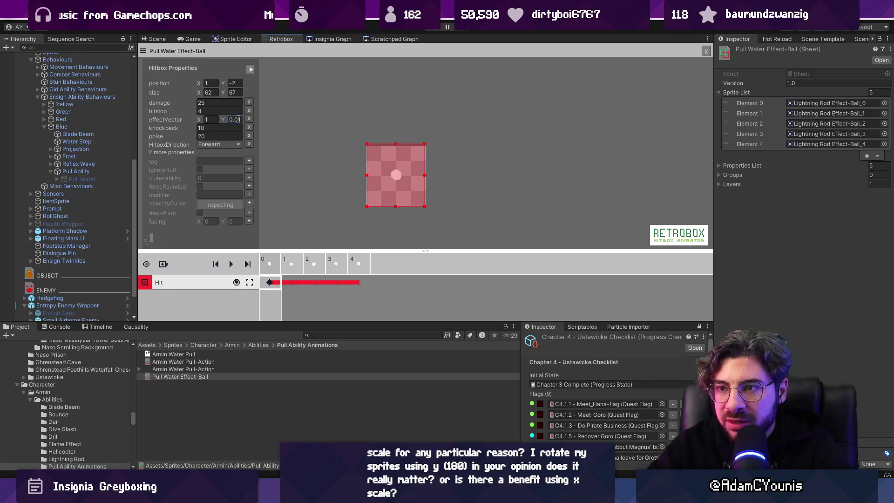
{"action": "left_click", "coordinate": [283, 106]}
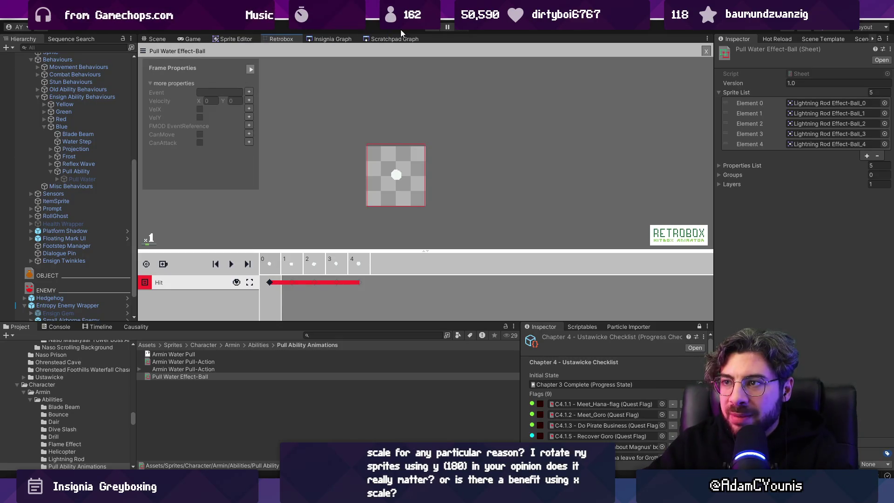
{"action": "left_click", "coordinate": [428, 29]}
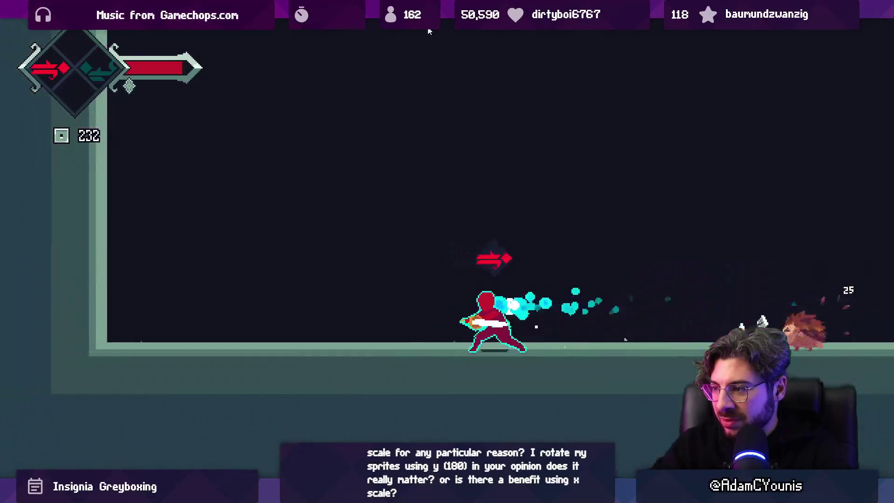
Step: Break the winged box and fight the hedgehog with slashes, water attacks and a spin-slash
{"action": "key", "text": "Escape"}
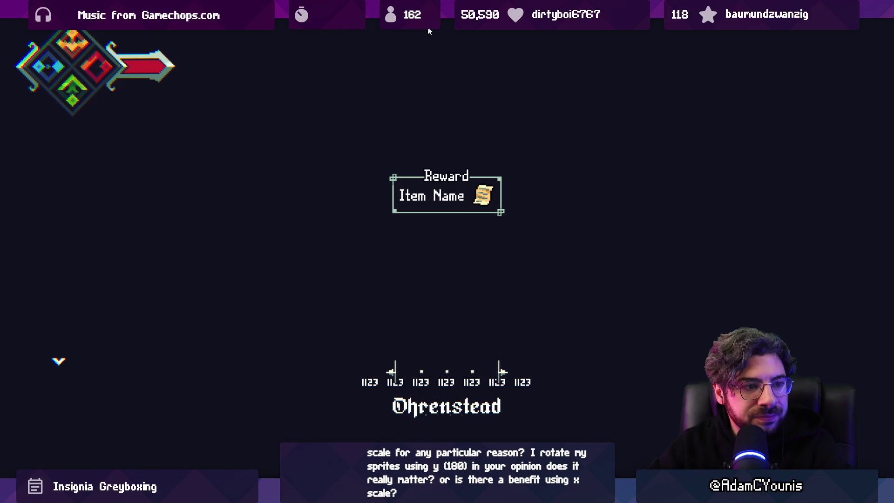
{"action": "key", "text": "Escape"}
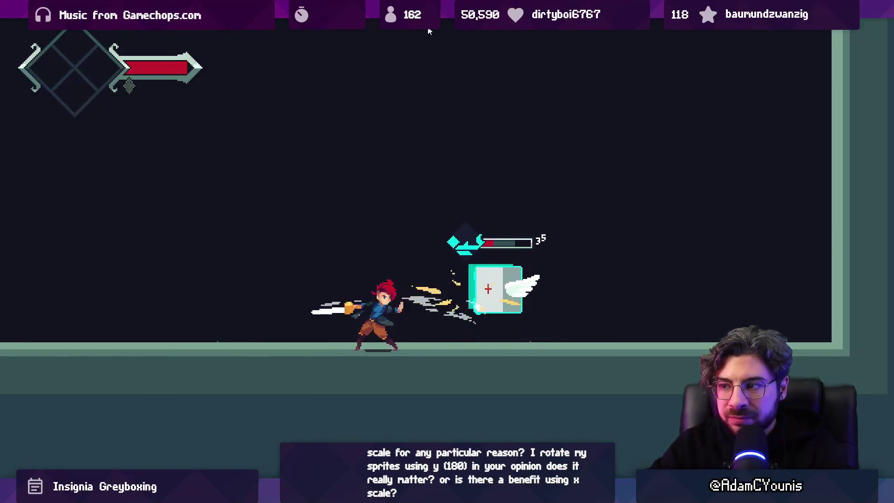
{"action": "key", "text": "Left"}
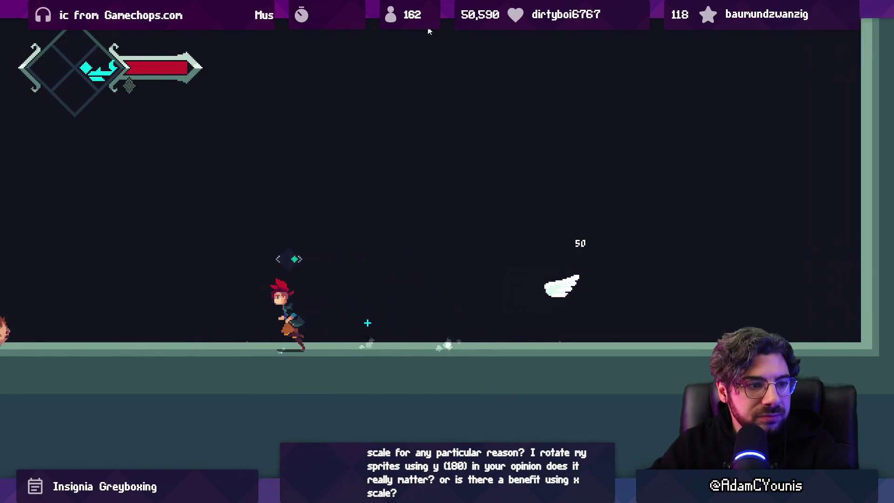
{"action": "key", "text": "x"}
{"action": "key", "text": "Right"}
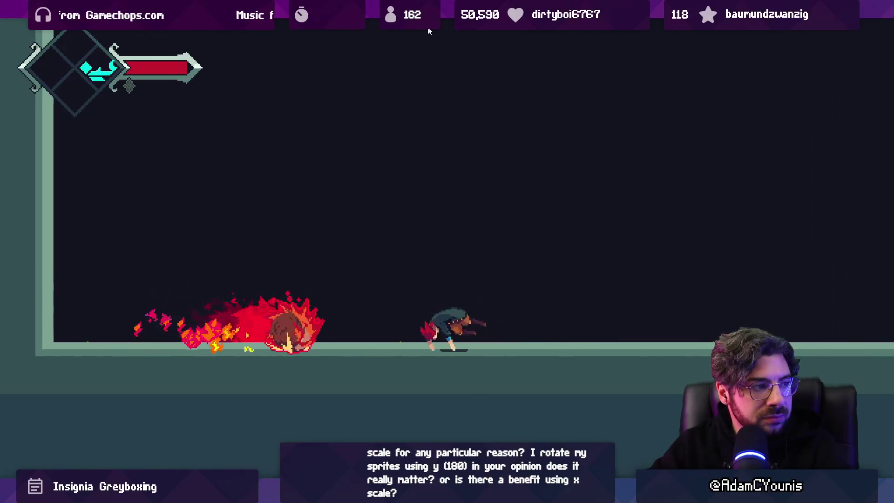
{"action": "key", "text": "x"}
{"action": "key", "text": "x"}
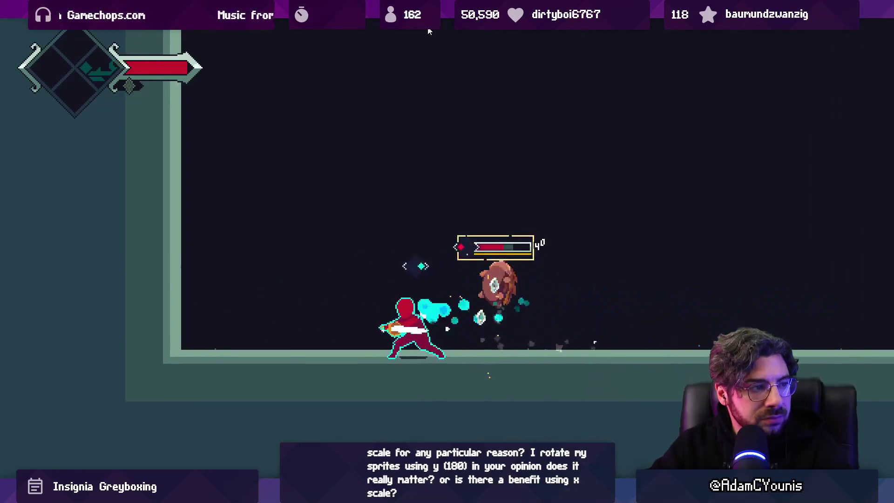
{"action": "key", "text": "x"}
{"action": "key", "text": "Right"}
{"action": "key", "text": "Up"}
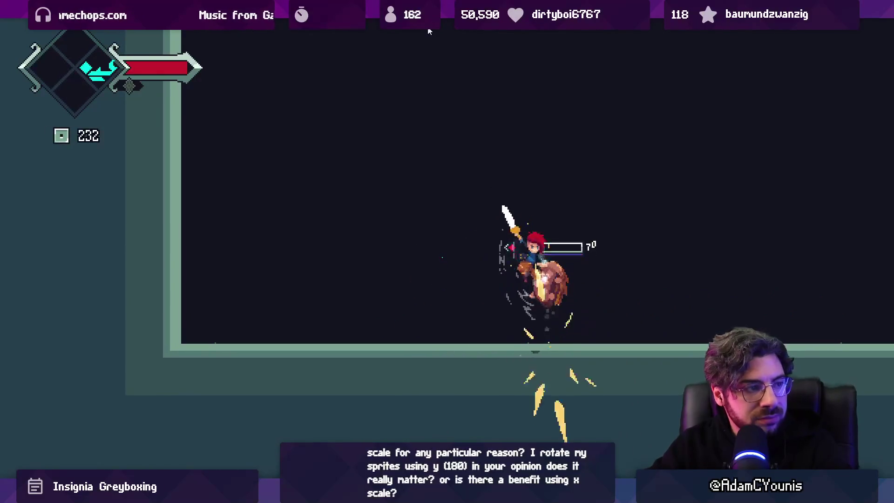
{"action": "key", "text": "x"}
{"action": "key", "text": "Left"}
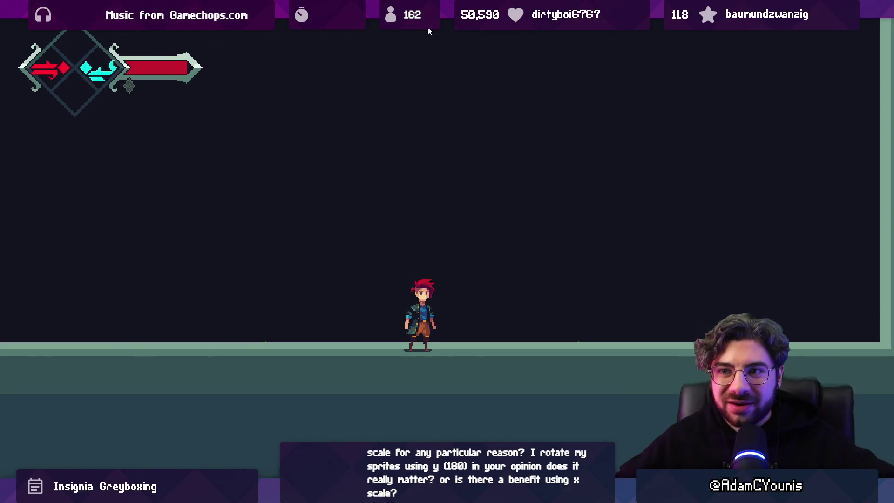
Step: Attack the winged box and hedgehog again with jump slashes, water blasts and the red dash, then stop play
{"action": "key", "text": "Escape"}
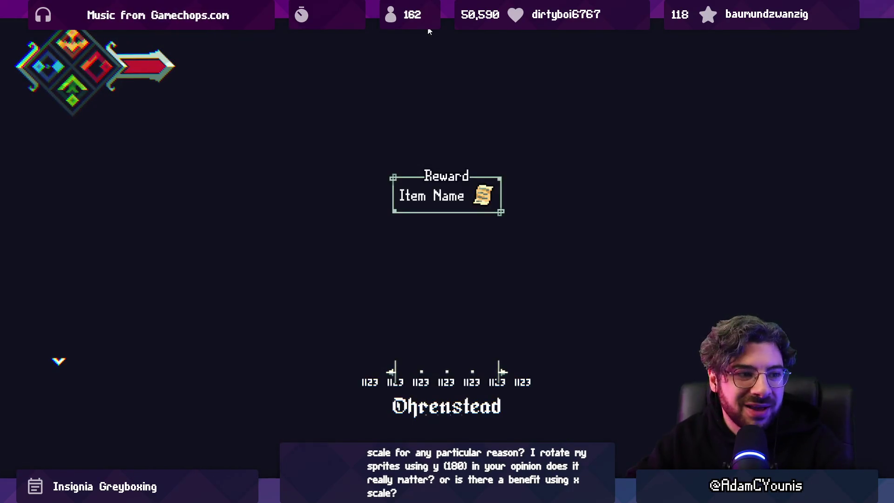
{"action": "key", "text": "Escape"}
{"action": "key", "text": "x"}
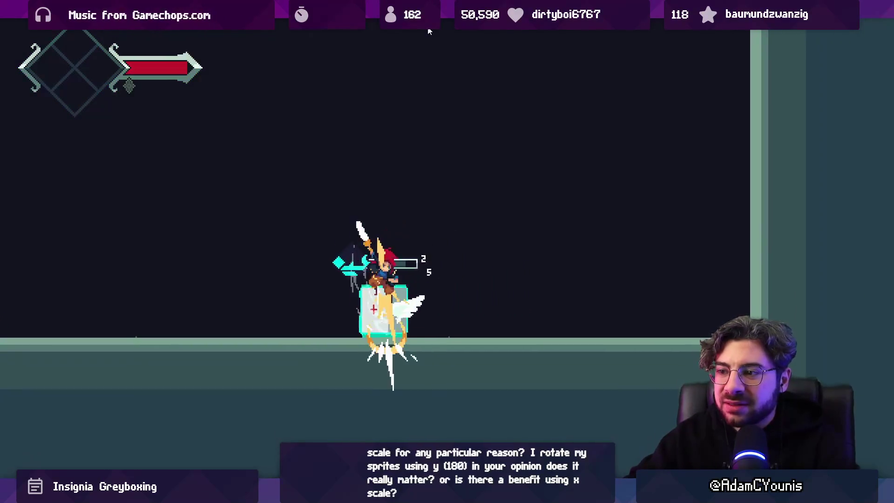
{"action": "key", "text": "z"}
{"action": "key", "text": "x"}
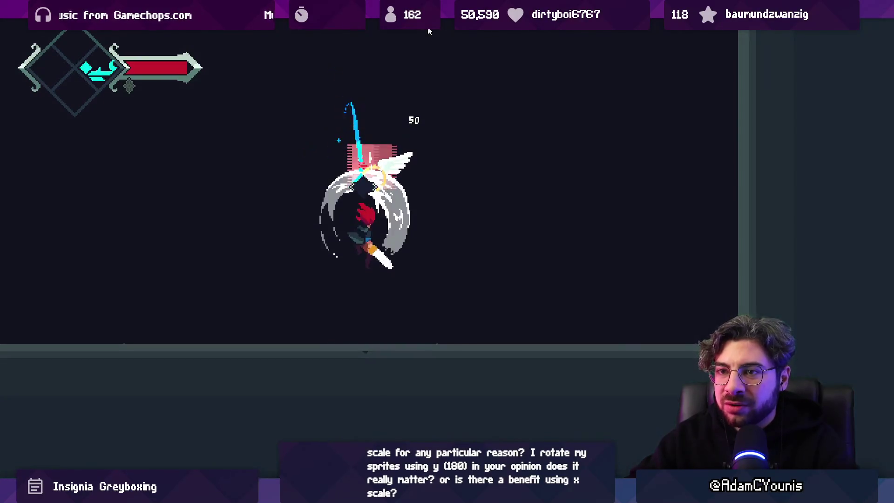
{"action": "key", "text": "Left"}
{"action": "key", "text": "x"}
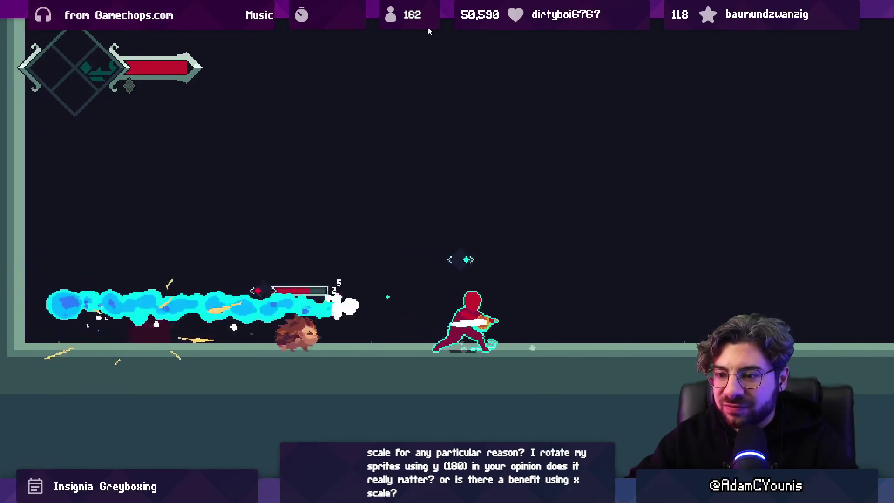
{"action": "key", "text": "x"}
{"action": "key", "text": "x"}
{"action": "key", "text": "Right"}
{"action": "key", "text": "x"}
{"action": "key", "text": "z"}
{"action": "key", "text": "x"}
{"action": "key", "text": "Right"}
{"action": "key", "text": "x"}
{"action": "key", "text": "x"}
{"action": "key", "text": "c"}
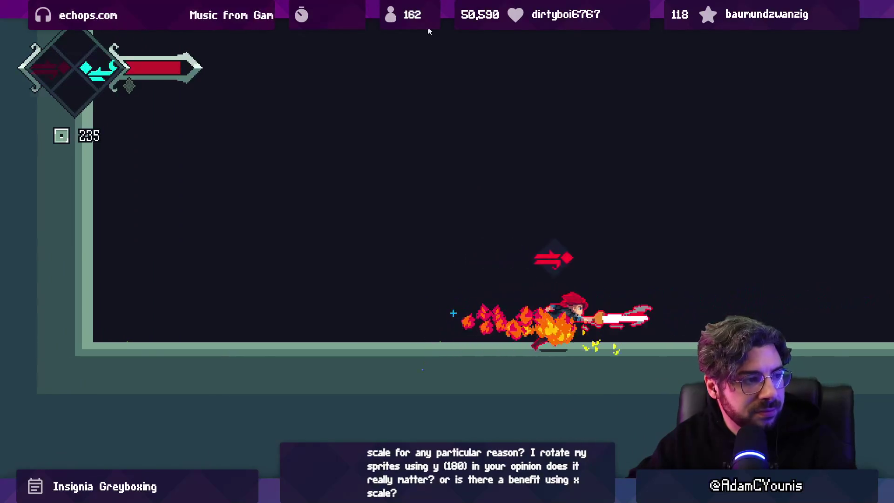
{"action": "key", "text": "shift+space"}
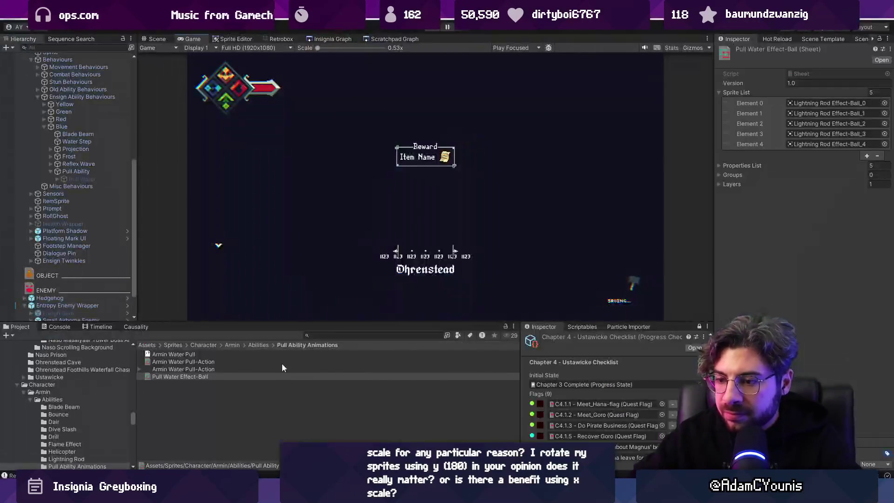
{"action": "key", "text": "alt+Tab"}
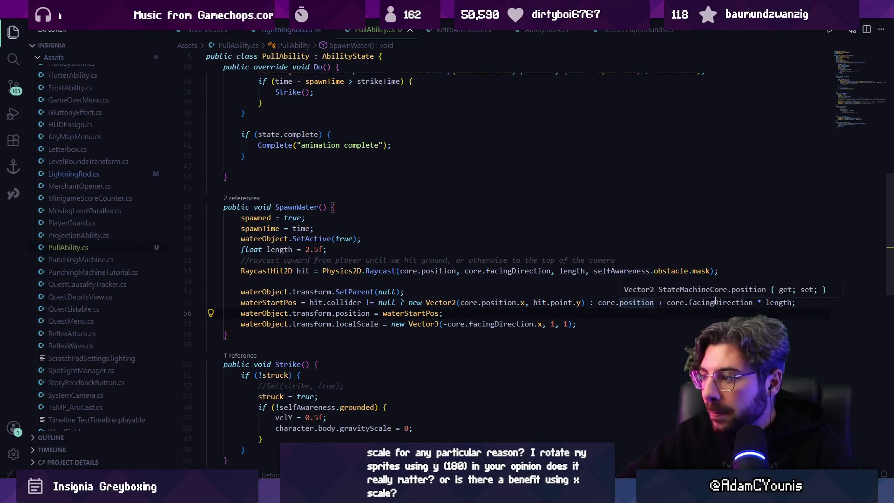
Step: Shorten SpawnWater's raycast length on line 50 from 2.5f to 2f
{"action": "left_click", "coordinate": [768, 303], "text": "ctrl"}
{"action": "left_click", "coordinate": [726, 302]}
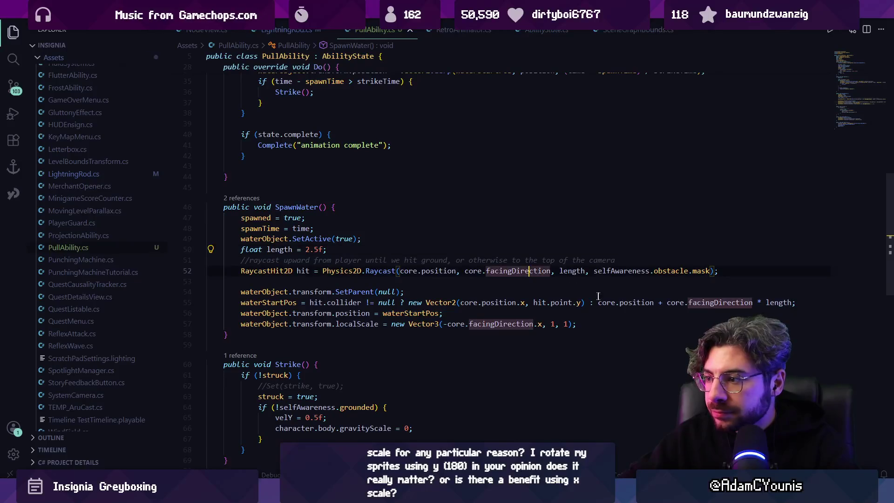
{"action": "left_click", "coordinate": [620, 303]}
{"action": "left_click", "coordinate": [301, 250]}
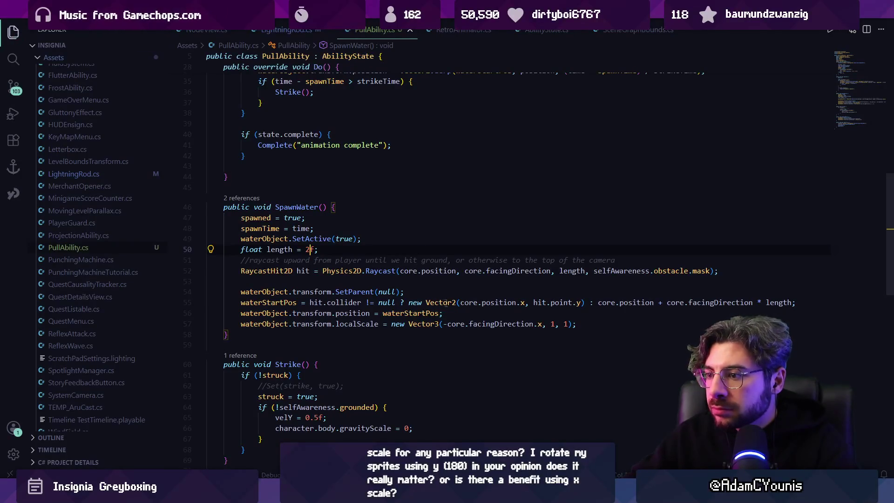
{"action": "key", "text": "Right"}
{"action": "key", "text": "Right"}
{"action": "key", "text": "Right"}
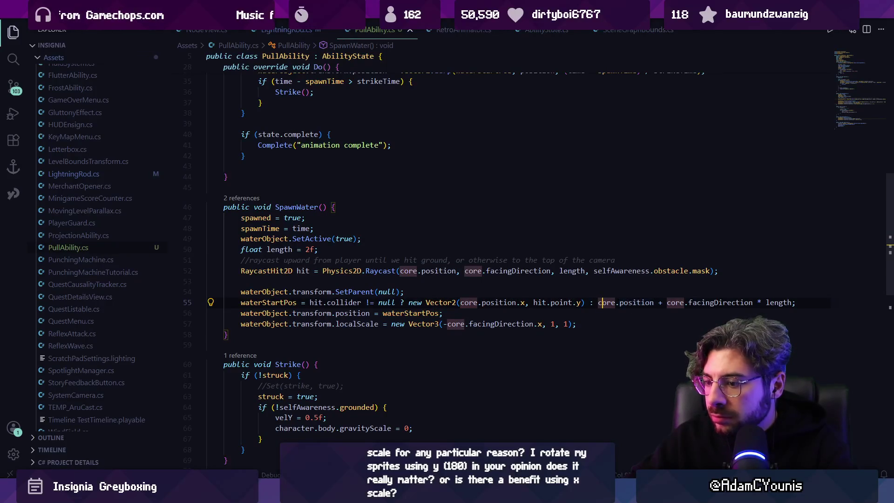
{"action": "key", "text": "alt+Tab"}
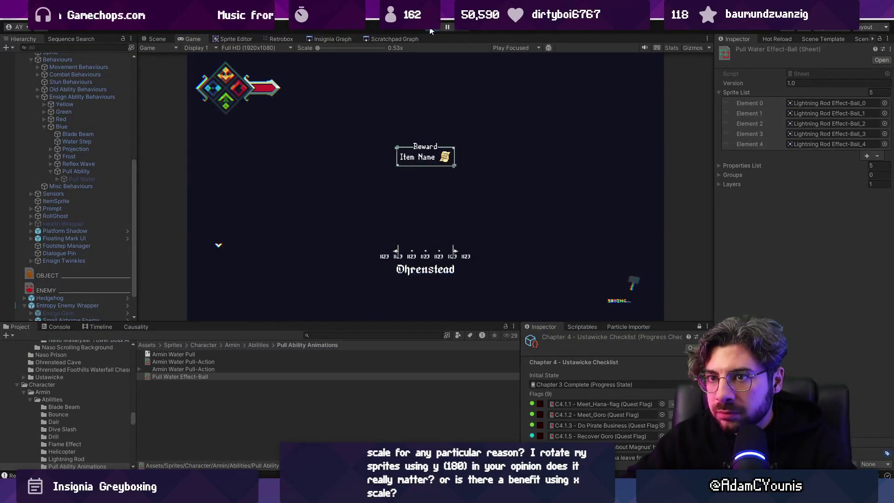
Step: Run the game to try the 2f water pull, then stop and return to line 55
{"action": "key", "text": "shift+space"}
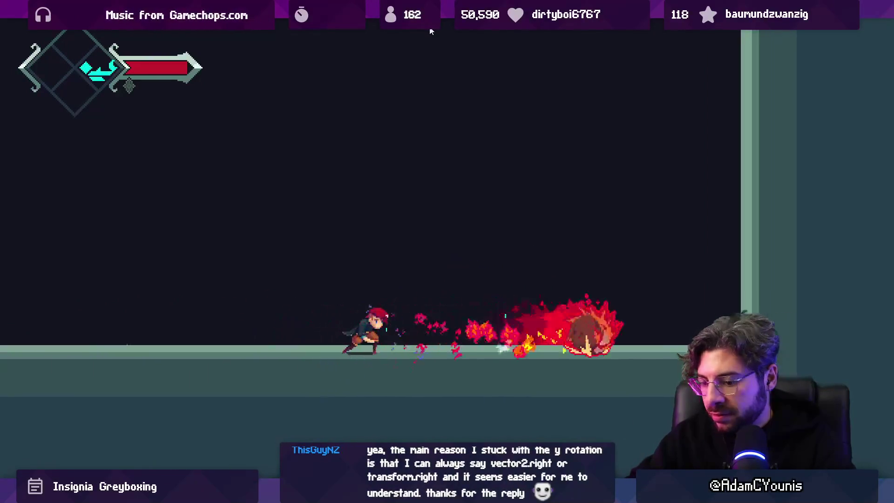
{"action": "key", "text": "ctrl+p"}
{"action": "key", "text": "alt+Tab"}
{"action": "left_click", "coordinate": [441, 302]}
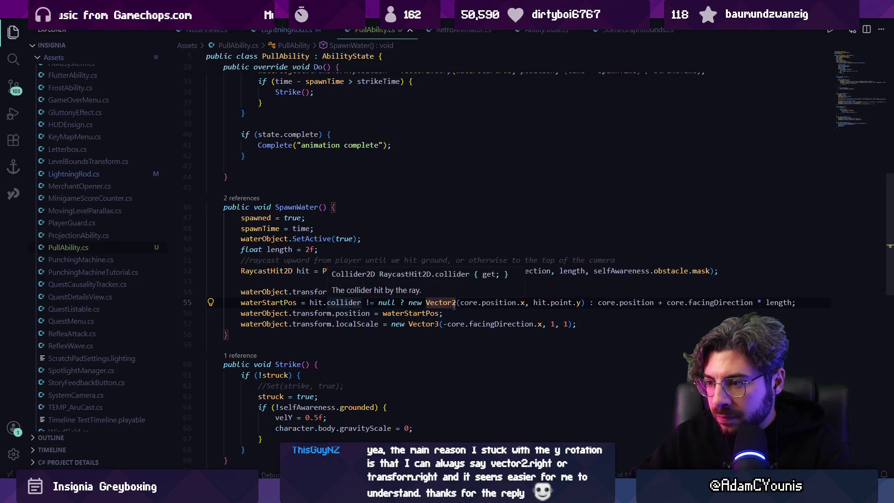
Step: Make line 55's start position use hit.point.x and core.position.y, save, and replay in Unity
{"action": "left_click", "coordinate": [460, 302]}
{"action": "left_click", "coordinate": [572, 303]}
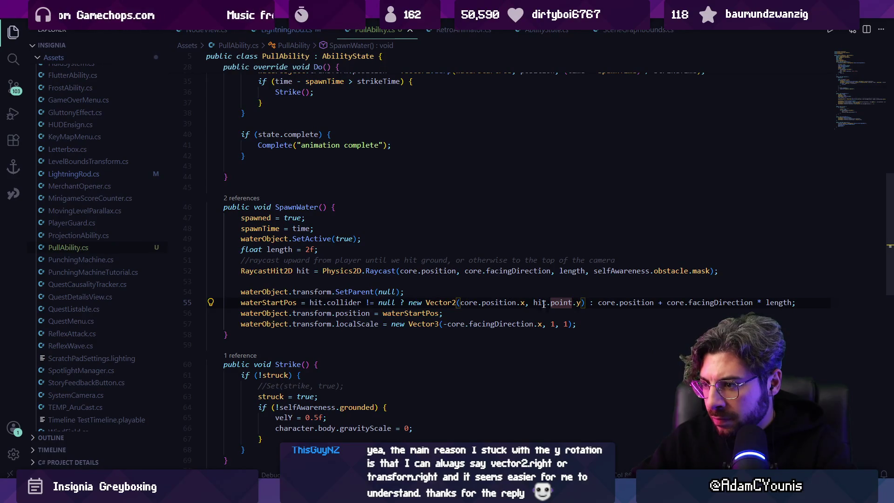
{"action": "left_click", "coordinate": [576, 303]}
{"action": "key", "text": "Delete"}
{"action": "type", "text": "x"}
{"action": "key", "text": "ctrl+Left"}
{"action": "key", "text": "ctrl+Left"}
{"action": "key", "text": "ctrl+Left"}
{"action": "key", "text": "ctrl+Right"}
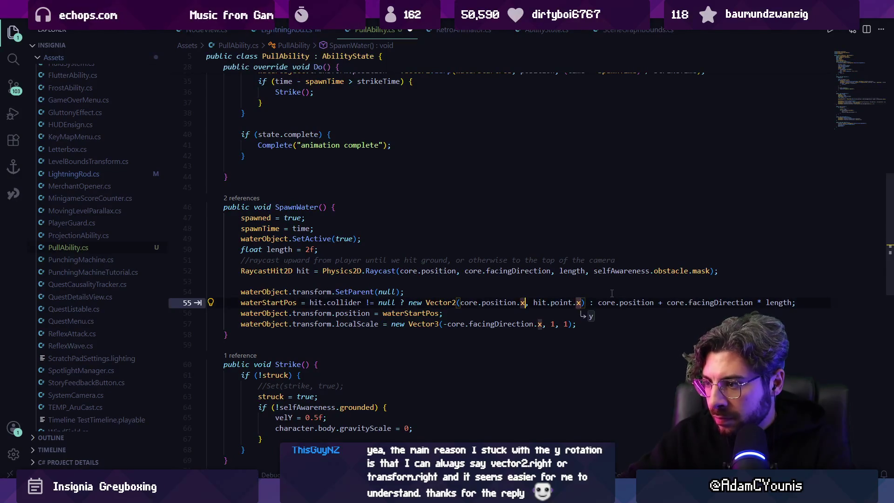
{"action": "type", "text": "y"}
{"action": "key", "text": "Left"}
{"action": "key", "text": "BackSpace"}
{"action": "key", "text": "ctrl+s"}
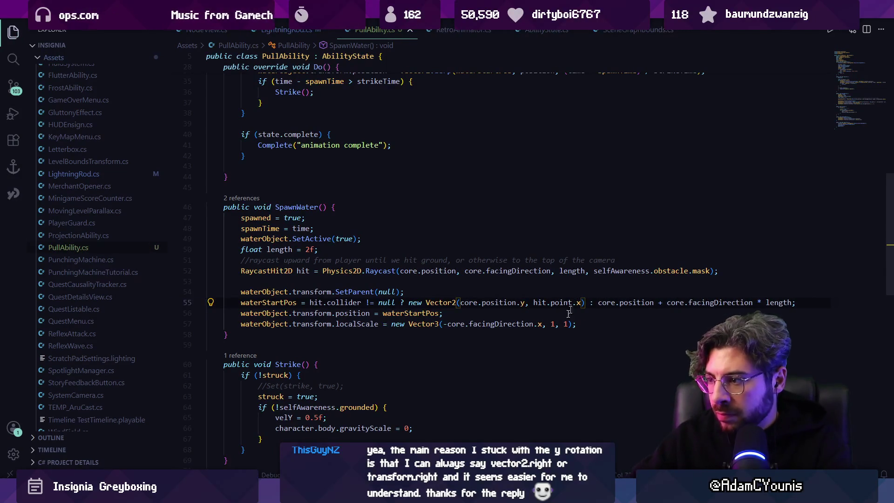
{"action": "key", "text": "alt+Tab"}
{"action": "left_click", "coordinate": [430, 27]}
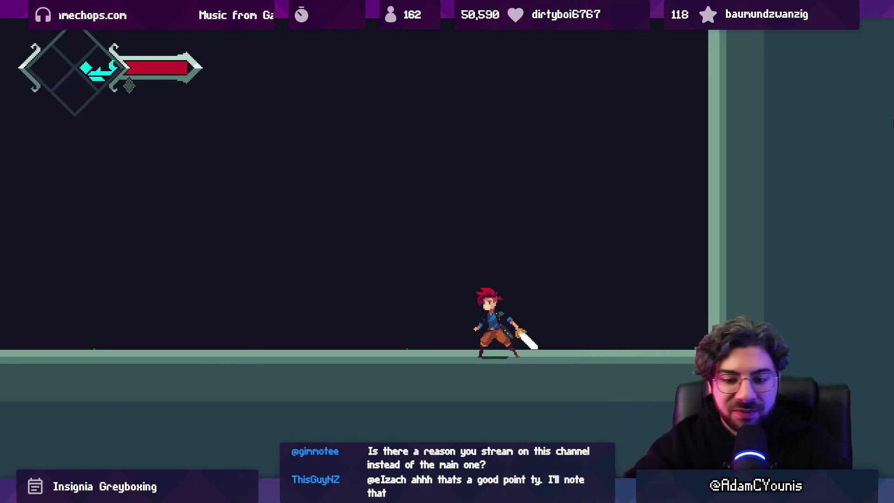
Step: Fire the water pull with X in the running game, then pause to restore the editor layout
{"action": "key", "text": "x"}
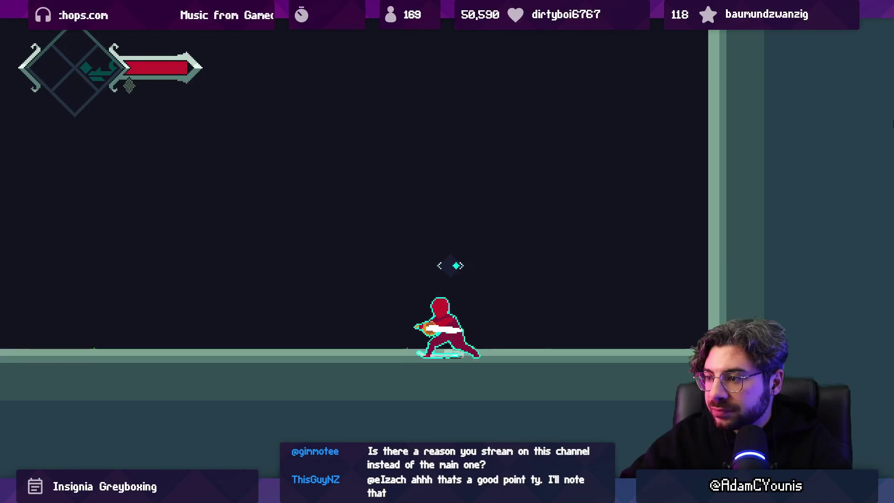
{"action": "key", "text": "ctrl+shift+p"}
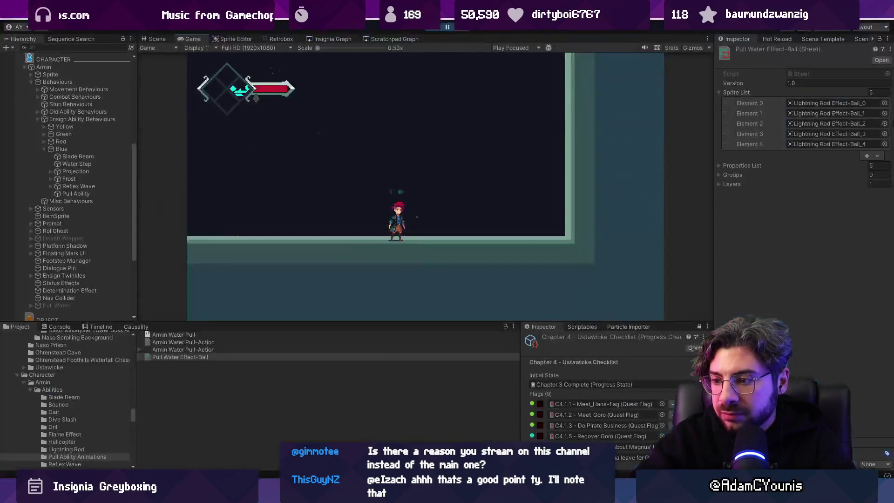
Step: Add an empty OnDrawGizmos() method below the Exit method
{"action": "key", "text": "alt+Tab"}
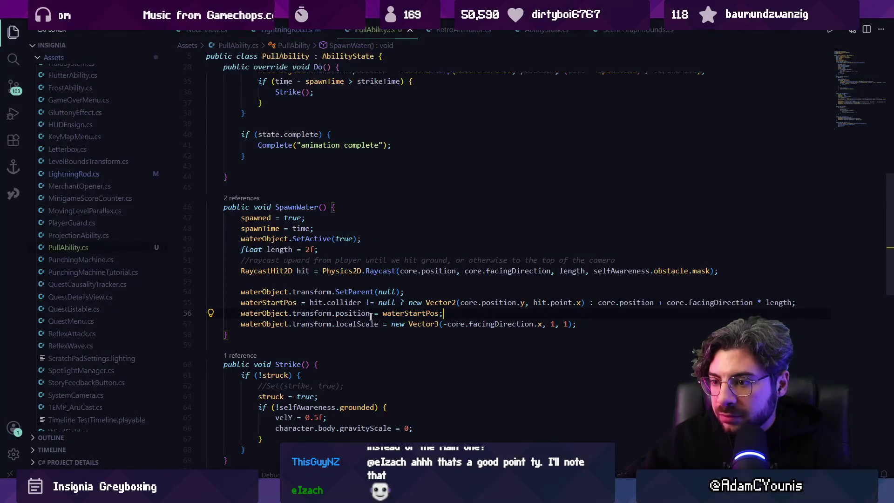
{"action": "key", "text": "Up"}
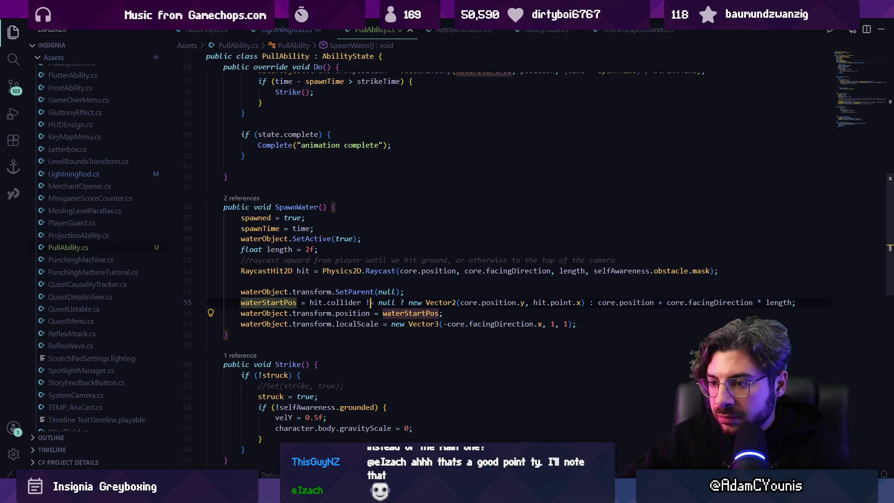
{"action": "key", "text": "Up"}
{"action": "key", "text": "Up"}
{"action": "key", "text": "Up"}
{"action": "key", "text": "Right"}
{"action": "key", "text": "Right"}
{"action": "key", "text": "Right"}
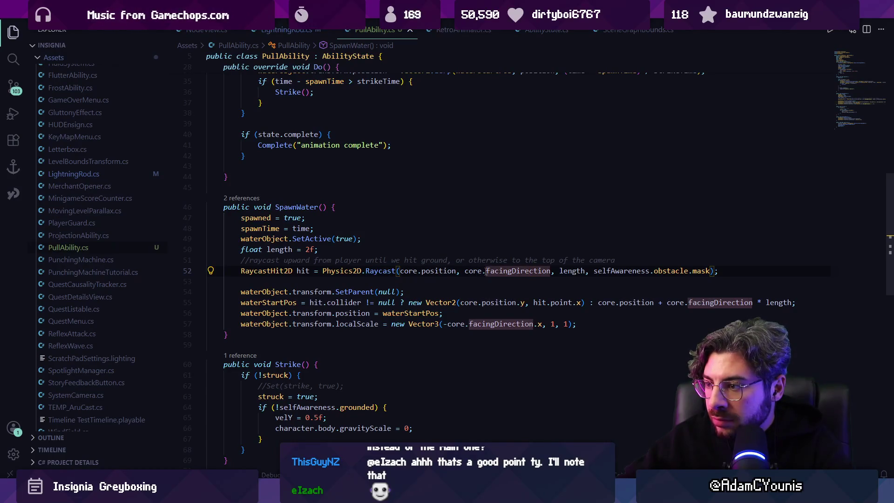
{"action": "key", "text": "Right"}
{"action": "key", "text": "Right"}
{"action": "key", "text": "Right"}
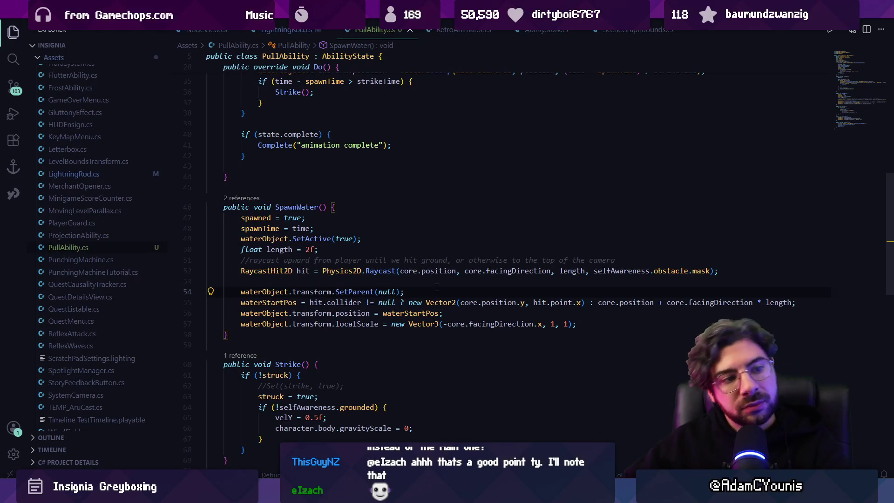
{"action": "scroll", "coordinate": [437, 287], "scroll_direction": "down", "scroll_amount": 10}
{"action": "left_click", "coordinate": [304, 380]}
{"action": "key", "text": "Return"}
{"action": "key", "text": "Return"}
{"action": "type", "text": "void OnDraw"}
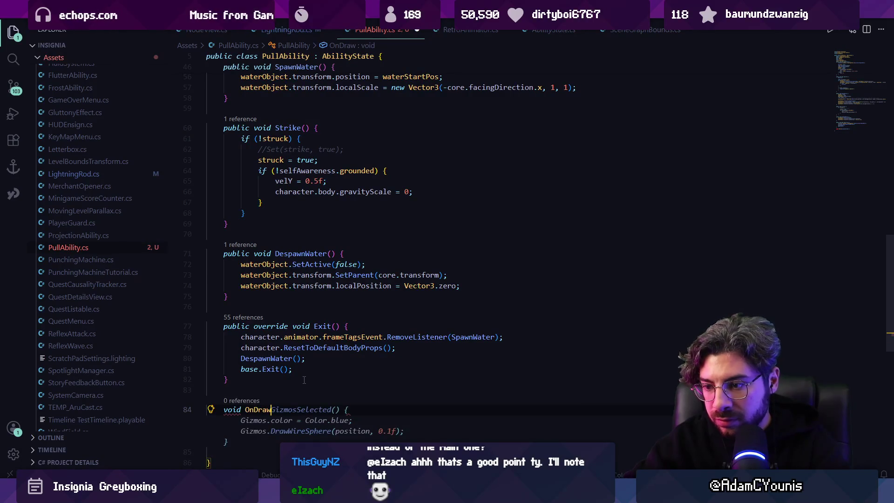
{"action": "type", "text": "Gizmos() {"}
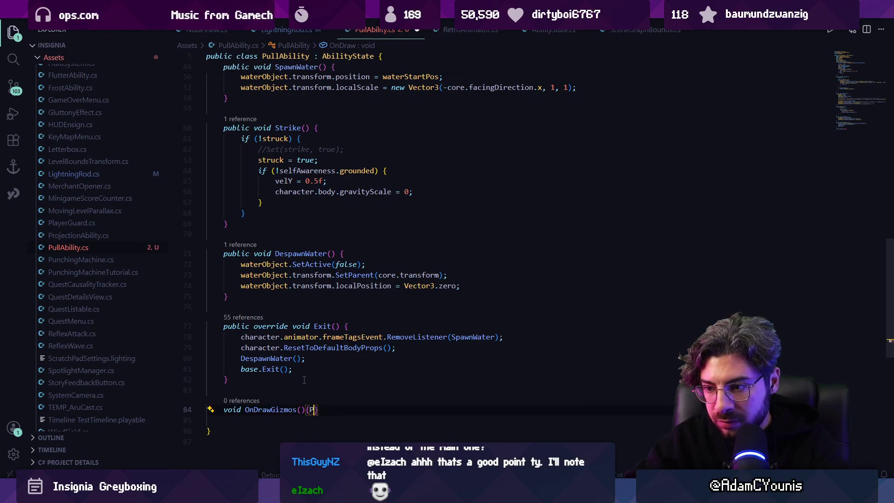
{"action": "key", "text": "Return"}
Step: Add Gizmos.DrawLine(waterStartPos, position); to OnDrawGizmos and save
{"action": "type", "text": "Gizmos.Draw"}
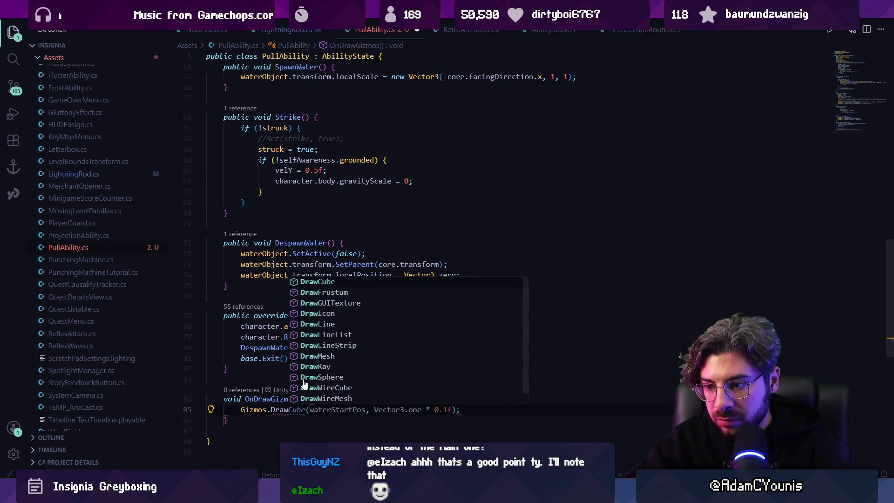
{"action": "type", "text": "Line"}
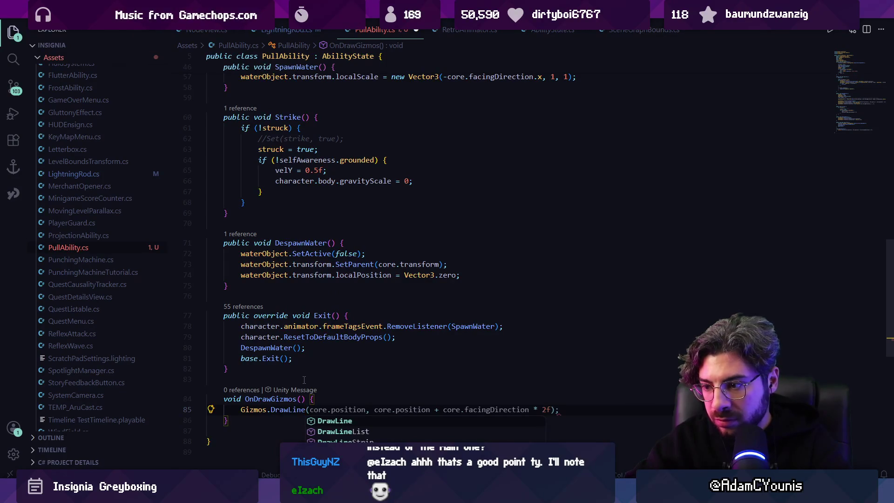
{"action": "key", "text": "Escape"}
{"action": "scroll", "coordinate": [304, 380], "scroll_direction": "up", "scroll_amount": 5}
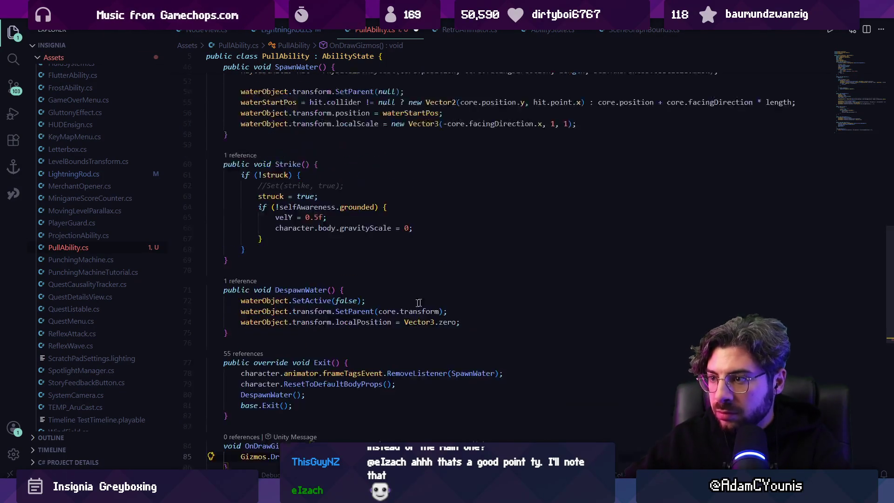
{"action": "scroll", "coordinate": [365, 246], "scroll_direction": "down", "scroll_amount": 5}
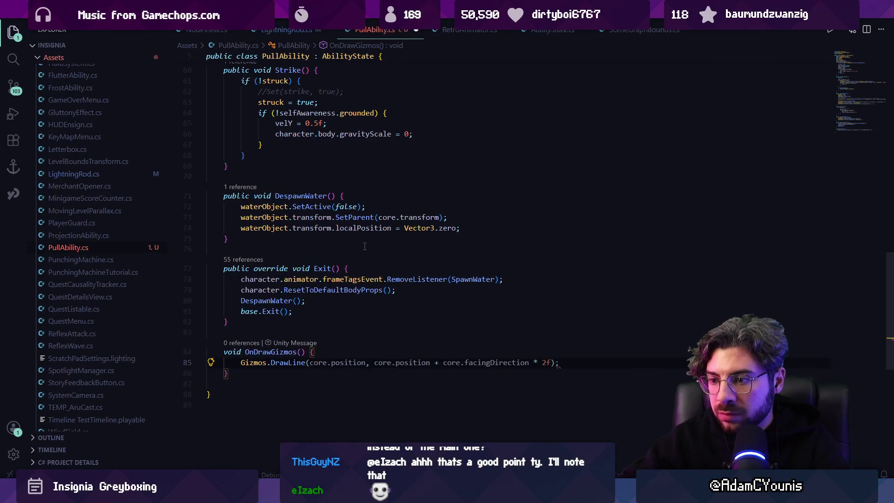
{"action": "type", "text": "( waterStaret"}
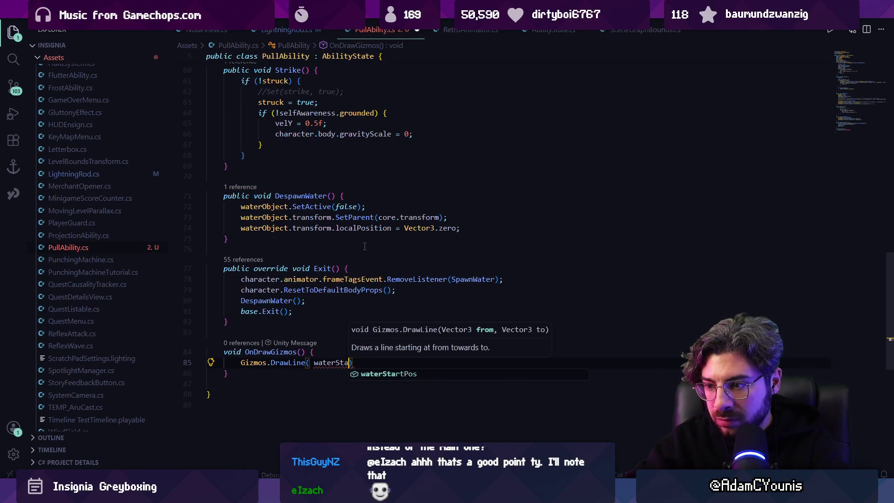
{"action": "key", "text": "BackSpace"}
{"action": "key", "text": "BackSpace"}
{"action": "type", "text": "tPos, position"}
{"action": "key", "text": "End"}
{"action": "type", "text": ";"}
{"action": "key", "text": "ctrl+s"}
{"action": "key", "text": "alt+Tab"}
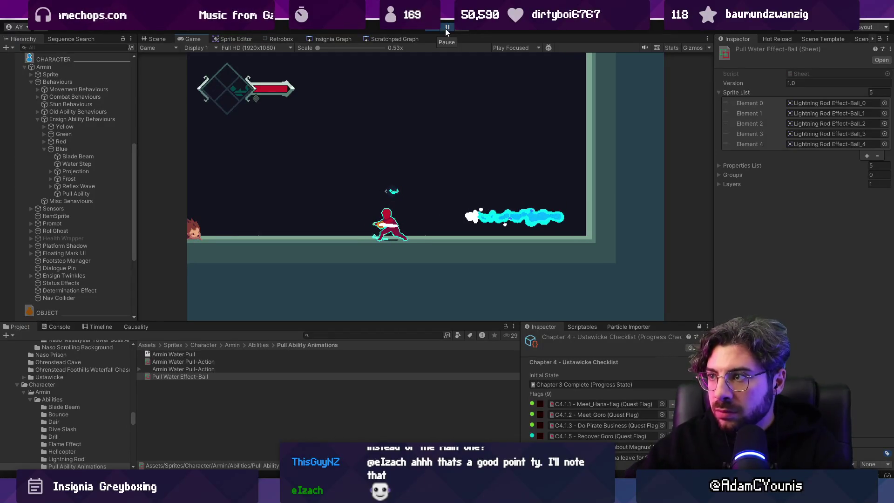
Step: Turn on Gizmos in the Game view and set Gizmos.color to Color.yellow in OnDrawGizmos
{"action": "left_click", "coordinate": [680, 47]}
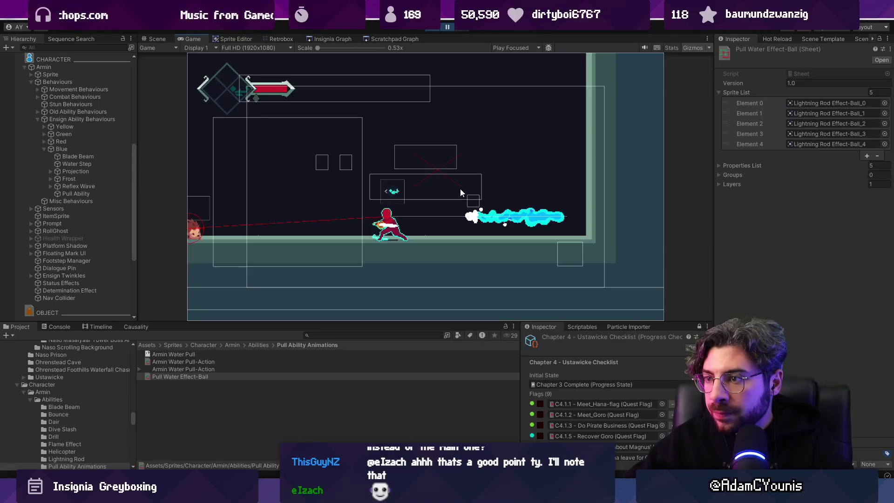
{"action": "scroll", "coordinate": [461, 191], "scroll_direction": "up", "scroll_amount": 3}
{"action": "key", "text": "alt+Tab"}
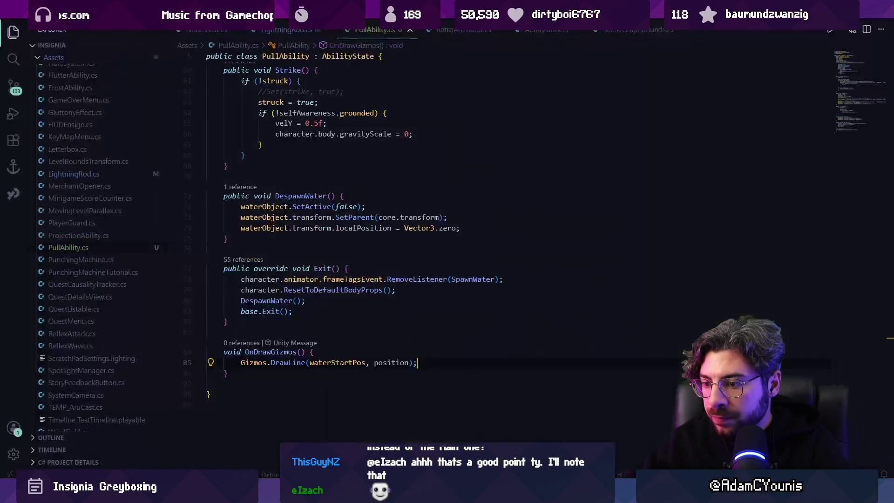
{"action": "key", "text": "Return"}
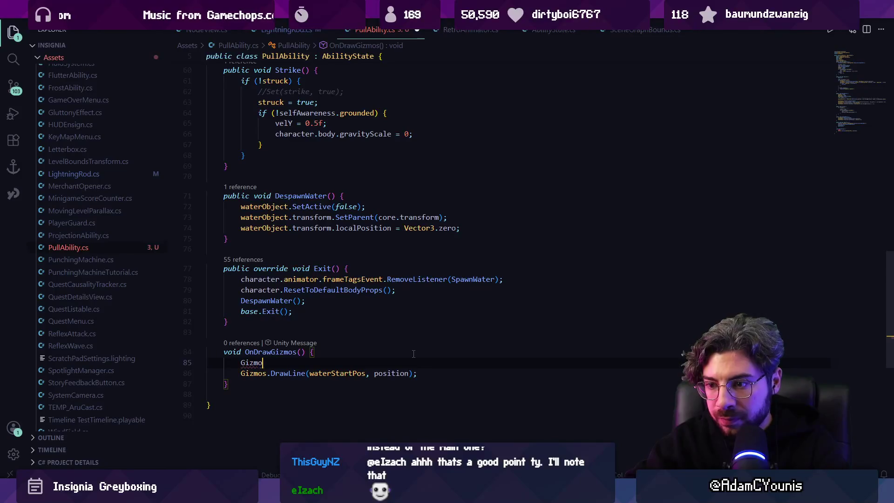
{"action": "type", "text": "s."}
{"action": "key", "text": "Return"}
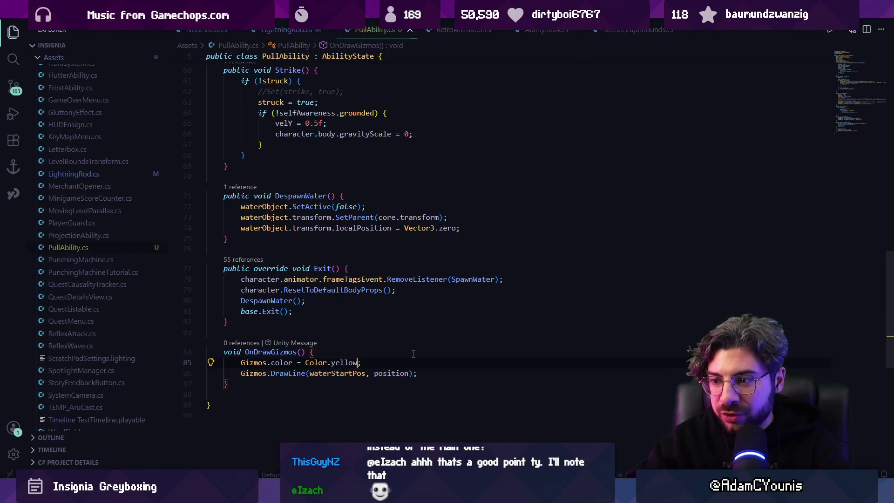
Step: Resume and pause the game to inspect the yellow pull line, then return to the code
{"action": "key", "text": "alt+Tab"}
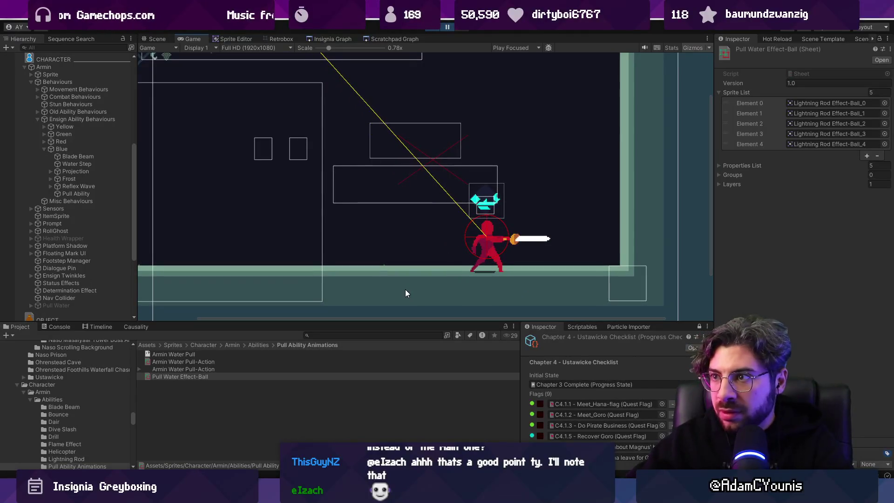
{"action": "left_click", "coordinate": [445, 28]}
{"action": "left_click", "coordinate": [446, 27]}
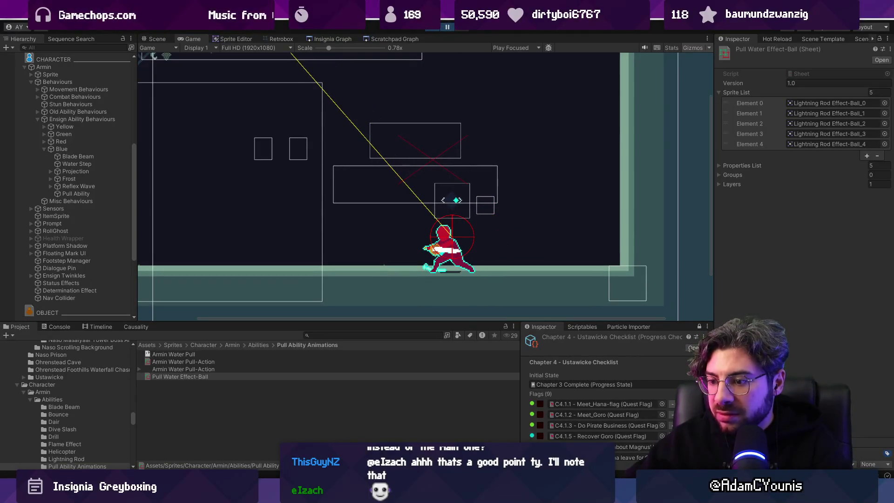
{"action": "key", "text": "alt+Tab"}
{"action": "scroll", "coordinate": [432, 290], "scroll_direction": "up", "scroll_amount": 5}
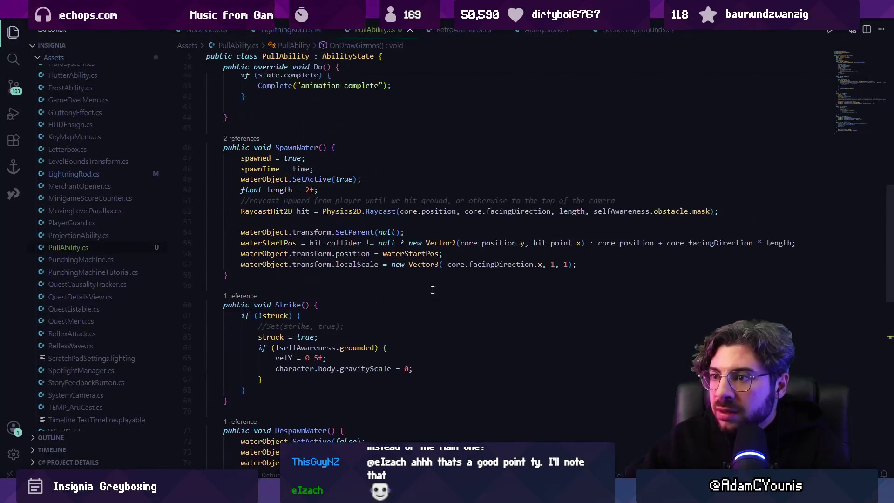
Step: Review the Raycast call's position, facingDirection and length arguments and the waterStartPos line
{"action": "left_click", "coordinate": [329, 243]}
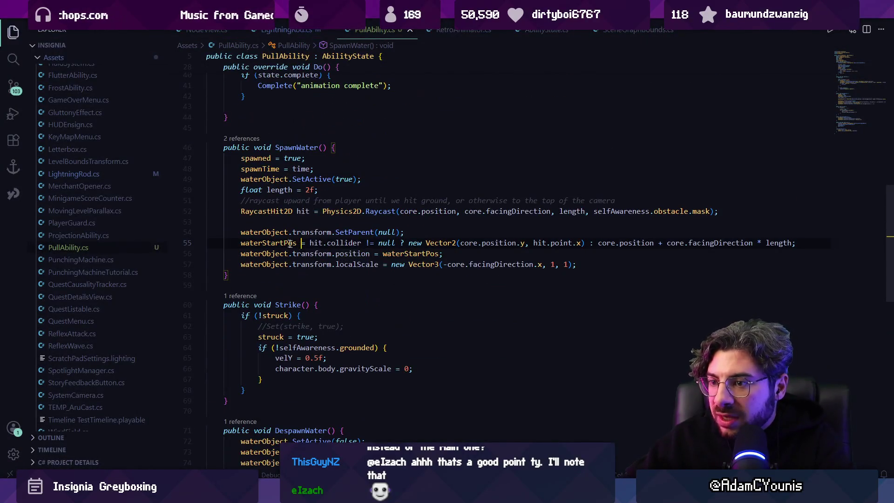
{"action": "left_click", "coordinate": [358, 242]}
{"action": "left_click", "coordinate": [379, 210]}
{"action": "left_click", "coordinate": [437, 211]}
{"action": "left_click", "coordinate": [516, 211]}
{"action": "left_click", "coordinate": [576, 210]}
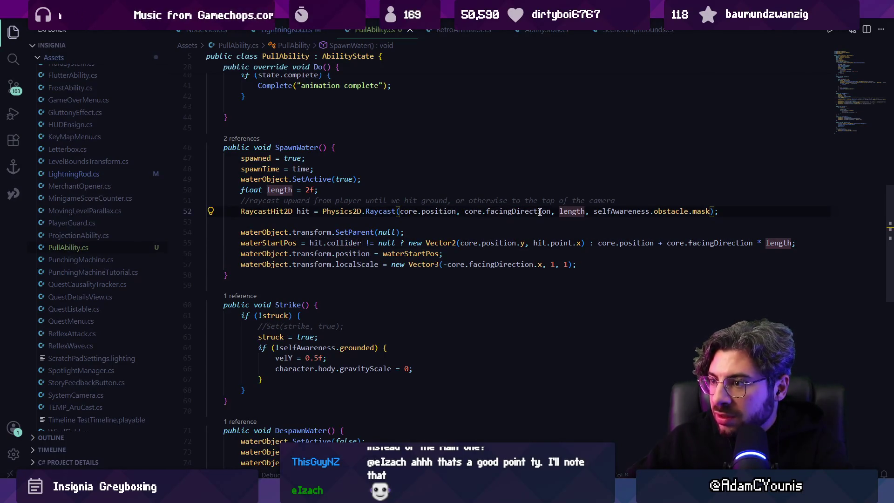
{"action": "left_click", "coordinate": [508, 211]}
{"action": "left_click", "coordinate": [464, 211]}
{"action": "key", "text": "ctrl+shift+space"}
{"action": "key", "text": "BackSpace"}
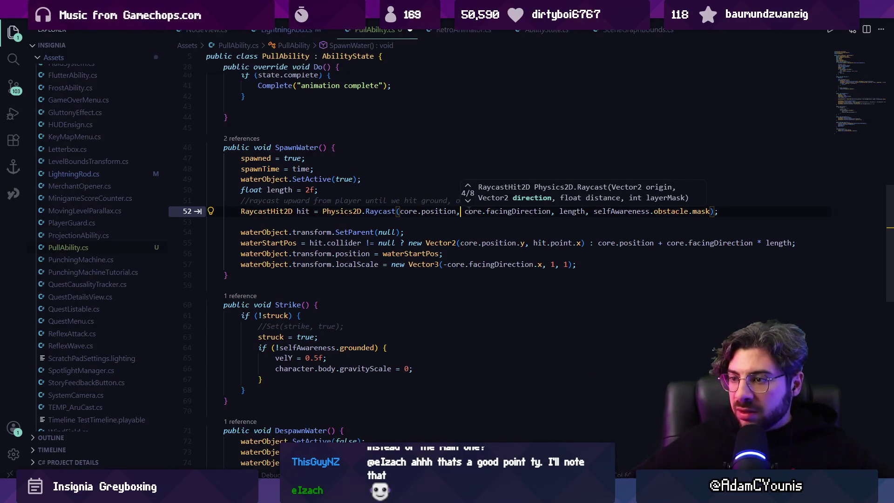
Step: Add a Debug.Log of the raycast hit point after the raycast and save
{"action": "left_click", "coordinate": [413, 222]}
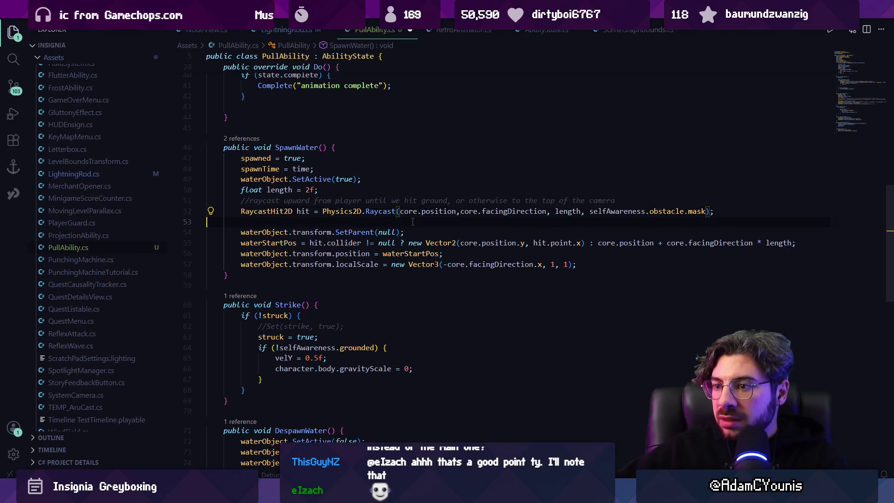
{"action": "type", "text": "Derbug.Log(\"hit: \" + hit.collider);"}
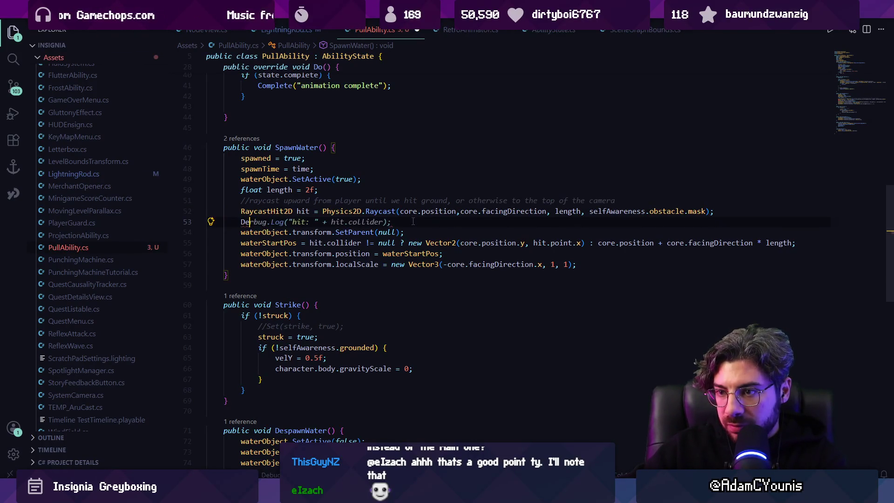
{"action": "key", "text": "Delete"}
{"action": "key", "text": "Tab"}
{"action": "key", "text": "ctrl+s"}
{"action": "key", "text": "ctrl+shift+Left"}
{"action": "key", "text": "BackSpace"}
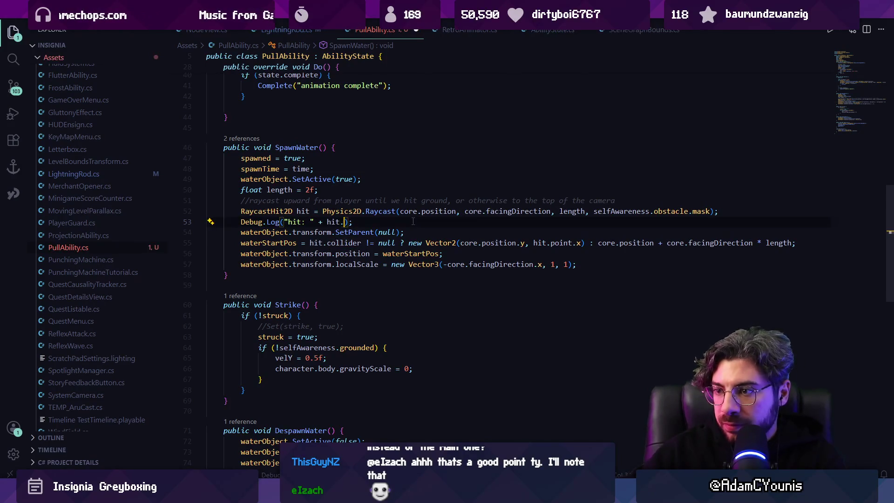
{"action": "type", "text": "point"}
{"action": "key", "text": "ctrl+s"}
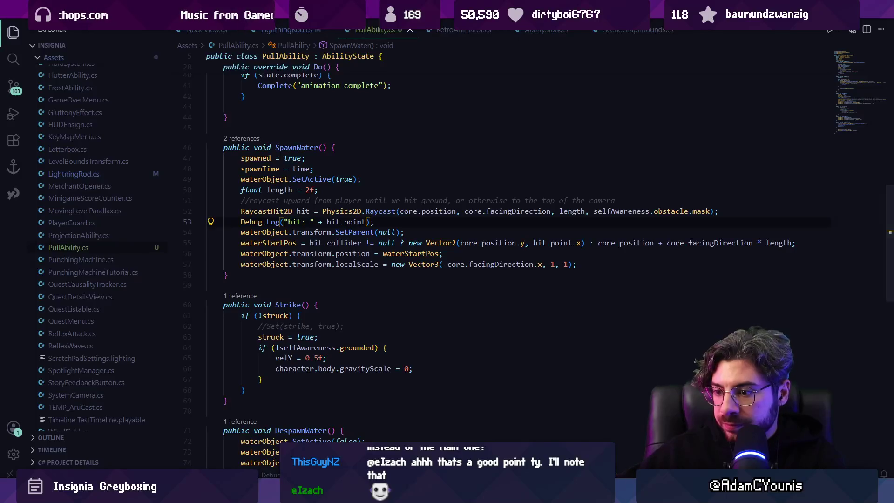
{"action": "key", "text": "alt+Tab"}
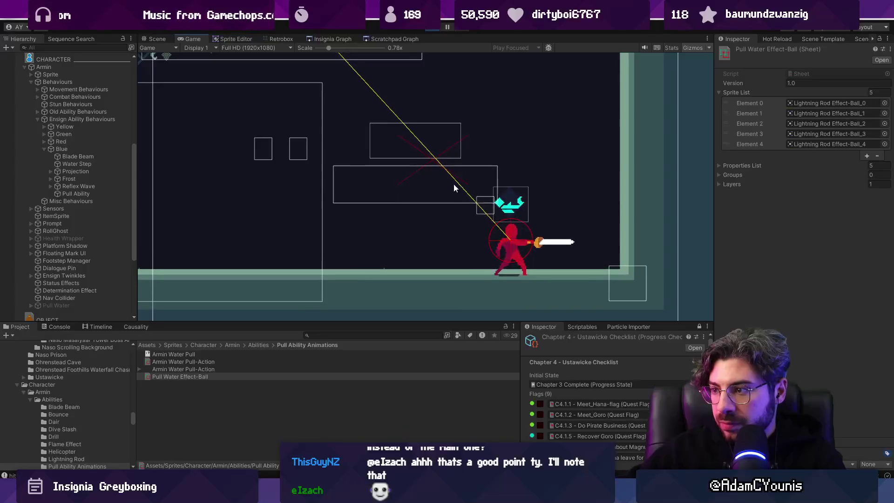
Step: Place a temporary empty GameObject at the logged hit point in the Scene view, then delete it
{"action": "left_click", "coordinate": [55, 326]}
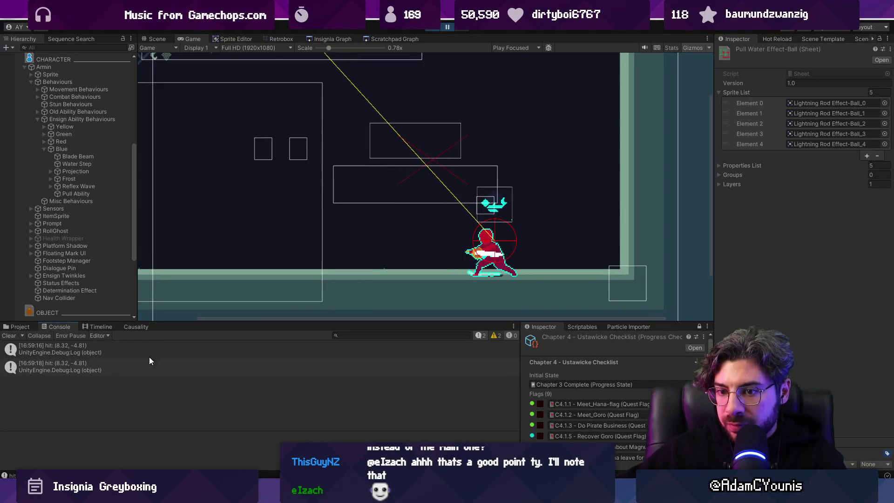
{"action": "left_click", "coordinate": [157, 38]}
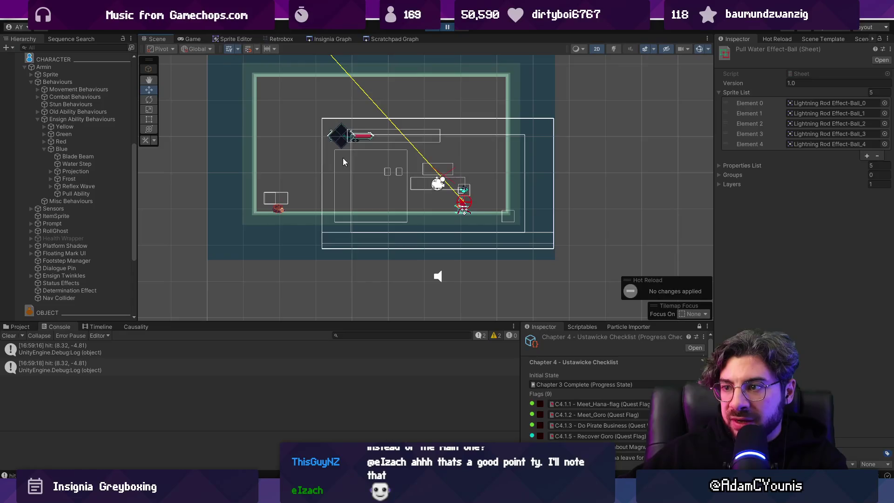
{"action": "scroll", "coordinate": [454, 215], "scroll_direction": "up", "scroll_amount": 2}
{"action": "left_click", "coordinate": [7, 48]}
{"action": "left_click", "coordinate": [35, 59]}
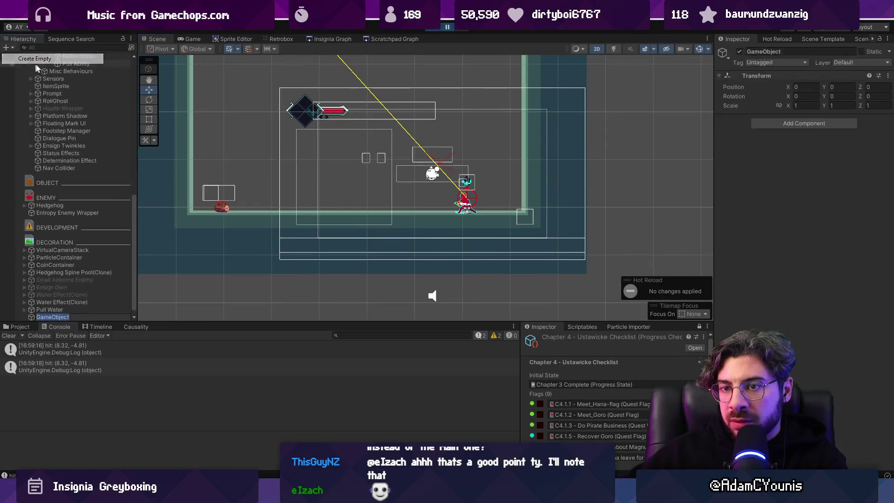
{"action": "key", "text": "Return"}
{"action": "scroll", "coordinate": [367, 196], "scroll_direction": "down", "scroll_amount": 2}
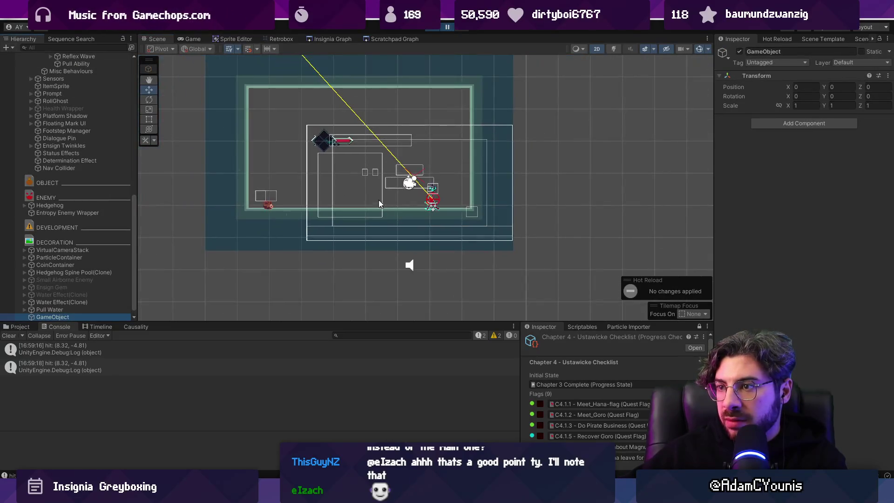
{"action": "scroll", "coordinate": [379, 199], "scroll_direction": "down", "scroll_amount": 3}
{"action": "mouse_move", "coordinate": [285, 111]}
{"action": "left_mouse_down"}
{"action": "mouse_move", "coordinate": [389, 109]}
{"action": "mouse_move", "coordinate": [426, 201]}
{"action": "mouse_move", "coordinate": [445, 198]}
{"action": "left_mouse_up"}
{"action": "scroll", "coordinate": [426, 201], "scroll_direction": "up", "scroll_amount": 4}
{"action": "scroll", "coordinate": [448, 200], "scroll_direction": "up", "scroll_amount": 3}
{"action": "key", "text": "Delete"}
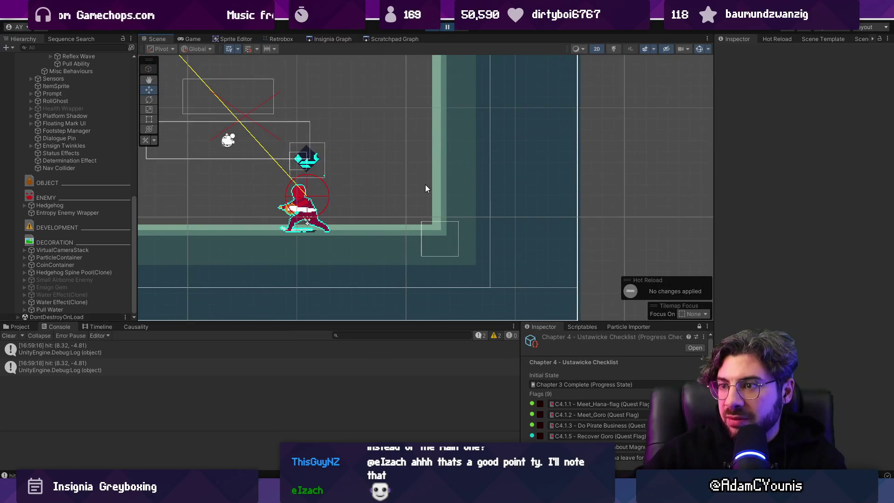
{"action": "key", "text": "alt+Tab"}
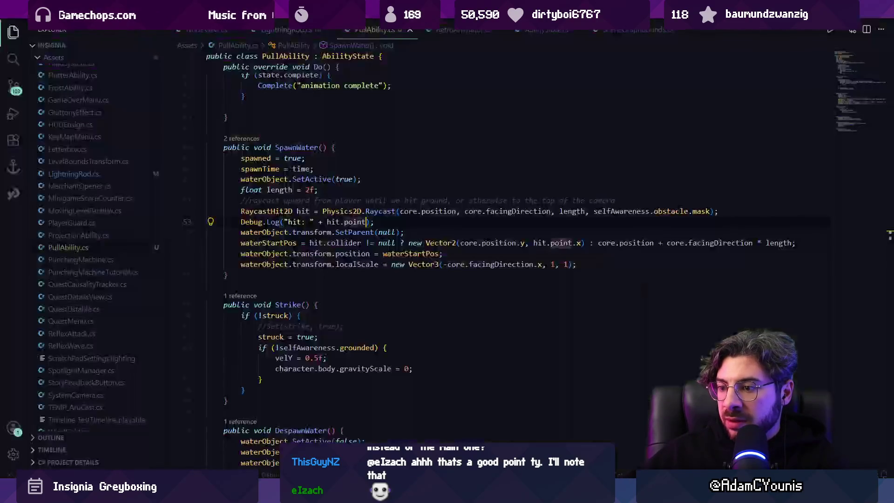
Step: Delete the hit Debug.Log line and remove '!= null' from the collider check
{"action": "key", "text": "ctrl+l"}
{"action": "key", "text": "BackSpace"}
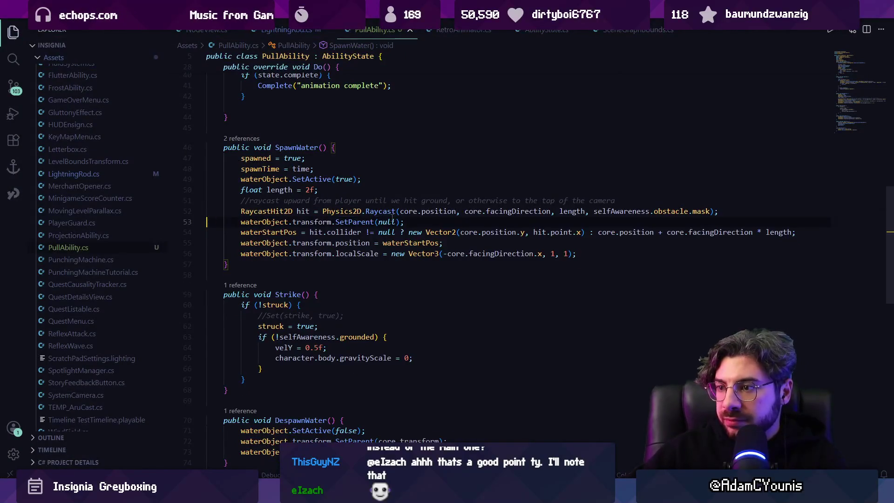
{"action": "key", "text": "Up"}
{"action": "key", "text": "ctrl+Right"}
{"action": "scroll", "coordinate": [393, 215], "scroll_direction": "down", "scroll_amount": 1}
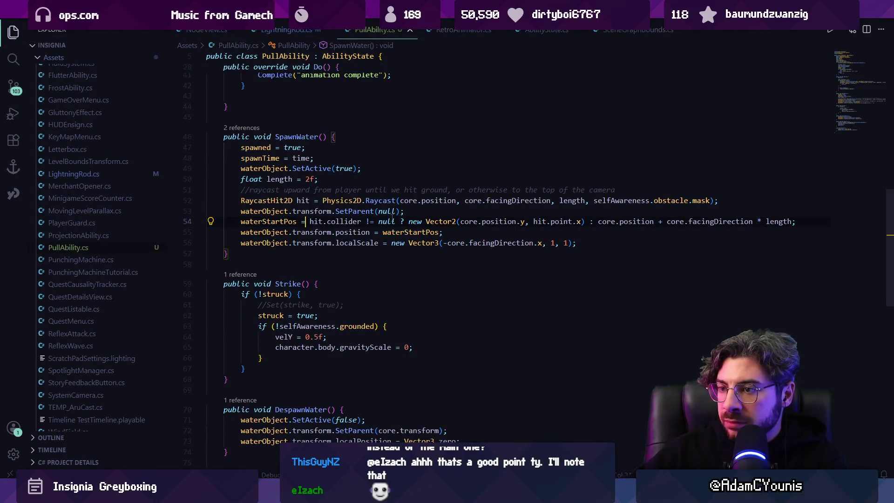
{"action": "key", "text": "ctrl+shift+Right"}
{"action": "key", "text": "ctrl+shift+Right"}
{"action": "key", "text": "ctrl+shift+Right"}
{"action": "key", "text": "Right"}
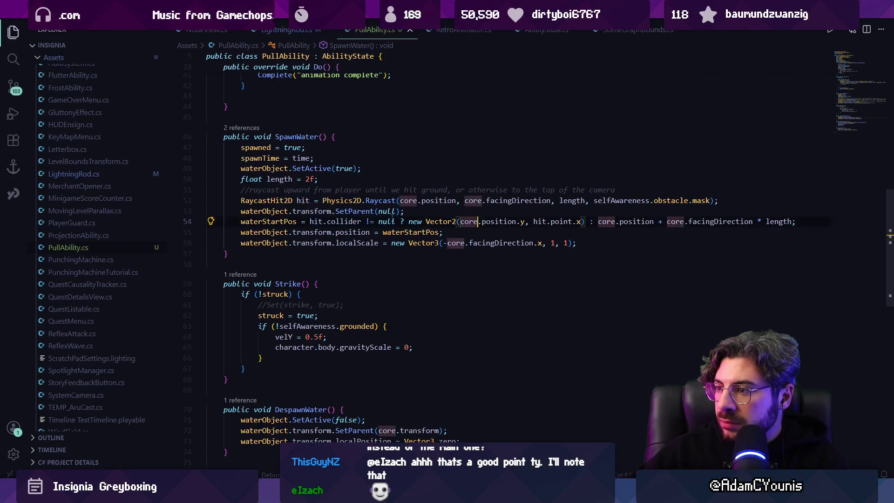
{"action": "key", "text": "ctrl+Right"}
{"action": "key", "text": "ctrl+shift+Right"}
{"action": "key", "text": "ctrl+shift+Right"}
{"action": "key", "text": "ctrl+shift+Right"}
{"action": "key", "text": "Left"}
{"action": "key", "text": "ctrl+Left"}
{"action": "key", "text": "ctrl+Left"}
{"action": "key", "text": "ctrl+Left"}
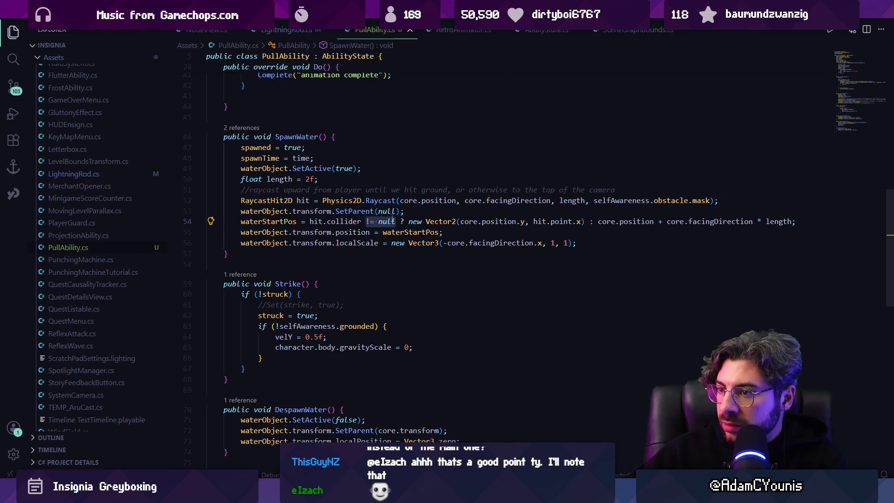
{"action": "key", "text": "BackSpace"}
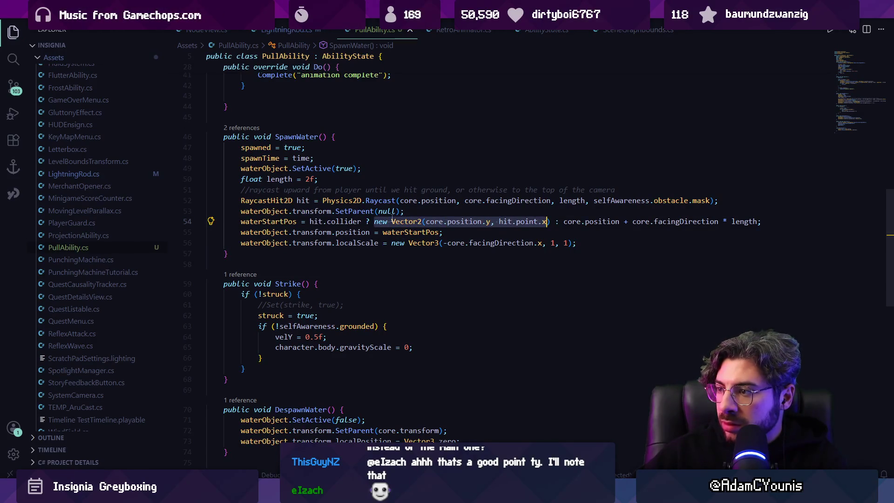
Step: Log 'spawned water at {waterStartPos}, facing {core.facingDirection}' and test firing water in Unity
{"action": "key", "text": "Right"}
{"action": "key", "text": "Right"}
{"action": "key", "text": "Right"}
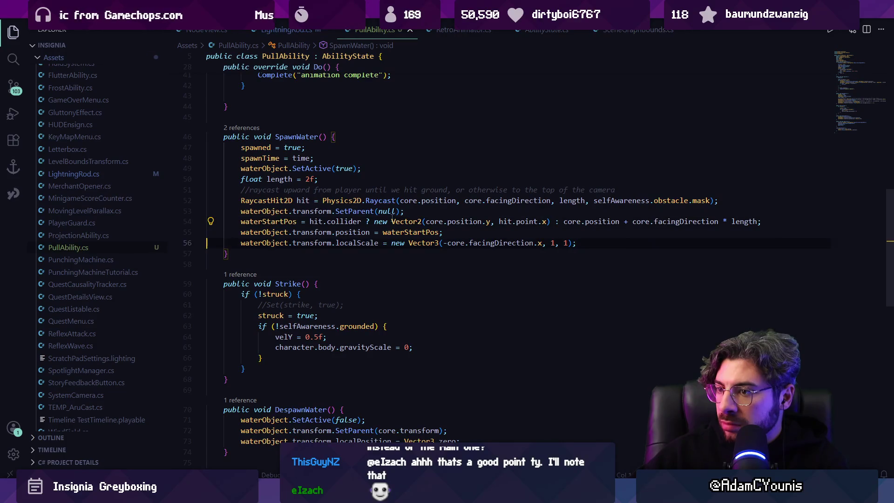
{"action": "key", "text": "ctrl+shift+Return"}
{"action": "type", "text": "Debug"}
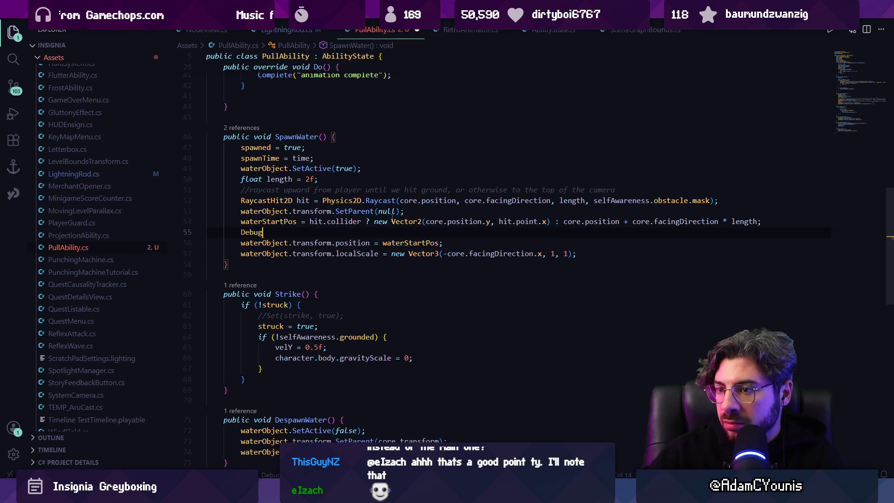
{"action": "key", "text": "Tab"}
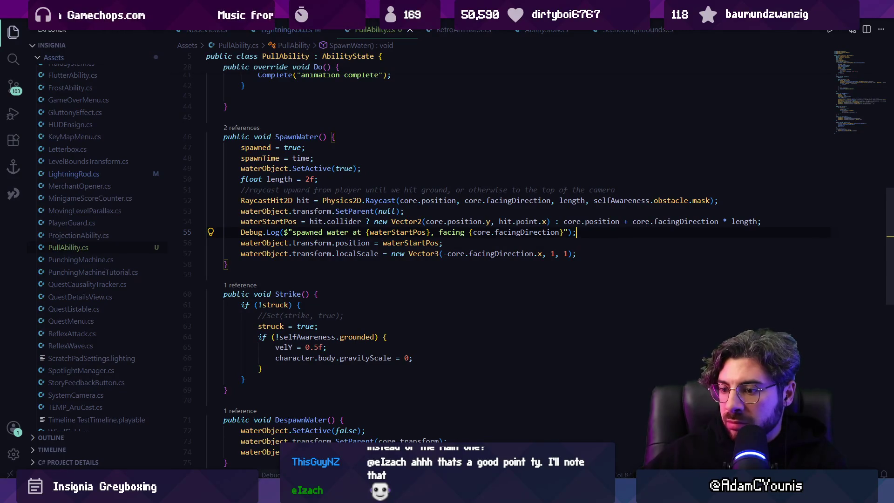
{"action": "key", "text": "alt+Tab"}
{"action": "left_click", "coordinate": [387, 216]}
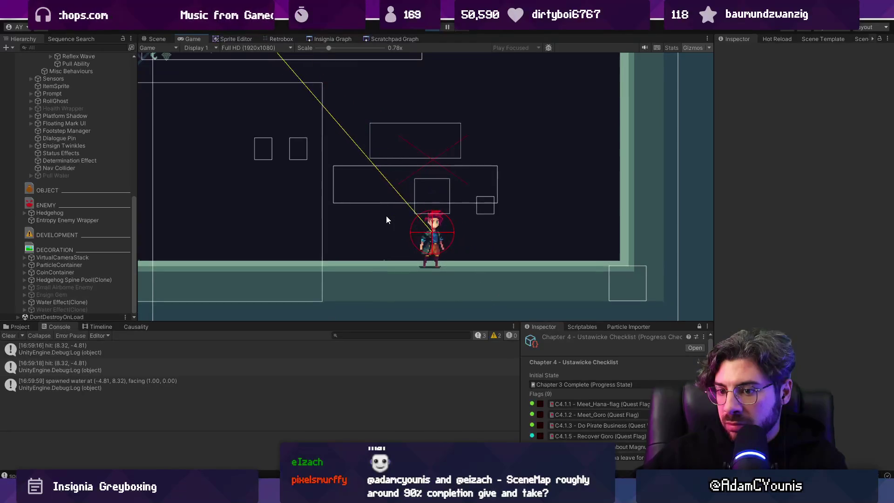
{"action": "key", "text": "ctrl+1"}
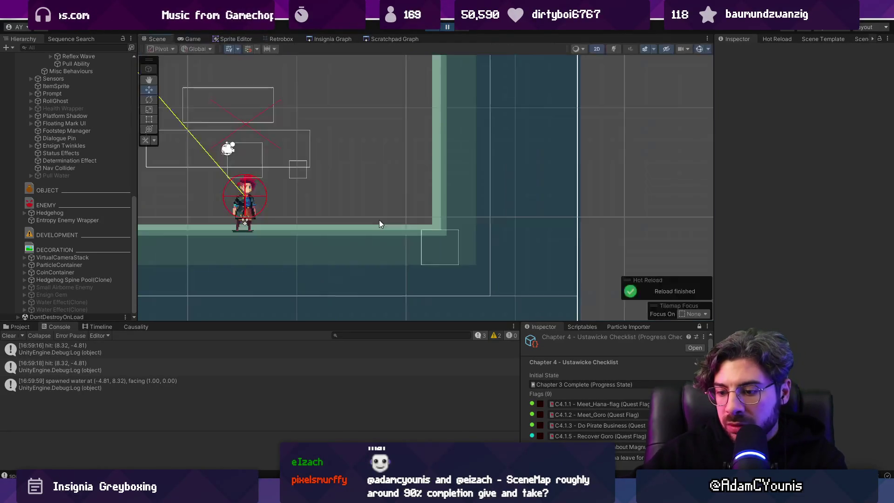
{"action": "double_click", "coordinate": [349, 382]}
{"action": "left_click", "coordinate": [448, 221]}
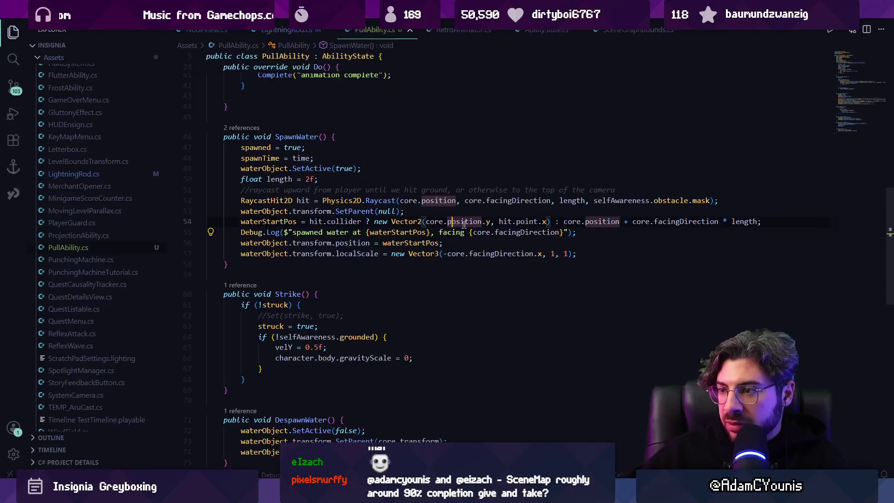
Step: Swap line 54's water start position to new Vector2(hit.point.x, core.position.y)
{"action": "left_click", "coordinate": [493, 222]}
{"action": "key", "text": "ctrl+shift+Left"}
{"action": "key", "text": "ctrl+shift+Left"}
{"action": "key", "text": "ctrl+shift+Left"}
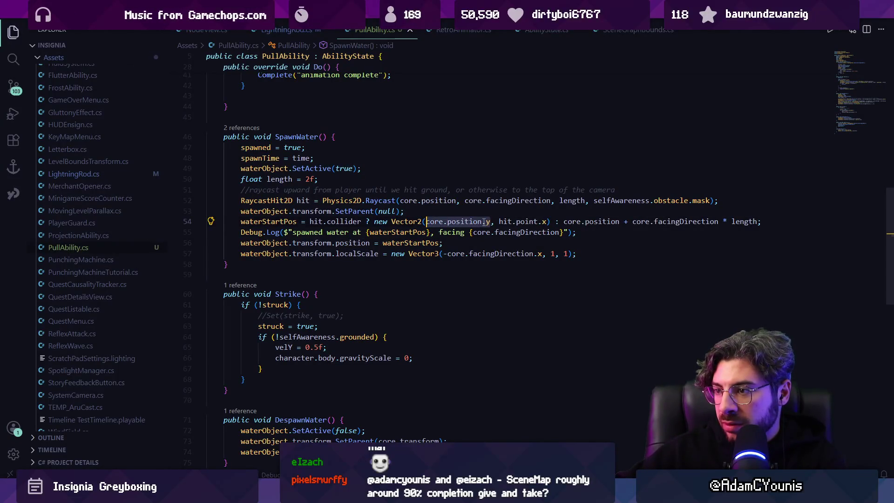
{"action": "key", "text": "BackSpace"}
{"action": "key", "text": "ctrl+Right"}
{"action": "key", "text": "ctrl+Right"}
{"action": "key", "text": "ctrl+Right"}
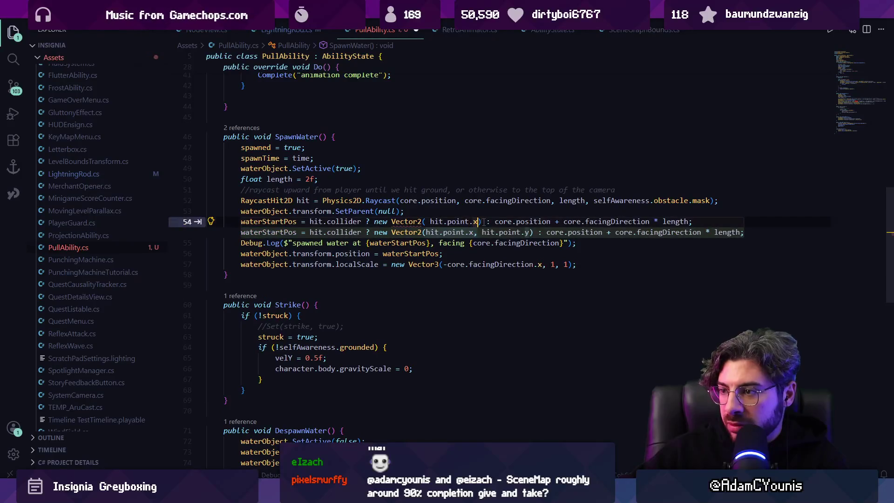
{"action": "type", "text": ", core.position.y"}
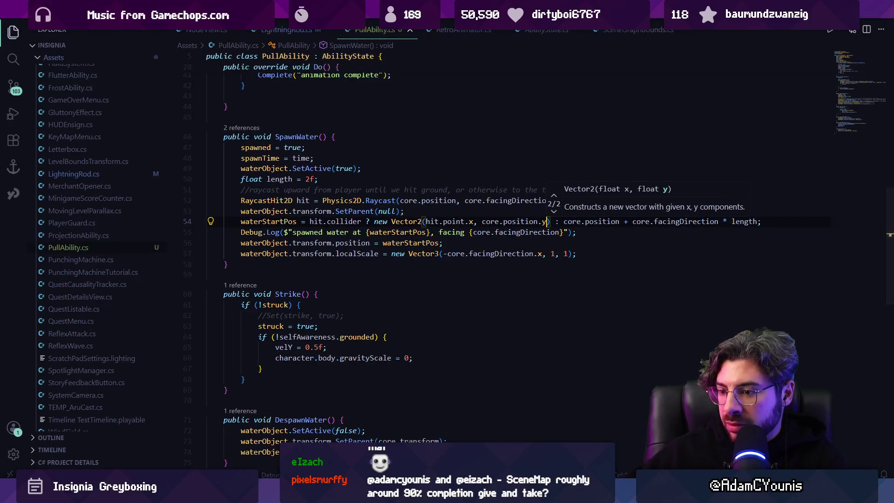
{"action": "key", "text": "alt+Tab"}
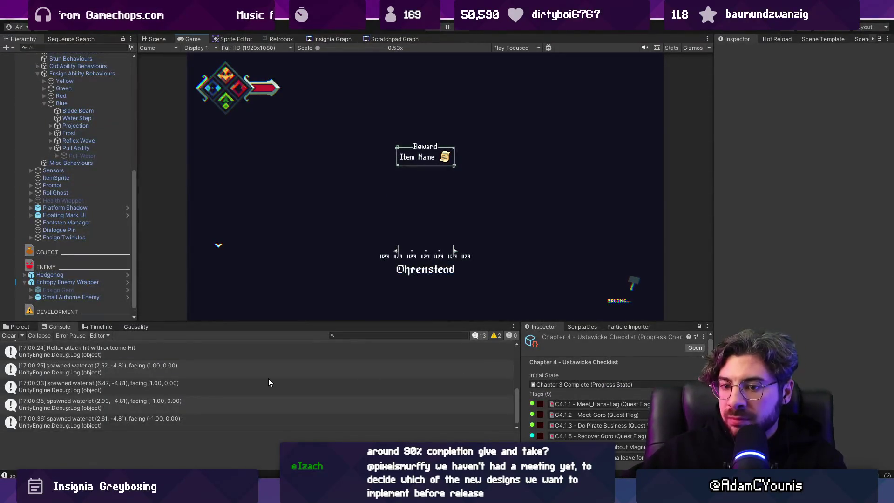
Step: Pause the playtest and open PullAbility.cs from the spawned-water log to remove its Debug.Log line
{"action": "left_click", "coordinate": [268, 382]}
{"action": "double_click", "coordinate": [269, 381]}
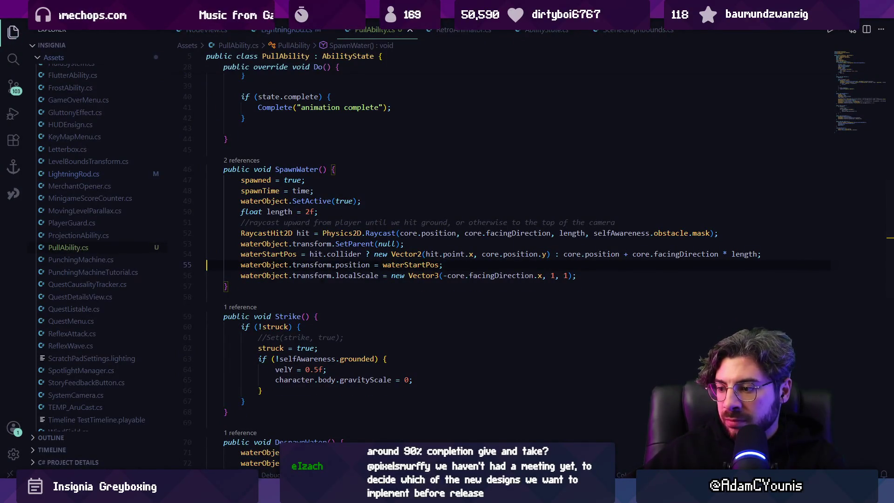
{"action": "key", "text": "super"}
Step: Launch Fork and review the Insignia repository's local changes
{"action": "type", "text": "fork"}
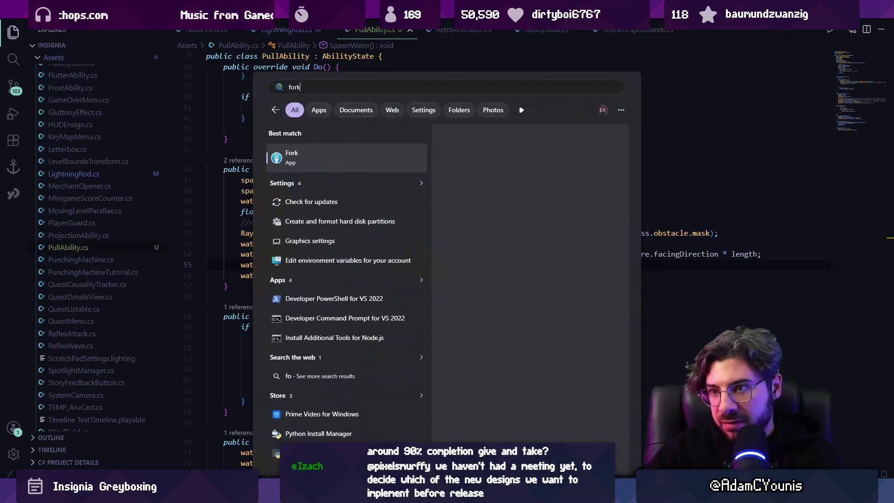
{"action": "key", "text": "Return"}
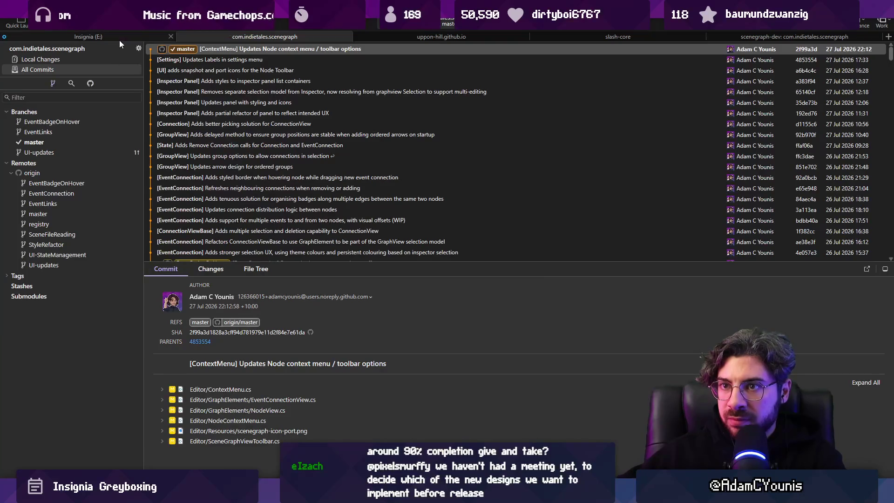
{"action": "left_click", "coordinate": [88, 37]}
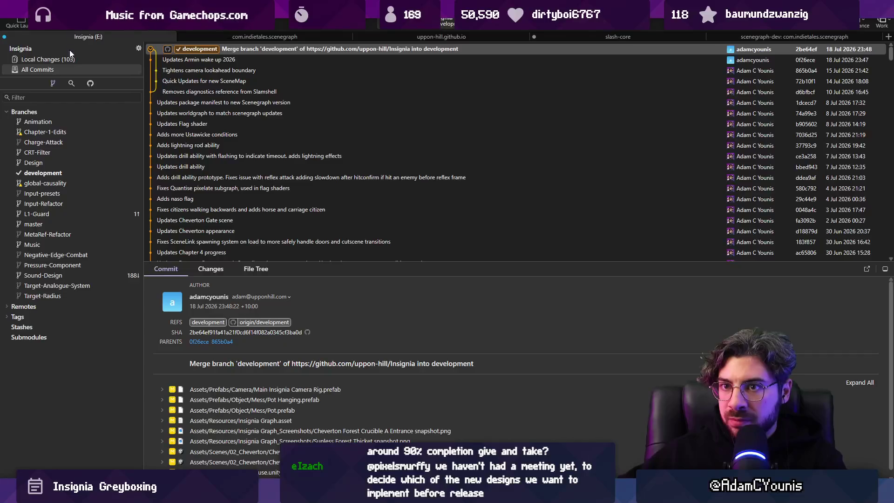
{"action": "left_click", "coordinate": [73, 58]}
{"action": "scroll", "coordinate": [295, 87], "scroll_direction": "down", "scroll_amount": 5}
{"action": "scroll", "coordinate": [278, 99], "scroll_direction": "down", "scroll_amount": 15}
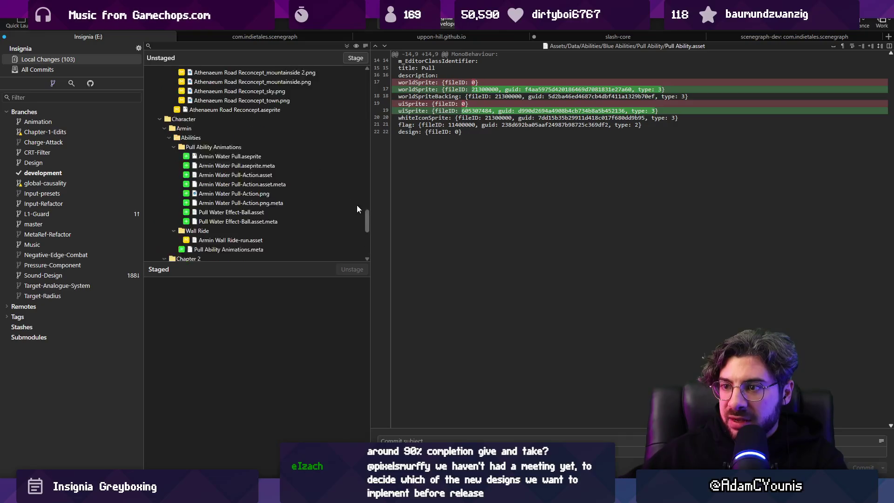
{"action": "scroll", "coordinate": [367, 207], "scroll_direction": "up", "scroll_amount": 5}
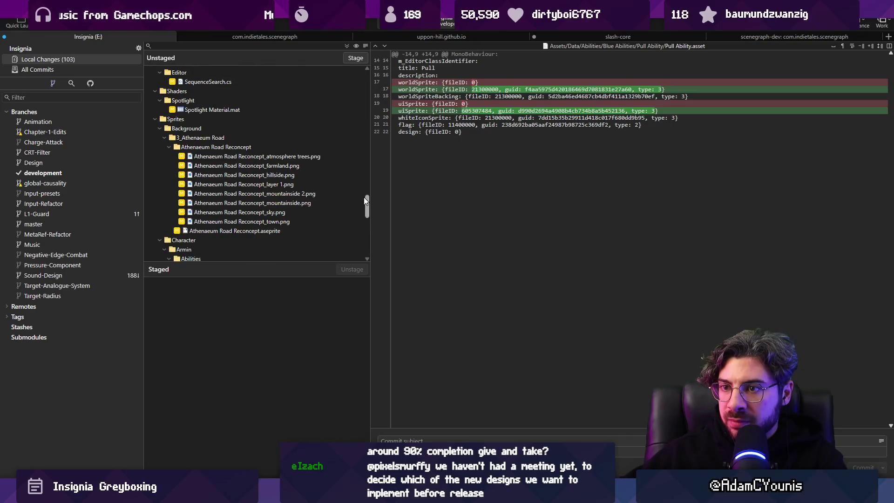
{"action": "left_click_drag", "start_coordinate": [364, 197], "coordinate": [354, 72]}
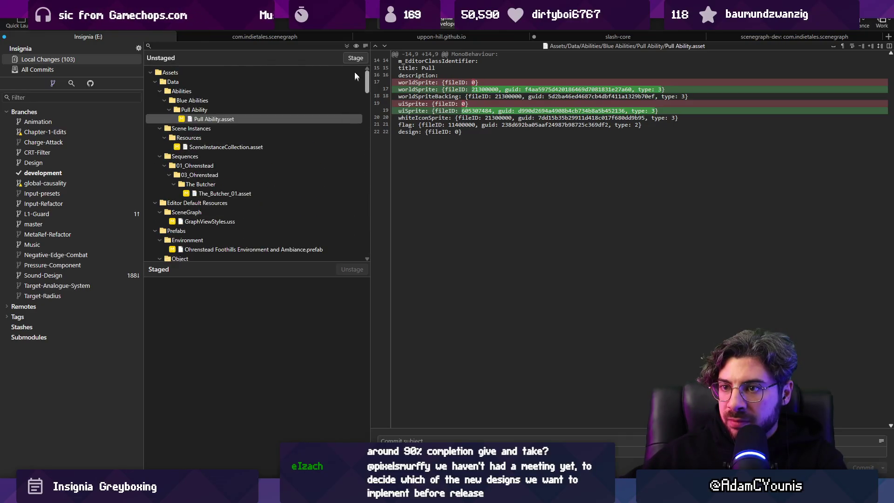
Step: Stage all changes, commit as 'Adds Pull ability prototype', and push to development
{"action": "left_click", "coordinate": [344, 46]}
{"action": "scroll", "coordinate": [309, 314], "scroll_direction": "down", "scroll_amount": 10}
{"action": "left_click", "coordinate": [412, 439]}
{"action": "type", "text": "Adds Pull ability prototype"}
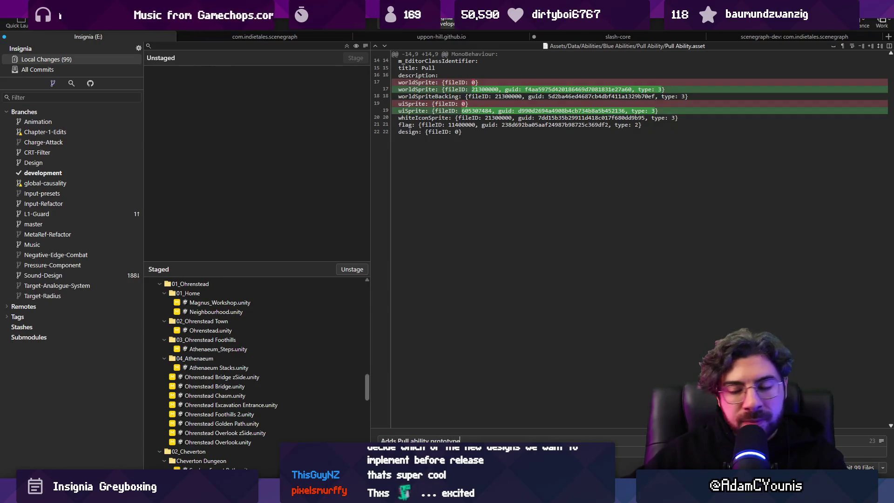
{"action": "key", "text": "ctrl+Return"}
{"action": "key", "text": "ctrl+shift+p"}
{"action": "key", "text": "Return"}
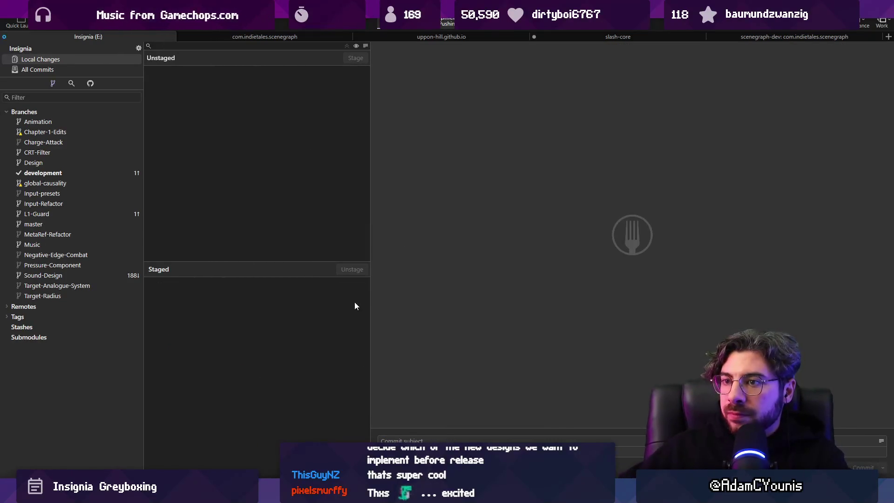
{"action": "key", "text": "alt+Tab"}
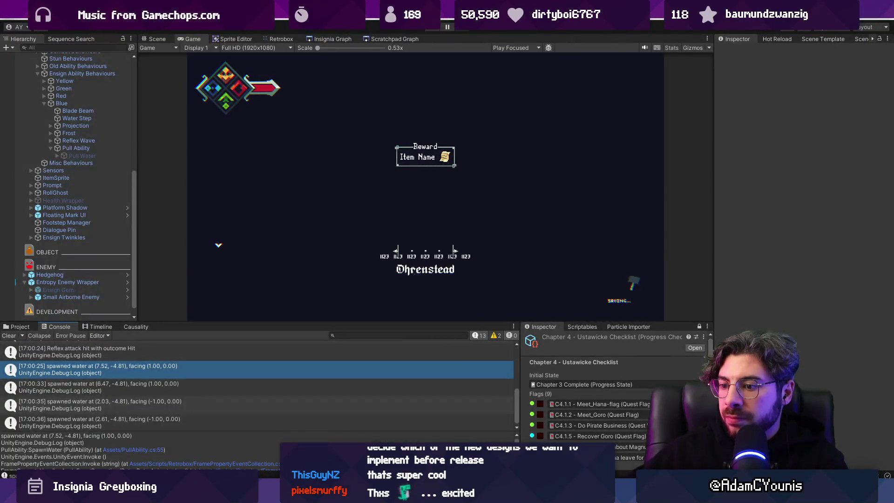
Step: Open PullAbility.cs from a spawned-water console entry and view its fields and Enter method
{"action": "double_click", "coordinate": [221, 391]}
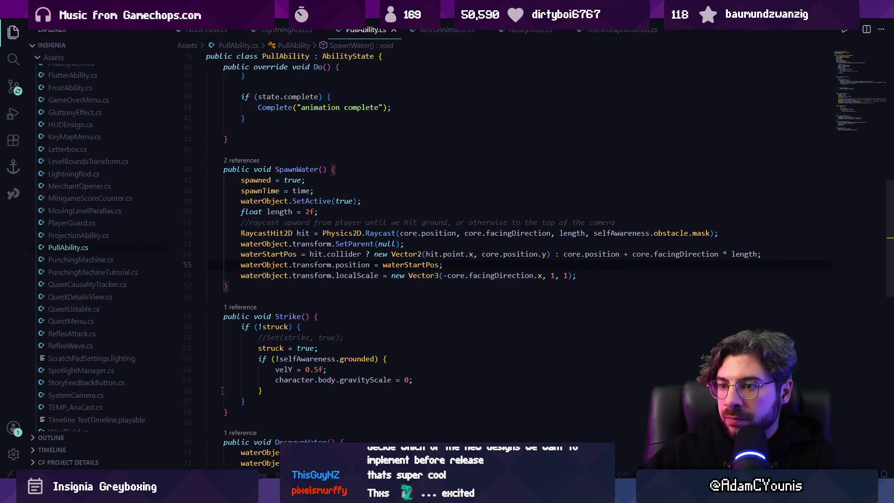
{"action": "scroll", "coordinate": [367, 225], "scroll_direction": "down", "scroll_amount": 7}
{"action": "scroll", "coordinate": [352, 199], "scroll_direction": "up", "scroll_amount": 20}
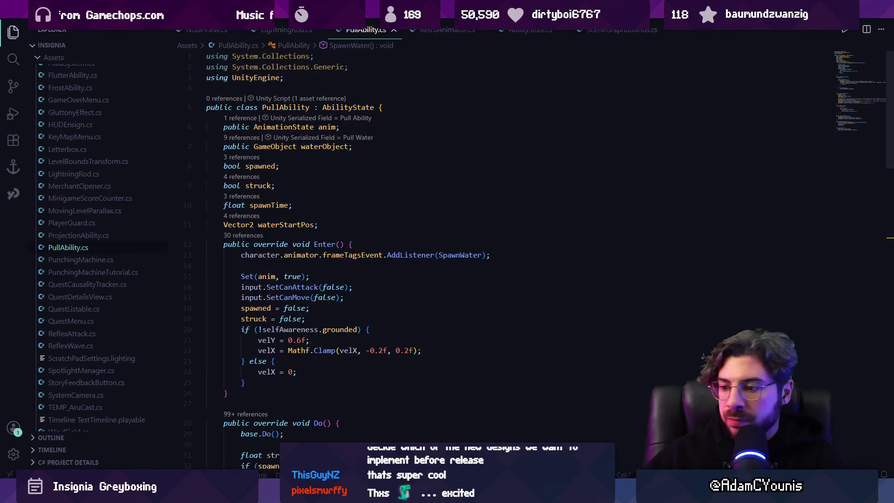
Step: Bring up the Infinite Painter pull-ability sketch and zoom into it
{"action": "mouse_move", "coordinate": [579, 494]}
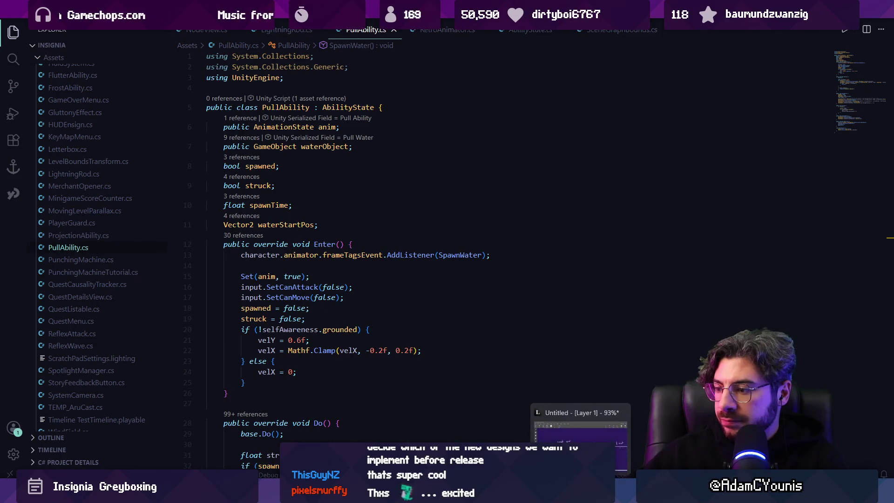
{"action": "left_click", "coordinate": [580, 432]}
{"action": "scroll", "coordinate": [446, 331], "scroll_direction": "up", "scroll_amount": 3}
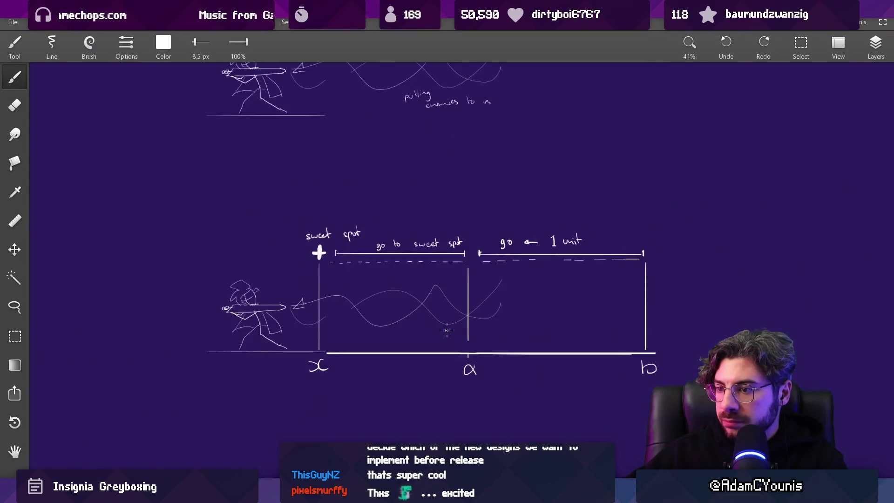
Step: Bring the Insignia Figma document forward at the Pull and Lightning Rod ability cards
{"action": "mouse_move", "coordinate": [395, 494]}
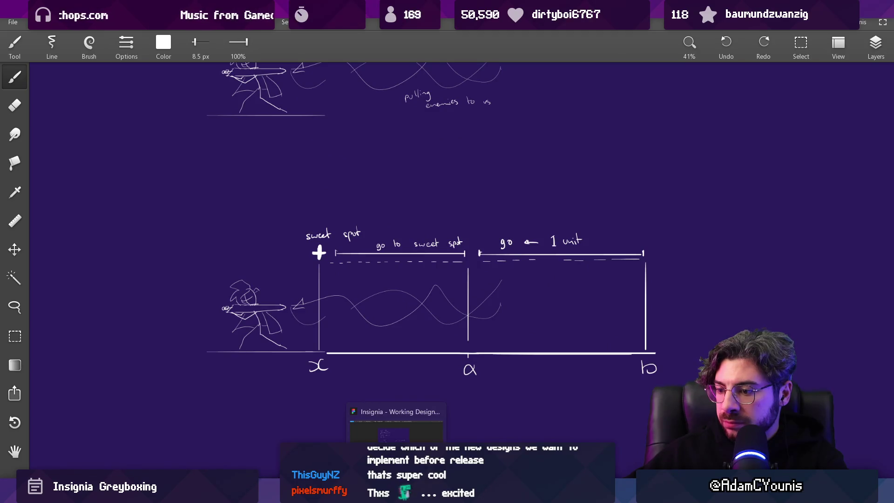
{"action": "left_click", "coordinate": [396, 433]}
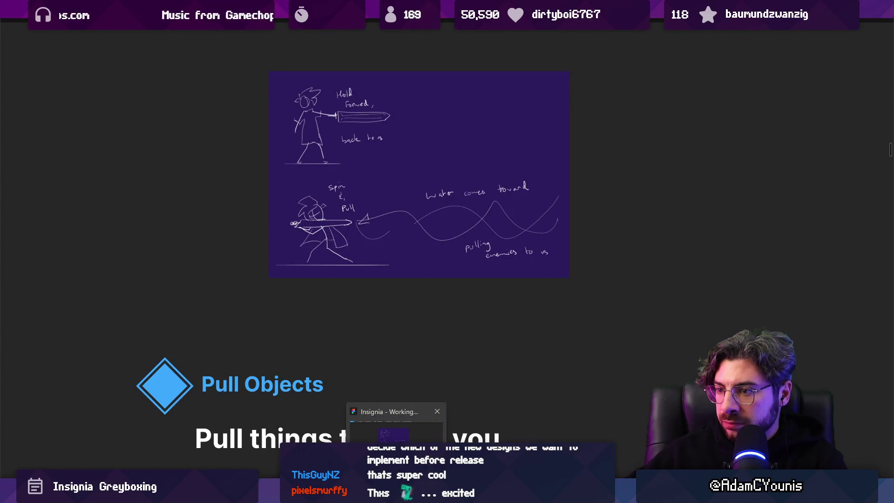
{"action": "mouse_move", "coordinate": [601, 494]}
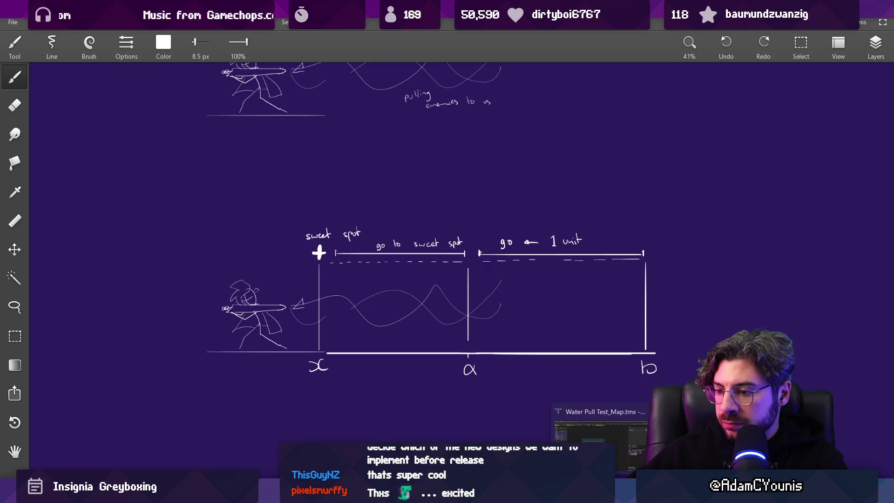
{"action": "left_click", "coordinate": [395, 433]}
{"action": "scroll", "coordinate": [343, 177], "scroll_direction": "up", "scroll_amount": 5}
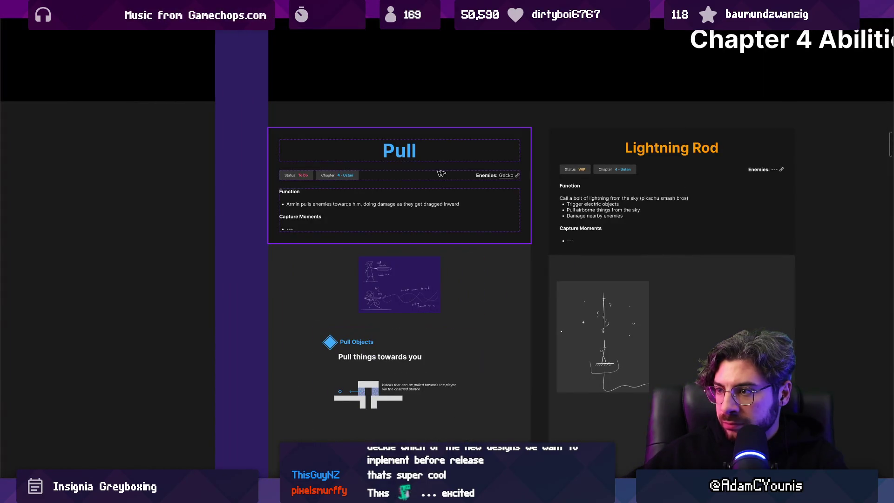
Step: Set the Pull card's Status property from To Do to WIP in the Figma right panel
{"action": "scroll", "coordinate": [325, 176], "scroll_direction": "up", "scroll_amount": 2}
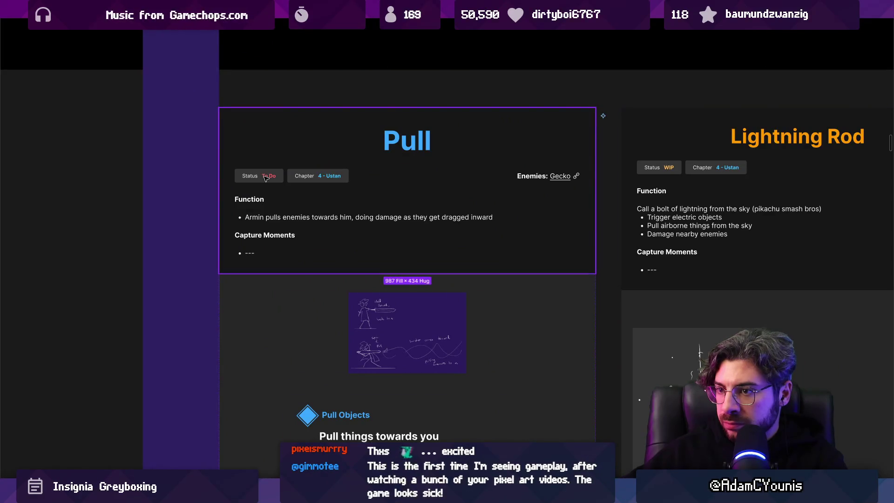
{"action": "left_click", "coordinate": [470, 168]}
{"action": "key", "text": "ctrl+backslash"}
{"action": "left_click", "coordinate": [361, 178]}
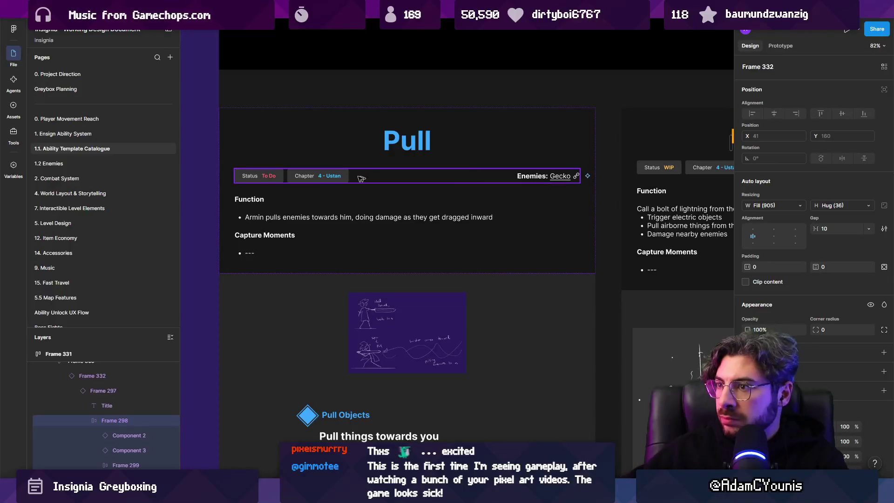
{"action": "left_click", "coordinate": [268, 175]}
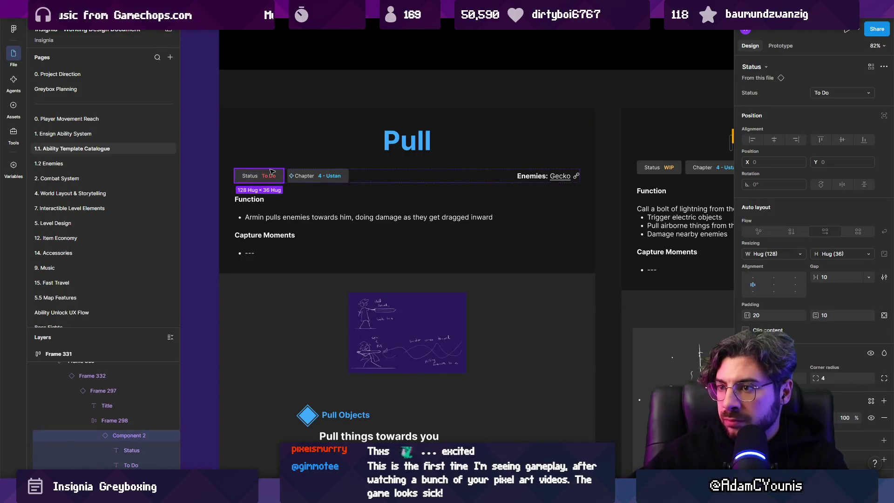
{"action": "left_click", "coordinate": [841, 92]}
{"action": "left_click", "coordinate": [828, 102]}
{"action": "scroll", "coordinate": [438, 188], "scroll_direction": "right", "scroll_amount": 2}
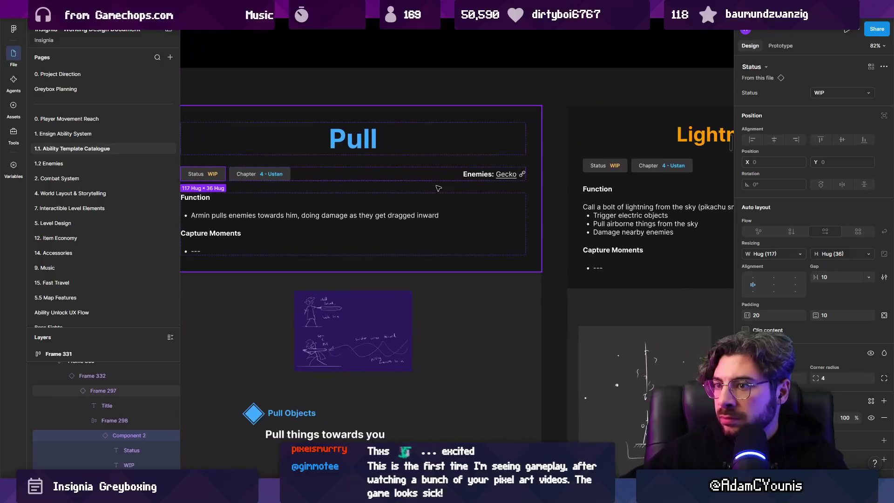
{"action": "scroll", "coordinate": [434, 196], "scroll_direction": "down", "scroll_amount": 2}
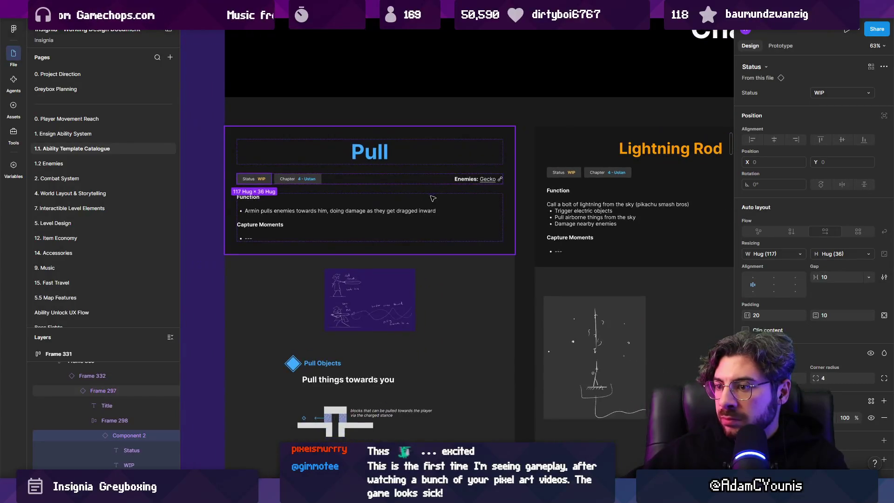
{"action": "scroll", "coordinate": [414, 291], "scroll_direction": "down", "scroll_amount": 1}
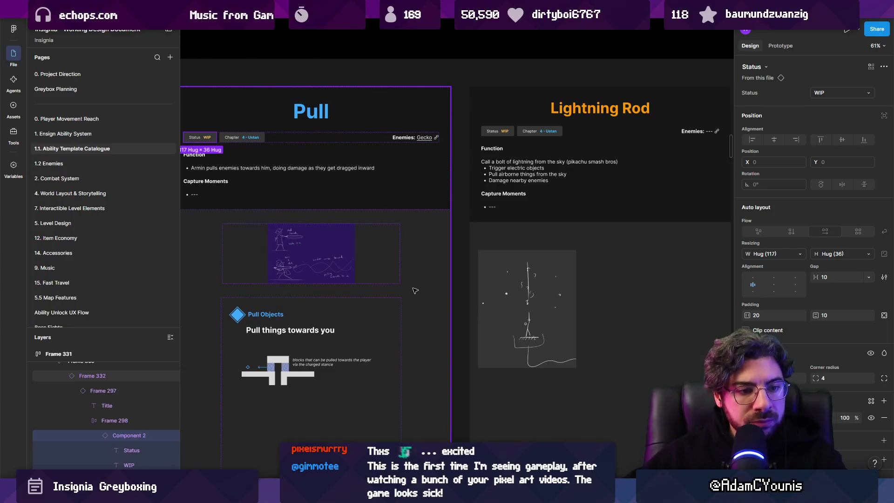
{"action": "key", "text": "alt+Tab"}
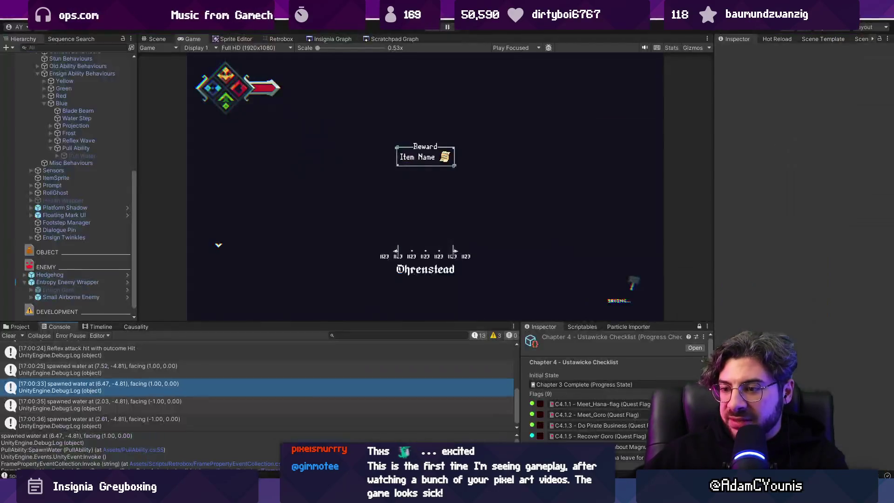
Step: Open the Ohrenstead Chasm scene from its node in the Insignia Graph scene map
{"action": "left_click", "coordinate": [318, 40]}
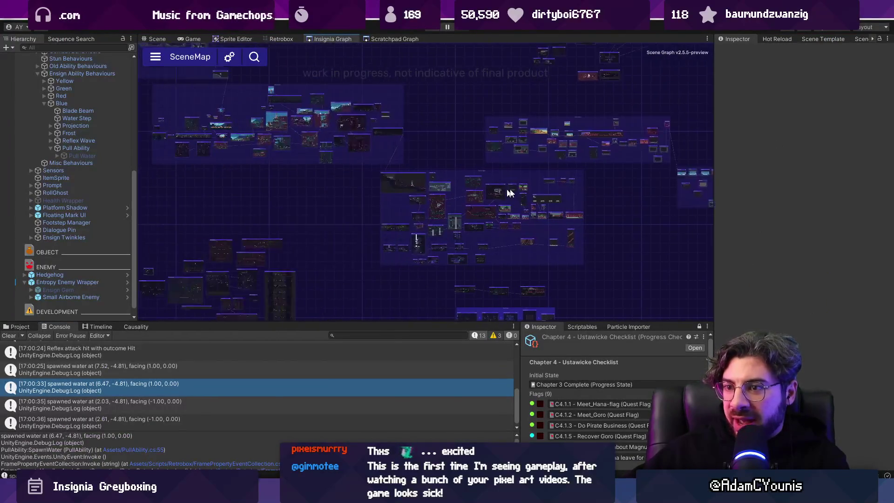
{"action": "scroll", "coordinate": [507, 199], "scroll_direction": "up", "scroll_amount": 3}
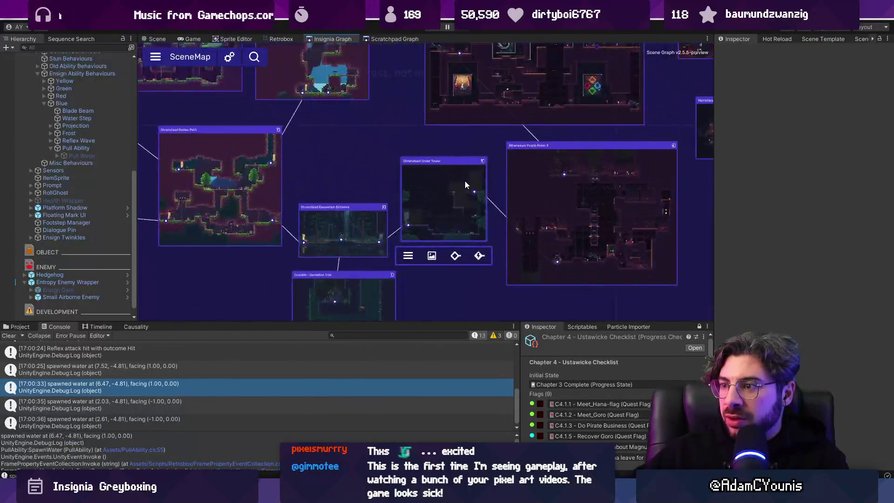
{"action": "scroll", "coordinate": [507, 199], "scroll_direction": "down", "scroll_amount": 3}
{"action": "scroll", "coordinate": [507, 204], "scroll_direction": "up", "scroll_amount": 1}
{"action": "scroll", "coordinate": [390, 164], "scroll_direction": "up", "scroll_amount": 3}
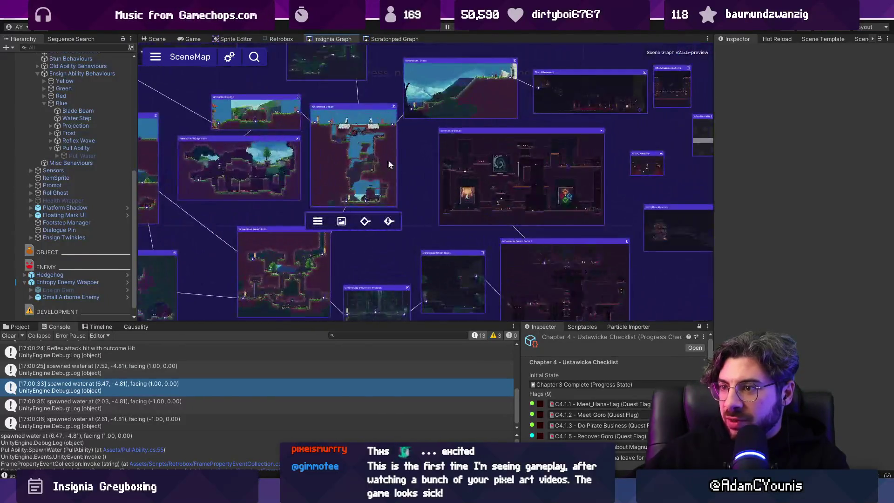
{"action": "double_click", "coordinate": [392, 163]}
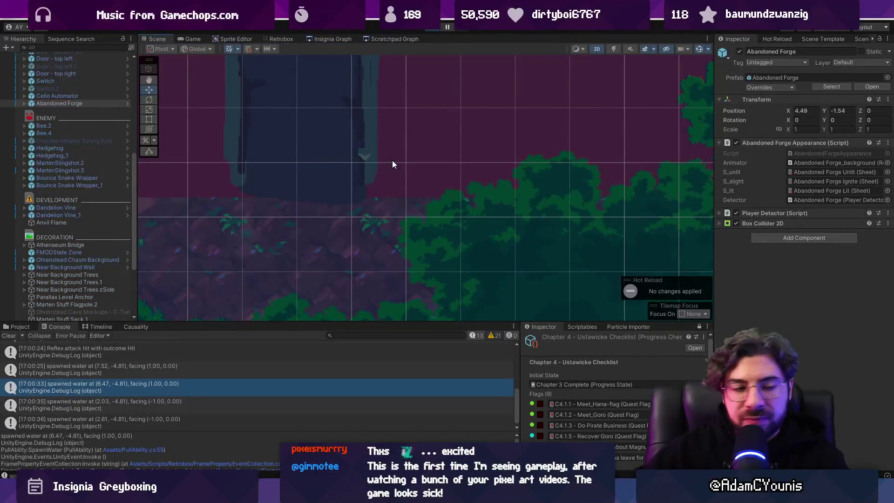
{"action": "key", "text": "ctrl+p"}
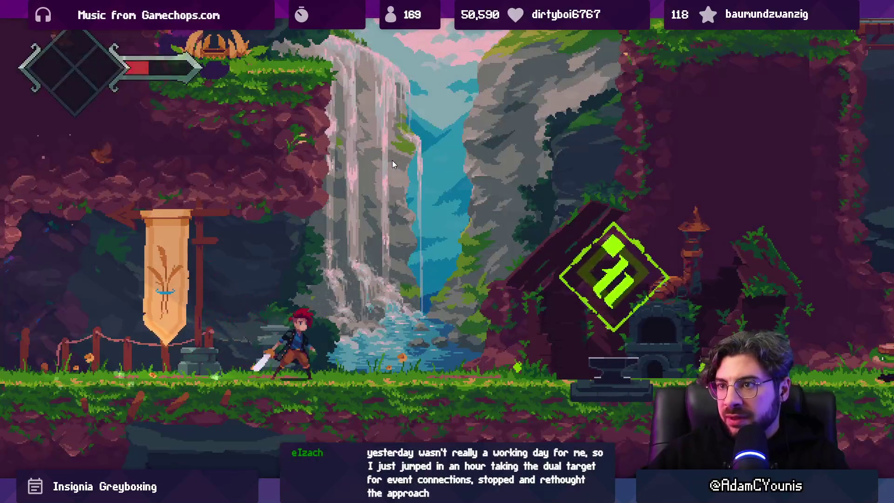
Step: Get through the opening cutscene, run past the forge, and fight the snake until taking its insignia
{"action": "key", "text": "Escape"}
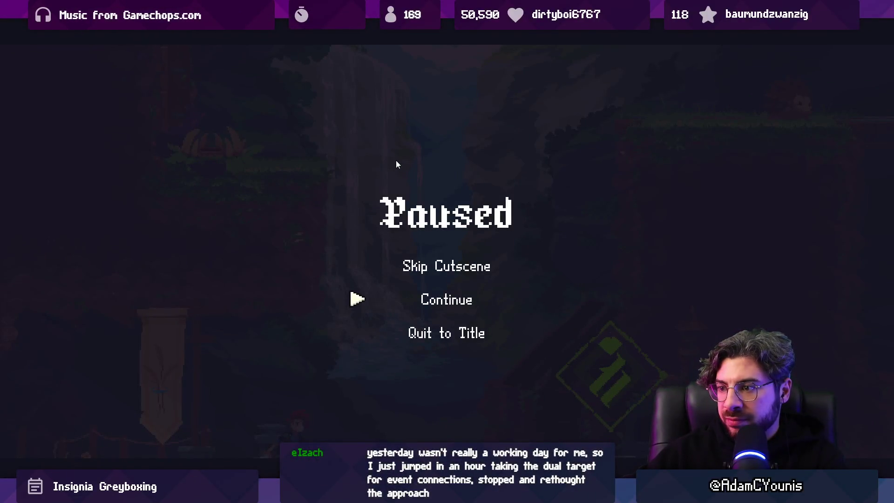
{"action": "key", "text": "Escape"}
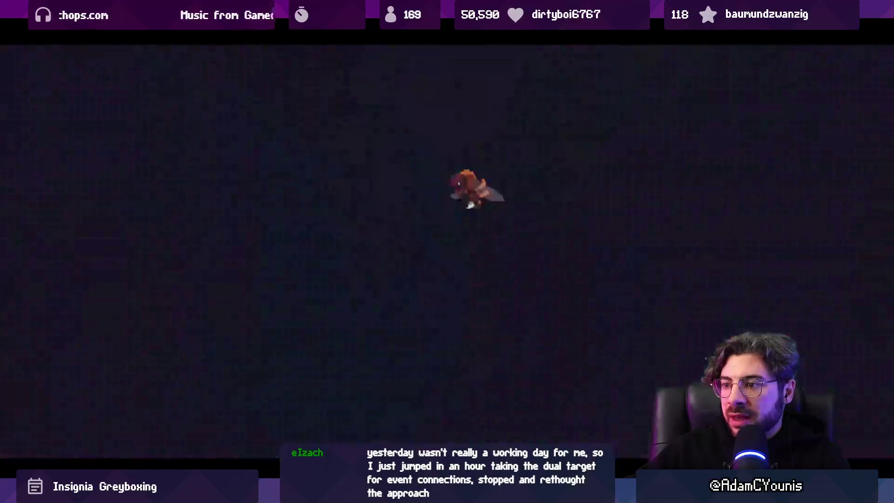
{"action": "key", "text": "Right"}
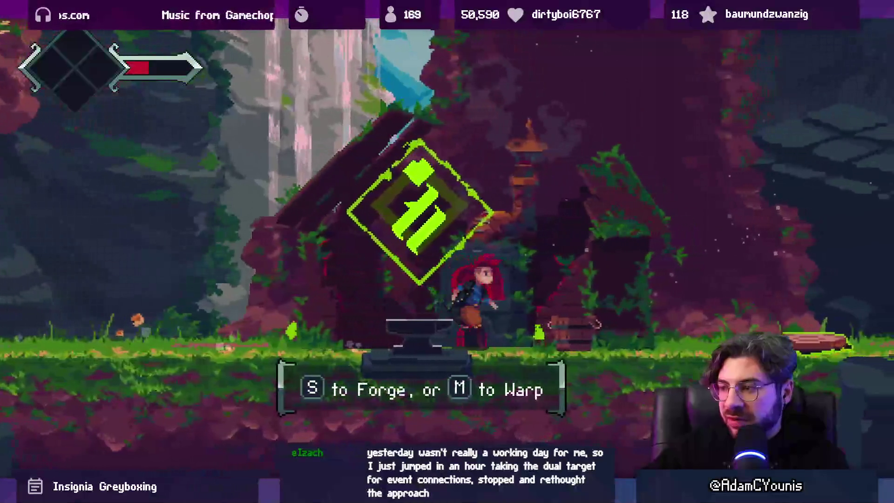
{"action": "key", "text": "x"}
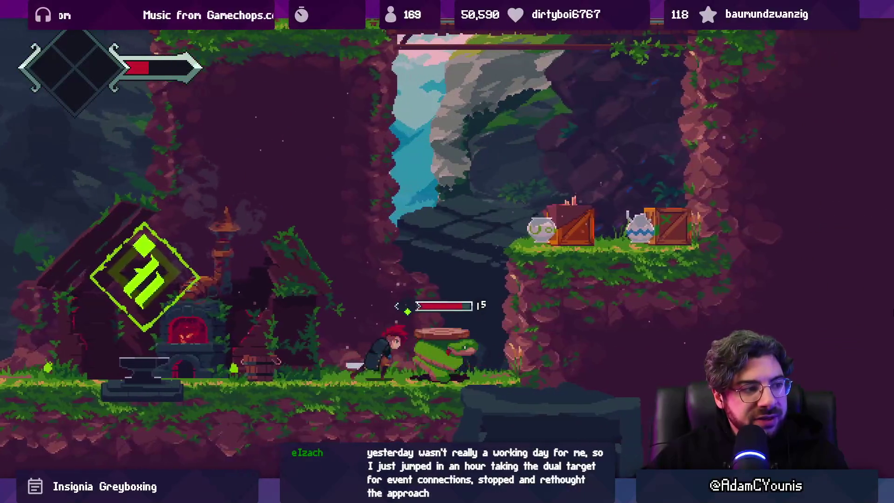
{"action": "key", "text": "z"}
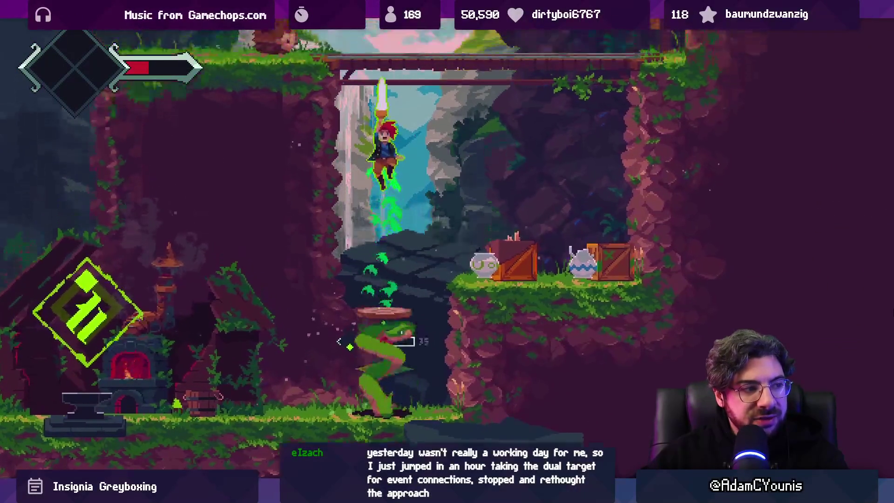
{"action": "key", "text": "Left"}
{"action": "key", "text": "x"}
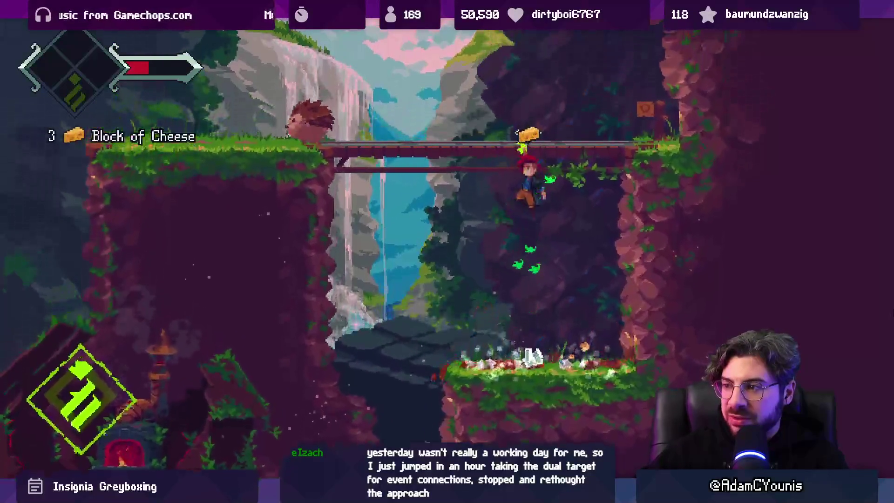
Step: Run left across the bridge and defeat the hedgehog with sword and red dash strikes
{"action": "key", "text": "Left"}
{"action": "key", "text": "x"}
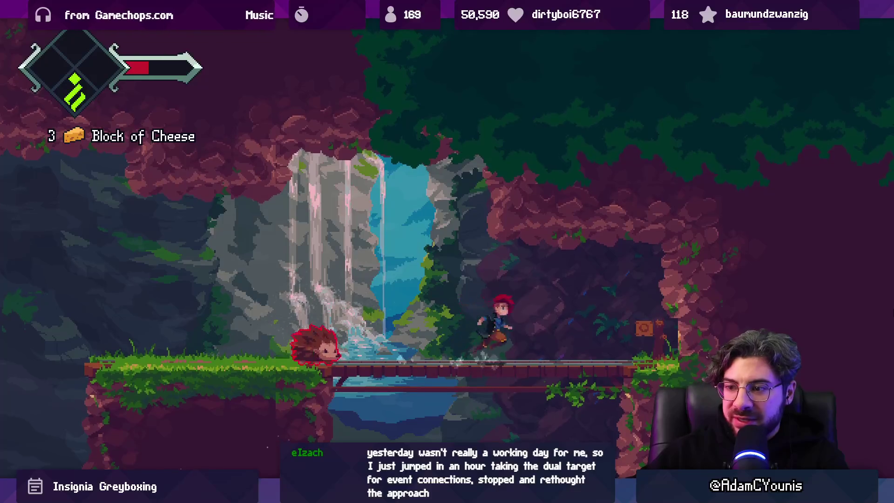
{"action": "key", "text": "x"}
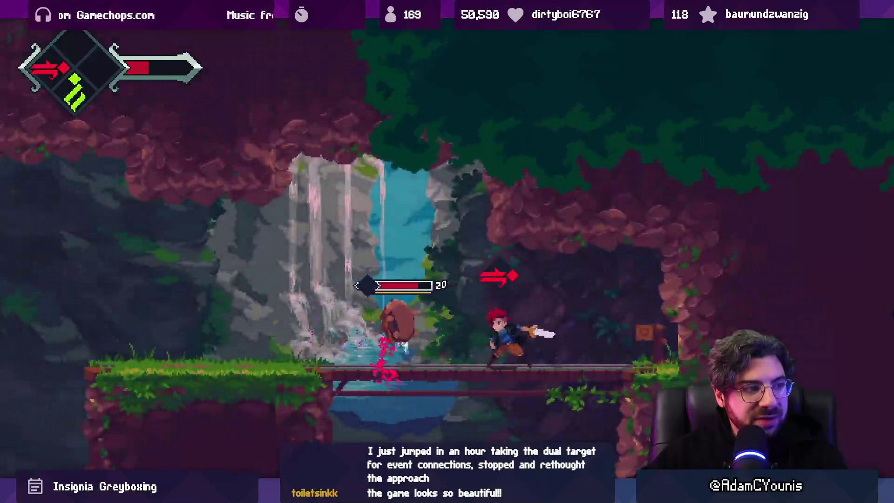
{"action": "key", "text": "Left"}
{"action": "key", "text": "x"}
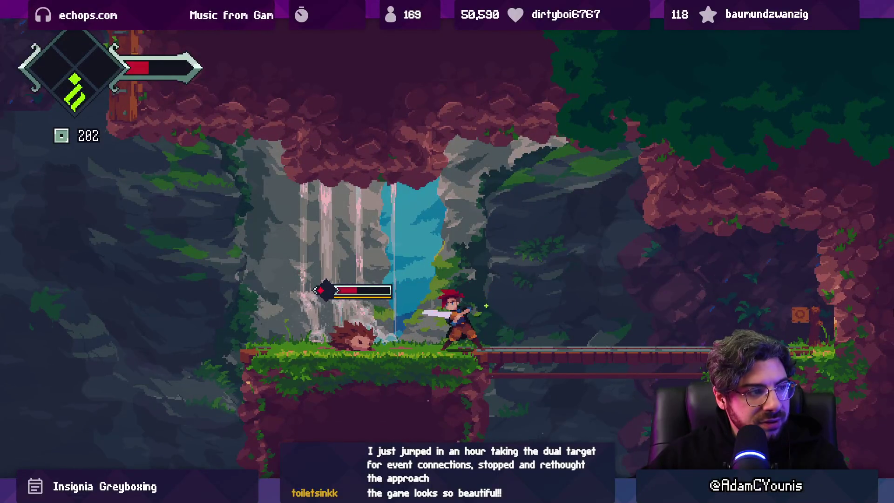
{"action": "key", "text": "x"}
{"action": "key", "text": "x"}
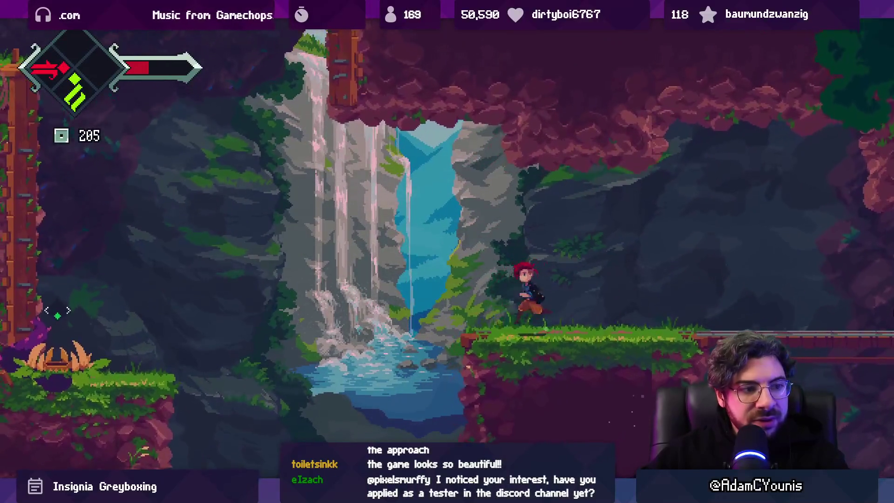
{"action": "key", "text": "z"}
Step: Slash the plant enemy, climb the ladder wall to smash a pot, then drop through the bridge
{"action": "key", "text": "Left"}
{"action": "key", "text": "x"}
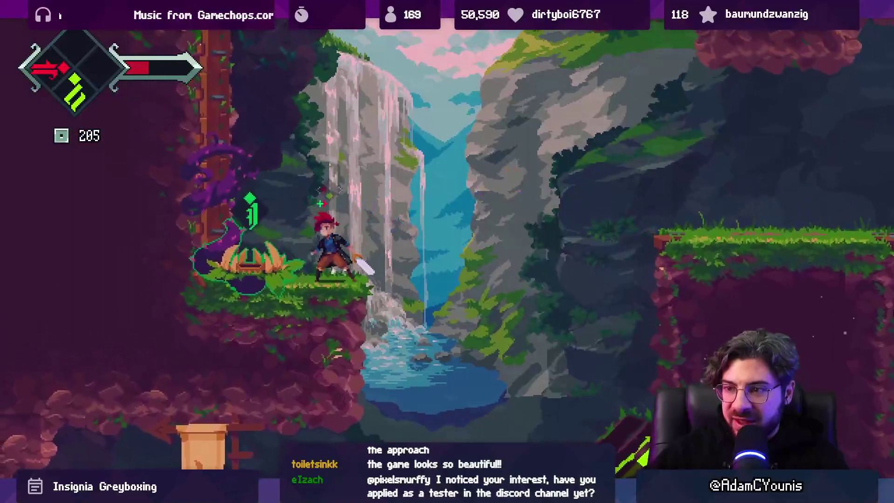
{"action": "key", "text": "z"}
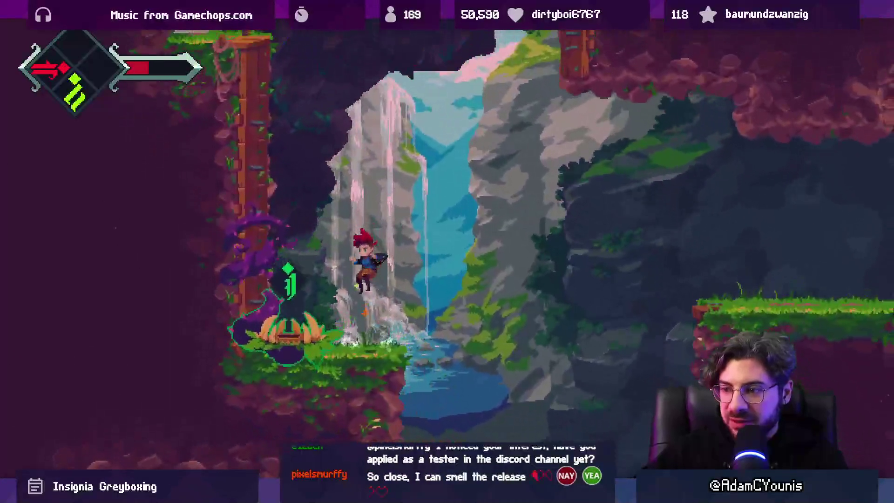
{"action": "key", "text": "Left"}
{"action": "key", "text": "x"}
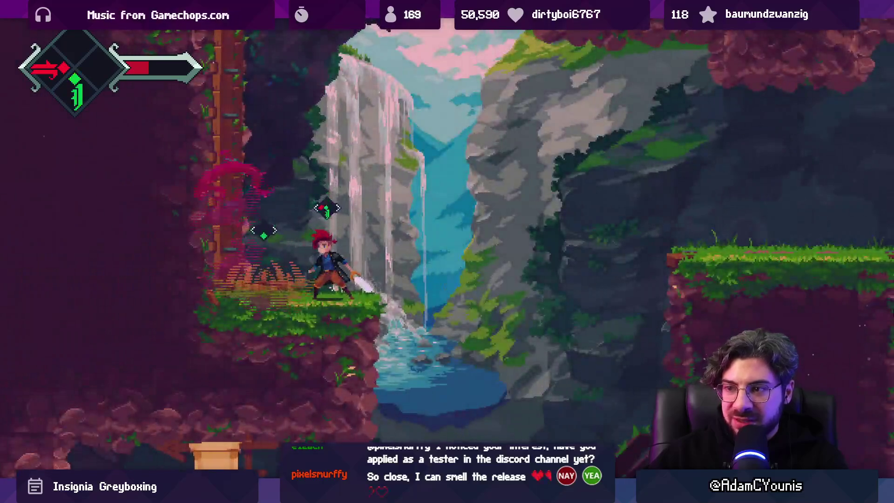
{"action": "key", "text": "z"}
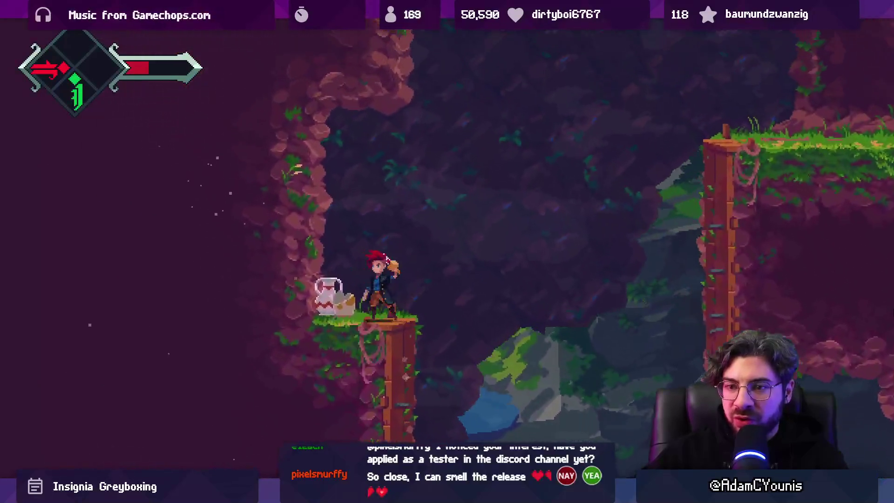
{"action": "key", "text": "x"}
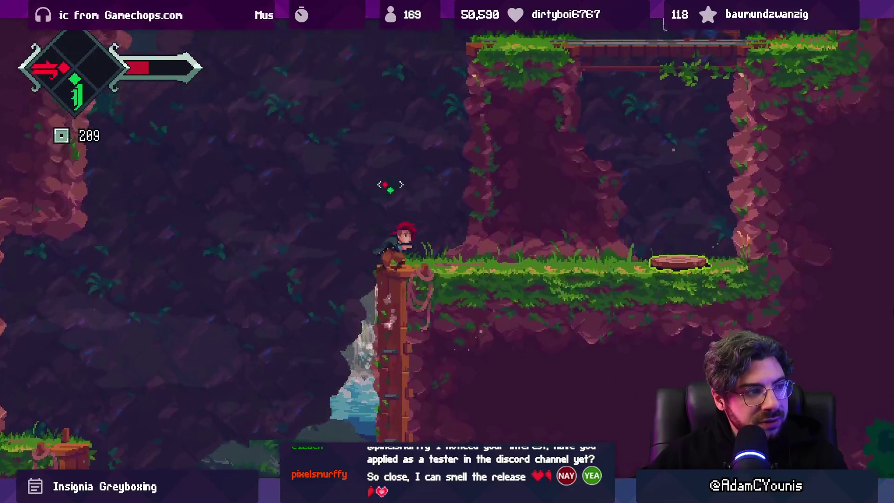
{"action": "key", "text": "Right"}
{"action": "key", "text": "x"}
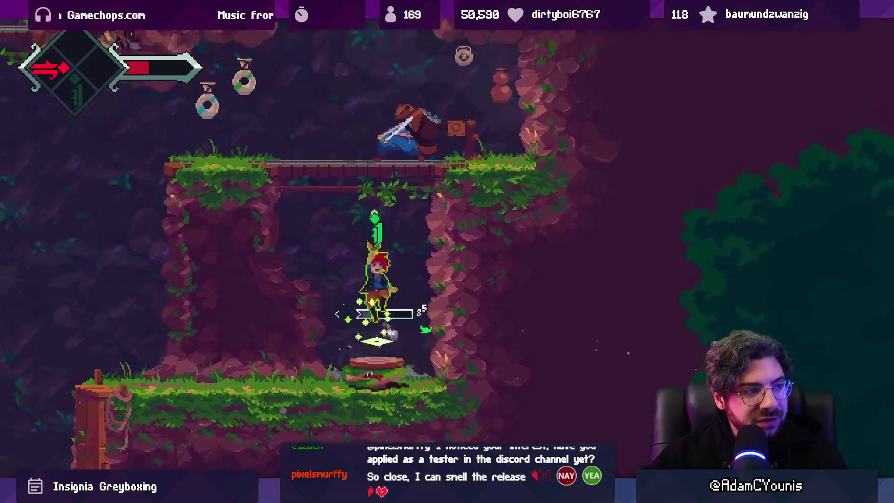
{"action": "key", "text": "z"}
{"action": "key", "text": "x"}
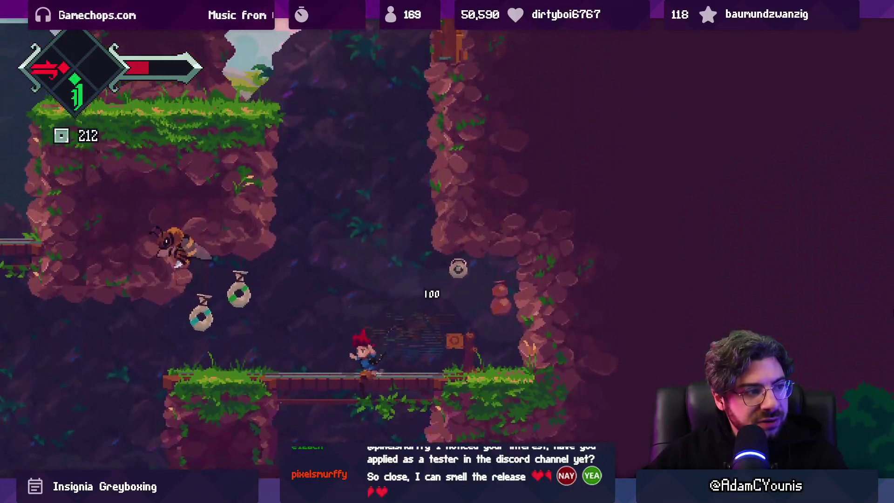
{"action": "key", "text": "Down"}
{"action": "key", "text": "z"}
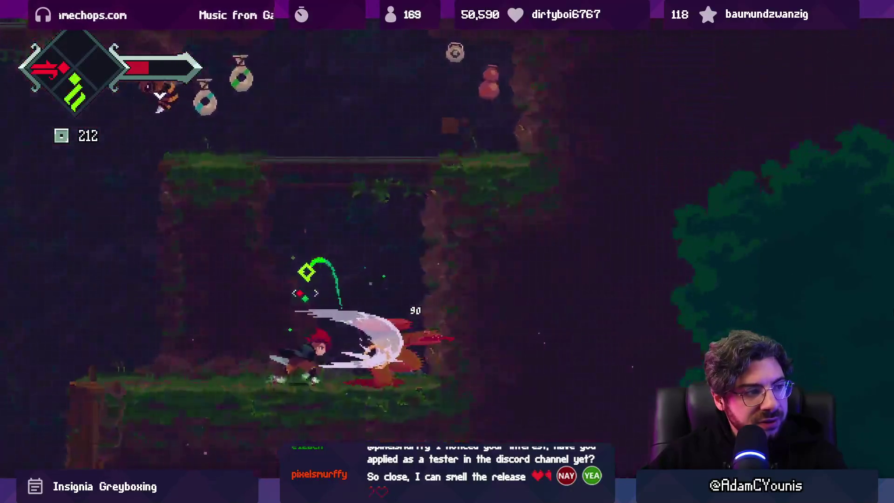
Step: Collect Sugar Cane, leap out of the canyon, and climb by the waterfall onto the grassy ledge
{"action": "key", "text": "z"}
{"action": "key", "text": "z"}
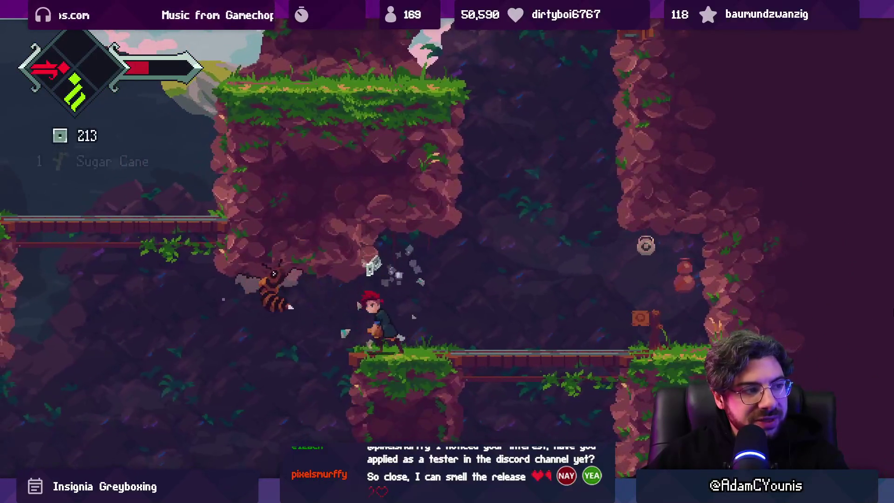
{"action": "key", "text": "Left"}
{"action": "key", "text": "x"}
{"action": "key", "text": "z"}
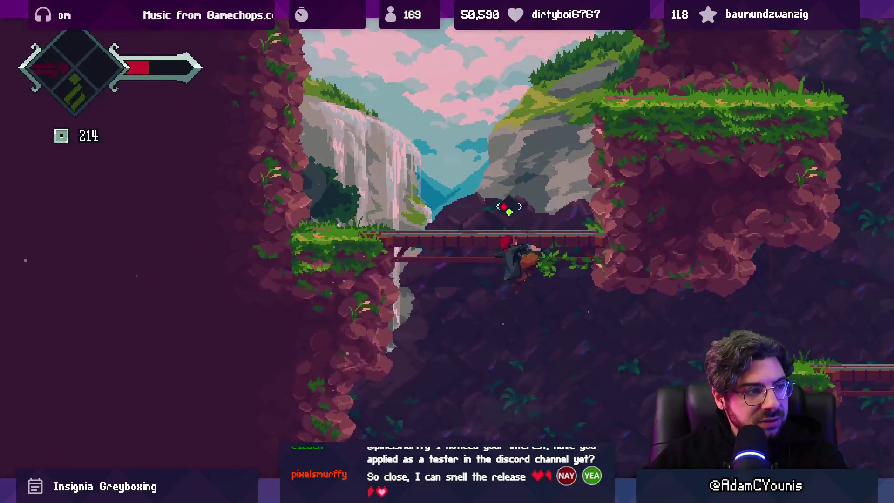
{"action": "key", "text": "z"}
{"action": "key", "text": "Right"}
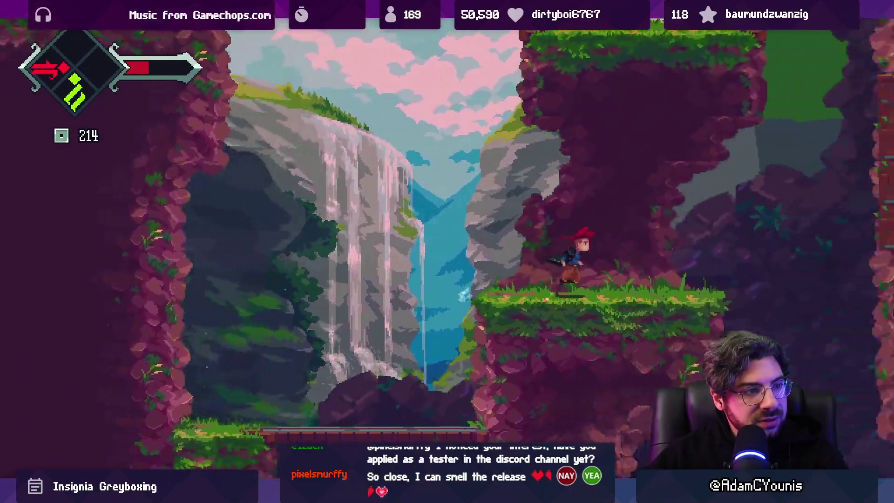
{"action": "key", "text": "Left"}
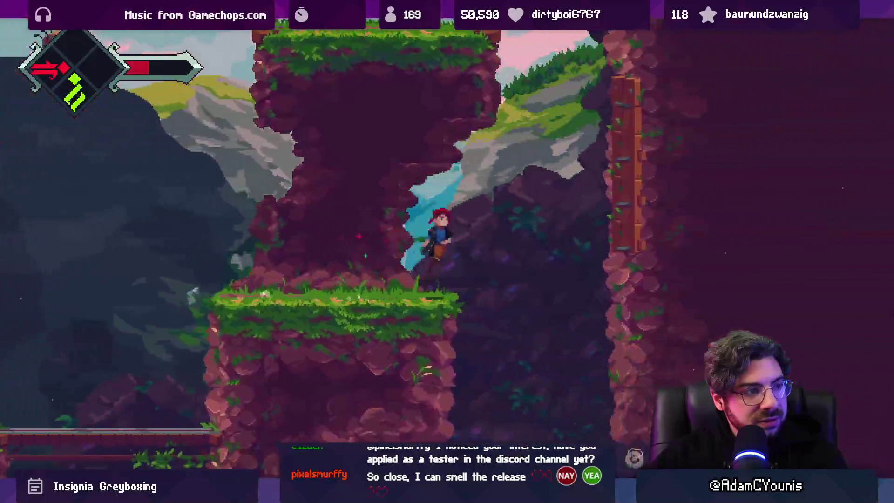
{"action": "key", "text": "x"}
{"action": "key", "text": "z"}
{"action": "key", "text": "z"}
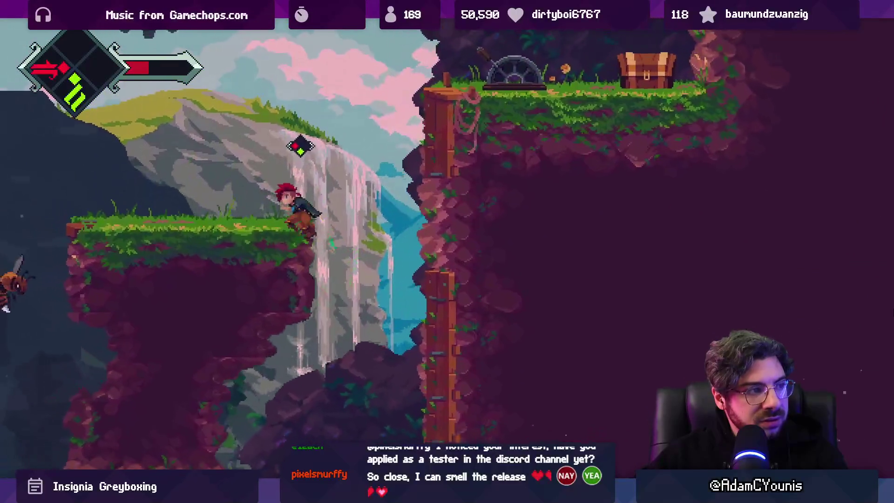
{"action": "key", "text": "Right"}
{"action": "key", "text": "x"}
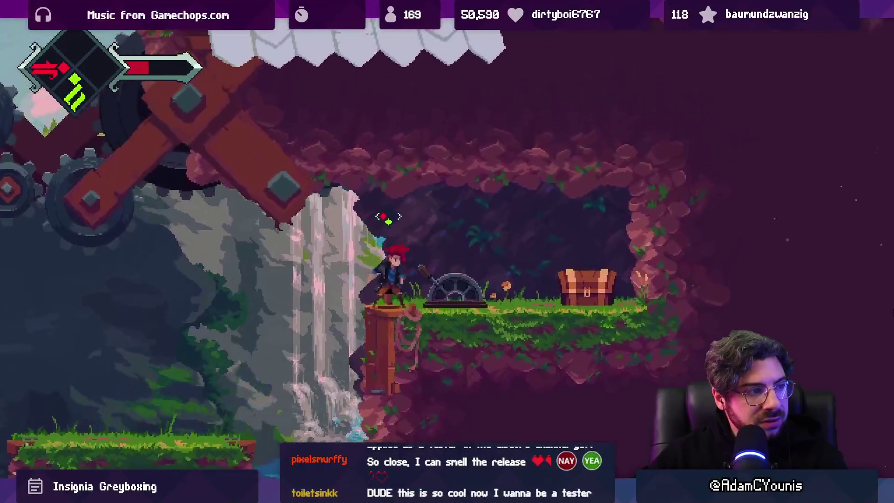
{"action": "key", "text": "Left"}
{"action": "key", "text": "z"}
{"action": "key", "text": "Right"}
{"action": "key", "text": "z"}
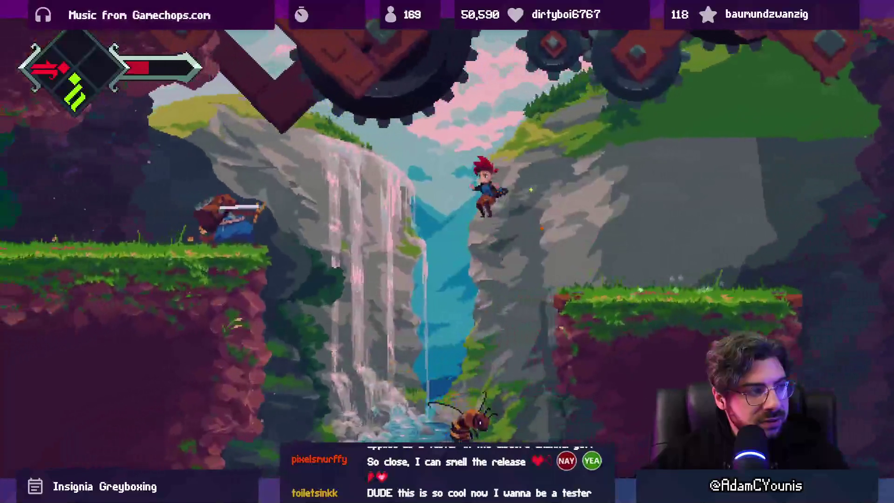
{"action": "key", "text": "x"}
{"action": "key", "text": "Right"}
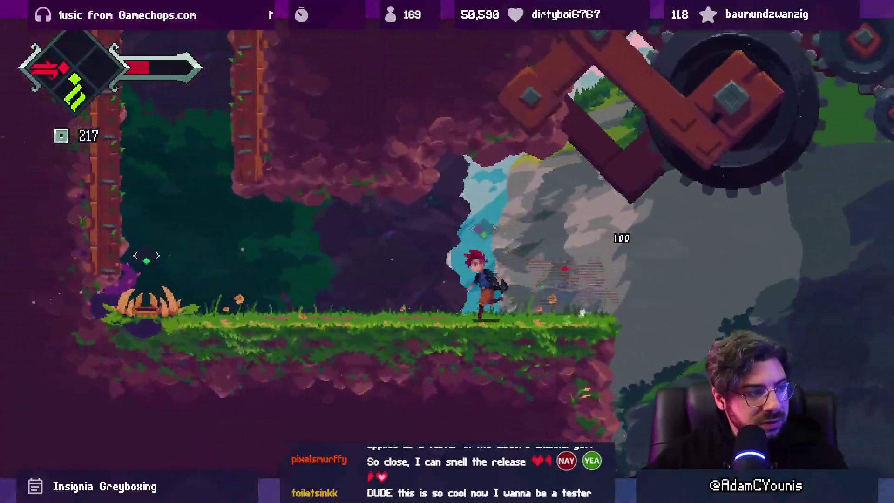
Step: Kill the plant enemy and exit fullscreen play back to the editor layout
{"action": "key", "text": "Left"}
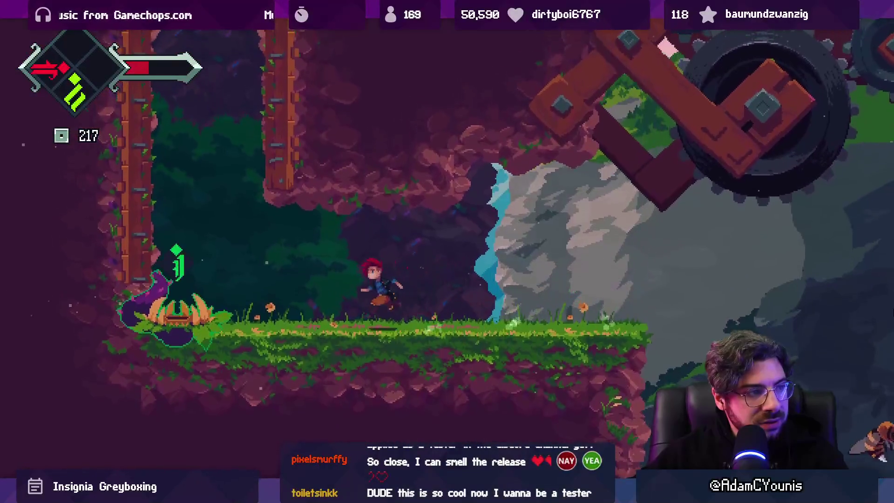
{"action": "key", "text": "x"}
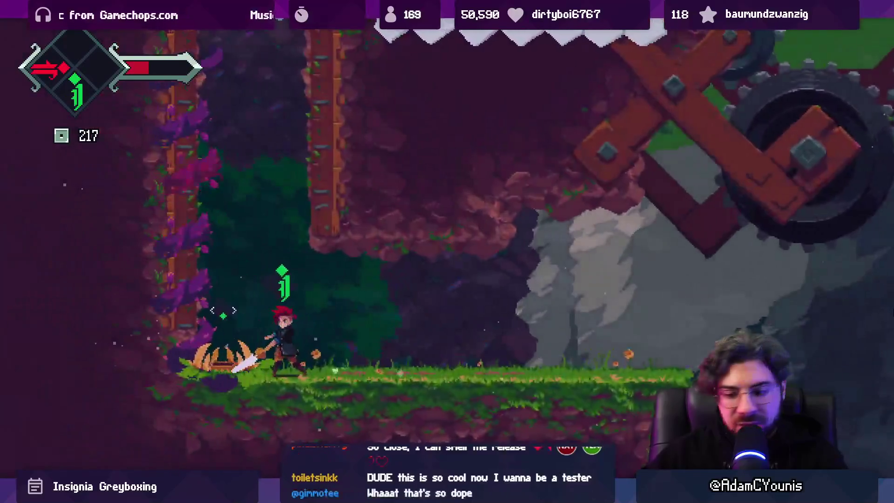
{"action": "key", "text": "Right"}
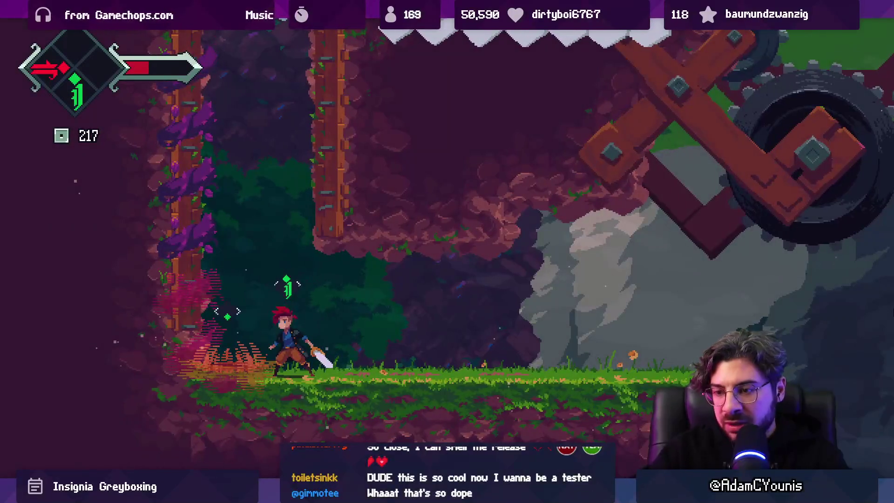
{"action": "key", "text": "Escape"}
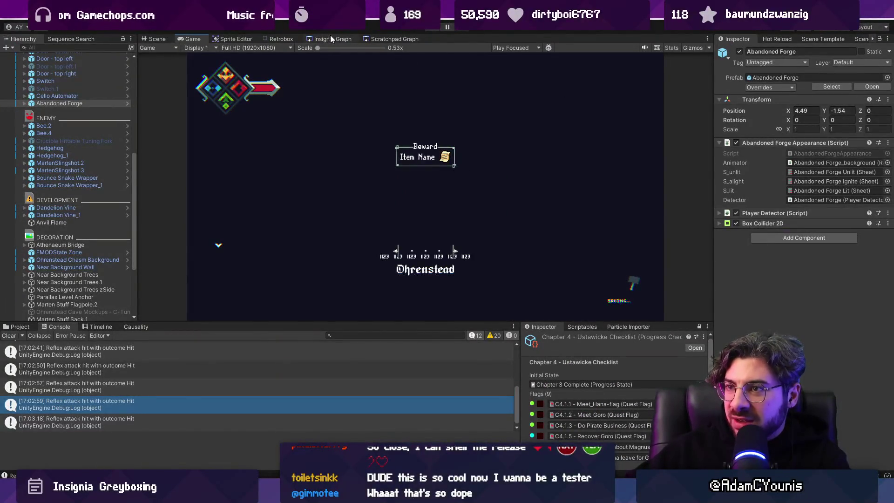
Step: Open Ohrenstead Under Tower from the scene map, playtest it, then exit fullscreen play
{"action": "left_click", "coordinate": [330, 38]}
{"action": "scroll", "coordinate": [412, 217], "scroll_direction": "up", "scroll_amount": 5}
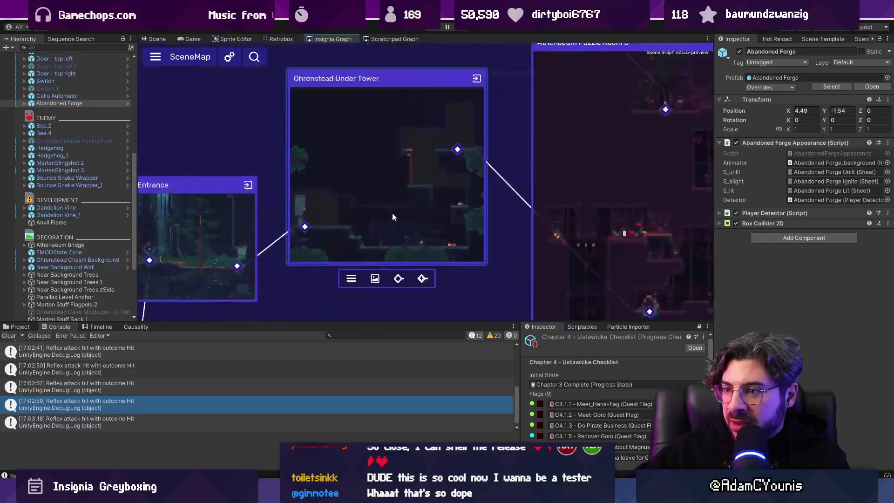
{"action": "double_click", "coordinate": [384, 206]}
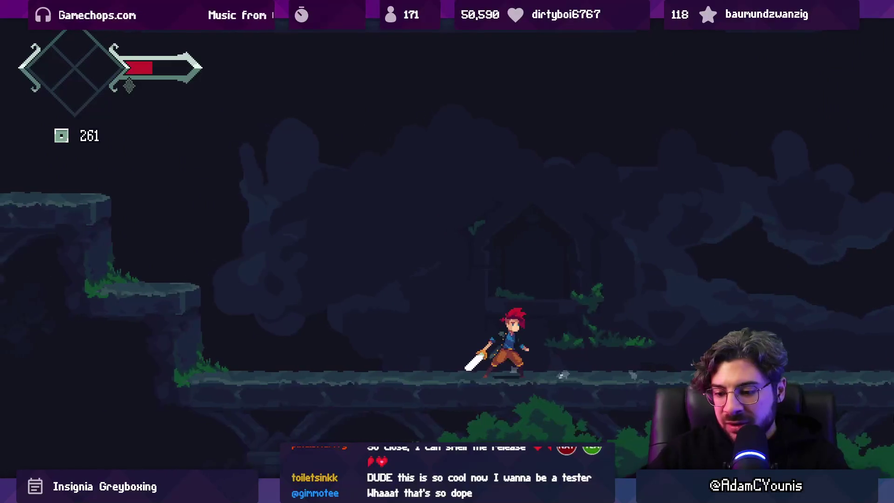
{"action": "key", "text": "shift+space"}
Step: Open the Insignia Graph scene map and zoom in on a dungeon exit room
{"action": "left_click", "coordinate": [279, 37]}
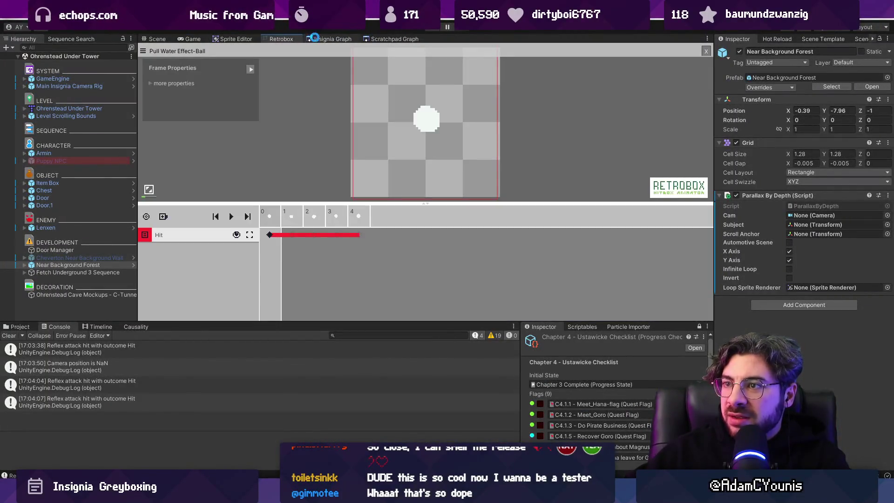
{"action": "left_click", "coordinate": [332, 39]}
{"action": "scroll", "coordinate": [280, 213], "scroll_direction": "down", "scroll_amount": 6}
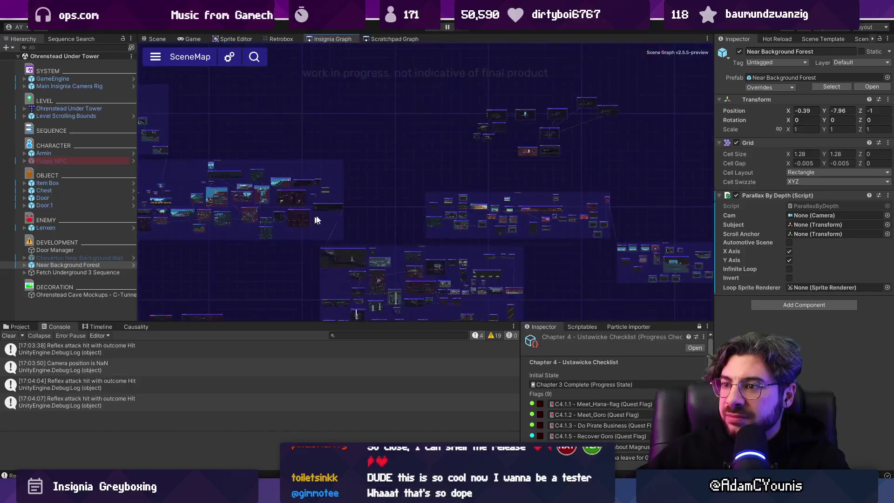
{"action": "scroll", "coordinate": [458, 126], "scroll_direction": "up", "scroll_amount": 2}
{"action": "scroll", "coordinate": [380, 161], "scroll_direction": "up", "scroll_amount": 3}
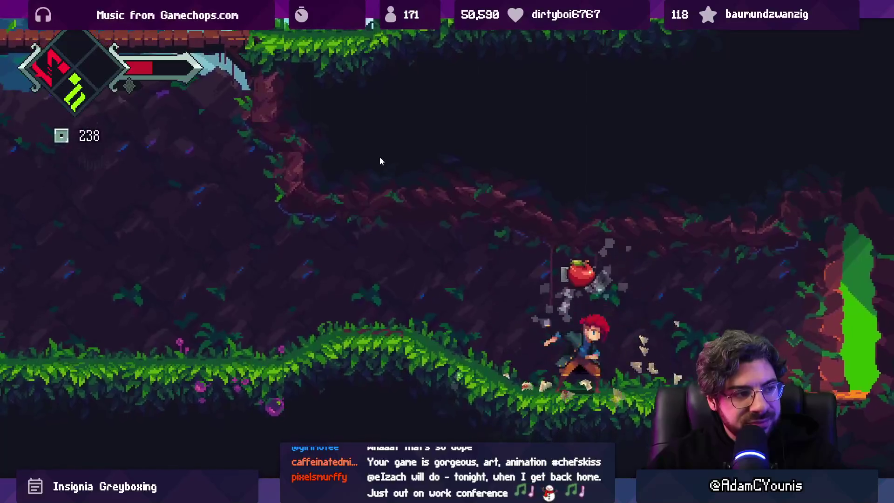
Step: Playtest up the grassy slope to the waterfall bridge, then leave fullscreen and stop play
{"action": "key", "text": "space"}
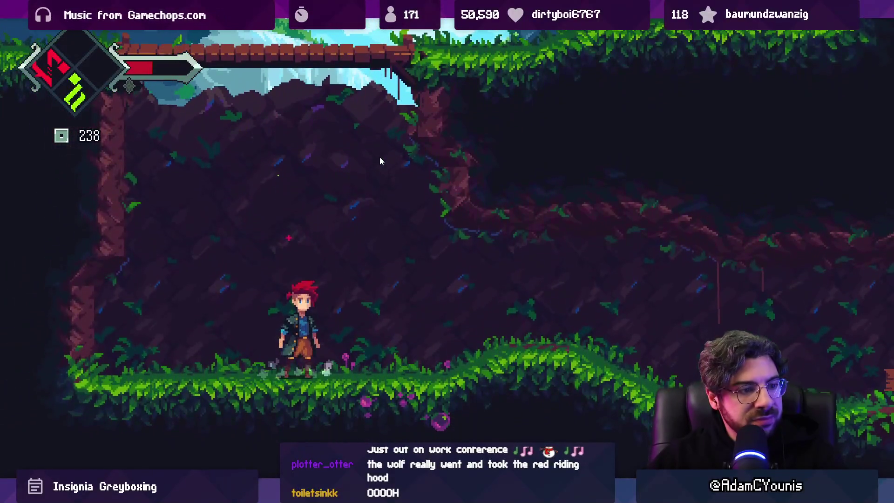
{"action": "key", "text": "Right"}
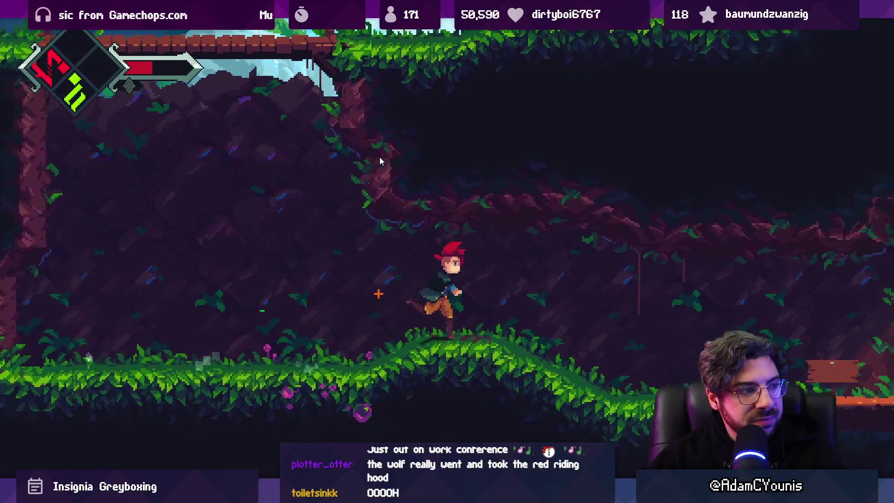
{"action": "key", "text": "Left"}
{"action": "key", "text": "space"}
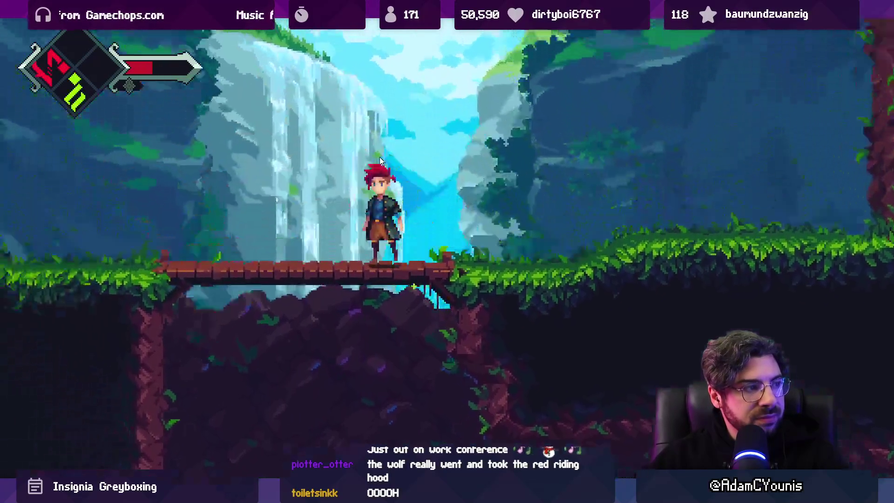
{"action": "key", "text": "Left"}
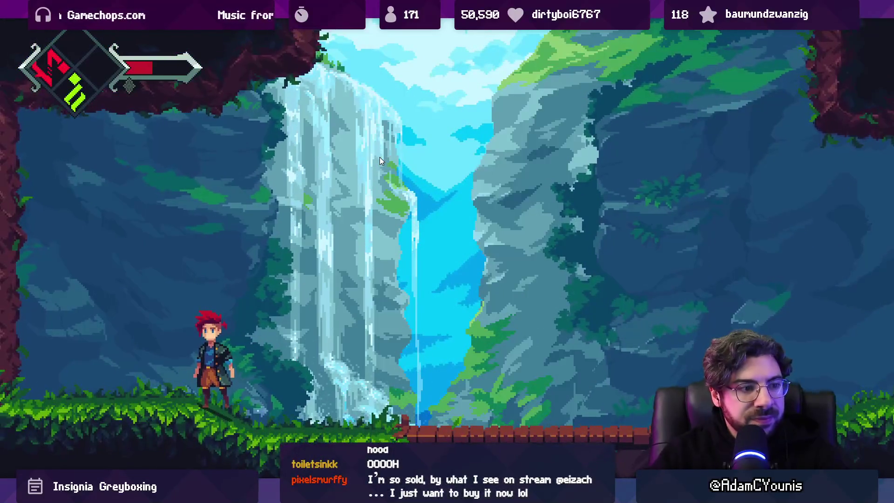
{"action": "key", "text": "shift+space"}
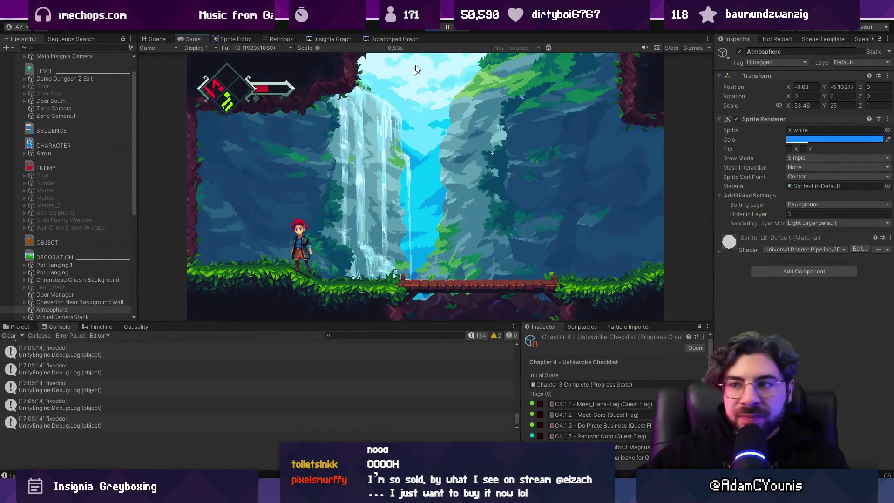
{"action": "left_click", "coordinate": [423, 29]}
Step: Trace the fixeddo! console log to its source line in Slide.cs, then return to Unity
{"action": "left_click", "coordinate": [67, 351]}
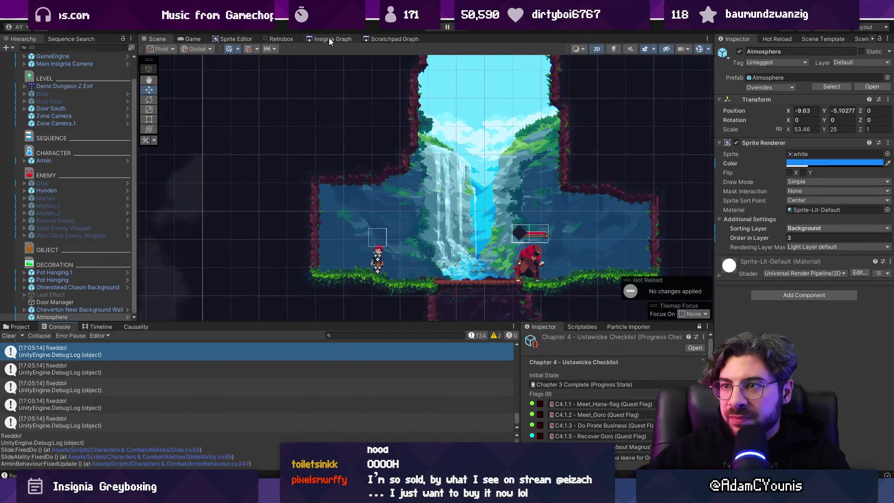
{"action": "left_click", "coordinate": [329, 39]}
{"action": "double_click", "coordinate": [194, 372]}
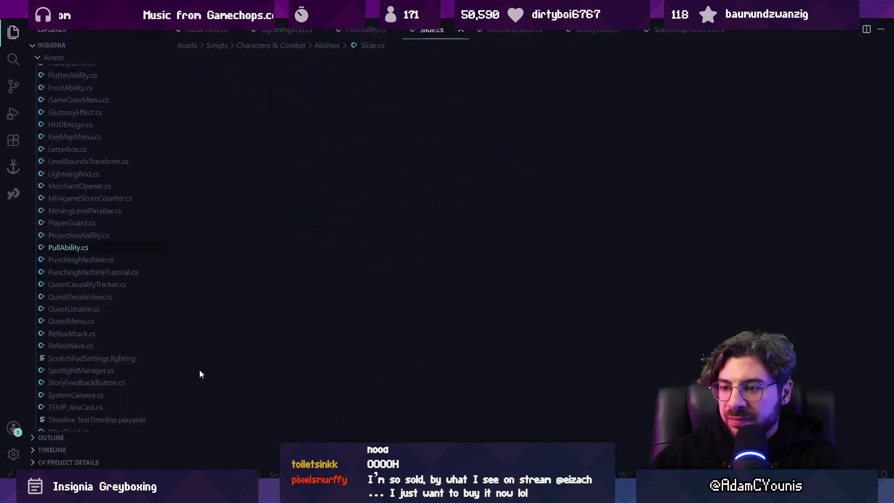
{"action": "key", "text": "alt+Tab"}
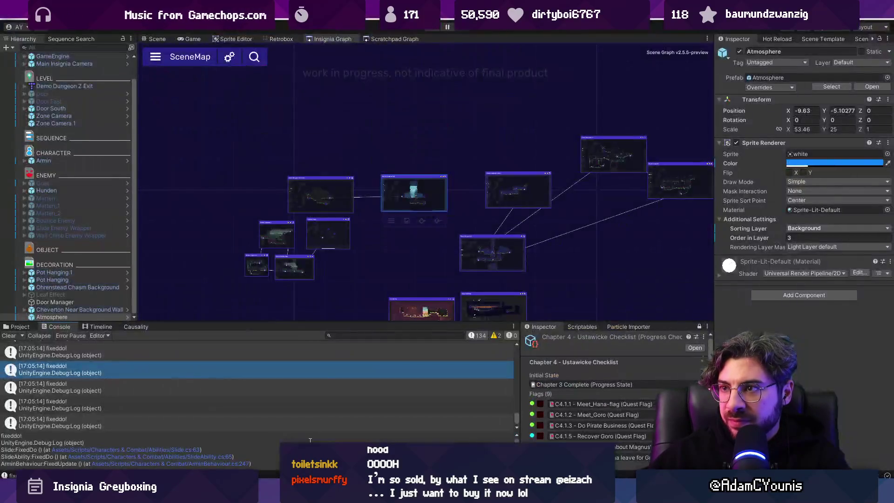
Step: Pan and zoom the Insignia Graph scene map to centre the Wind Tunnel room
{"action": "scroll", "coordinate": [446, 173], "scroll_direction": "down", "scroll_amount": 5}
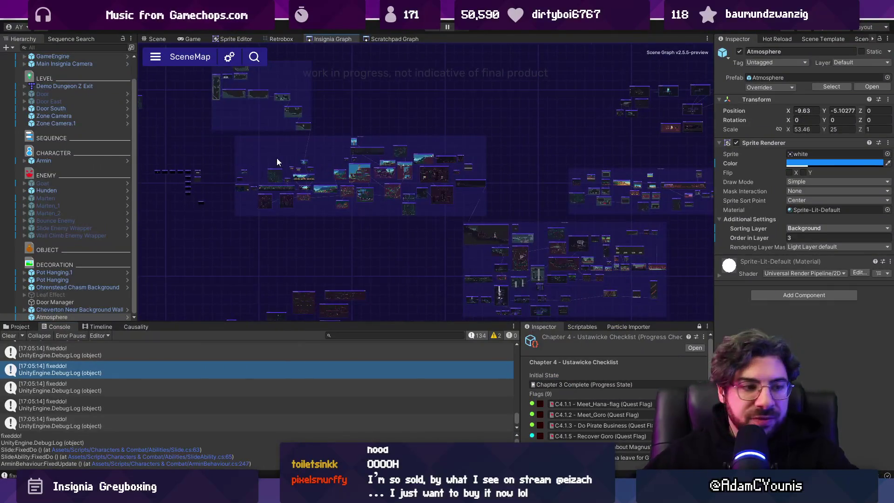
{"action": "scroll", "coordinate": [527, 182], "scroll_direction": "up", "scroll_amount": 5}
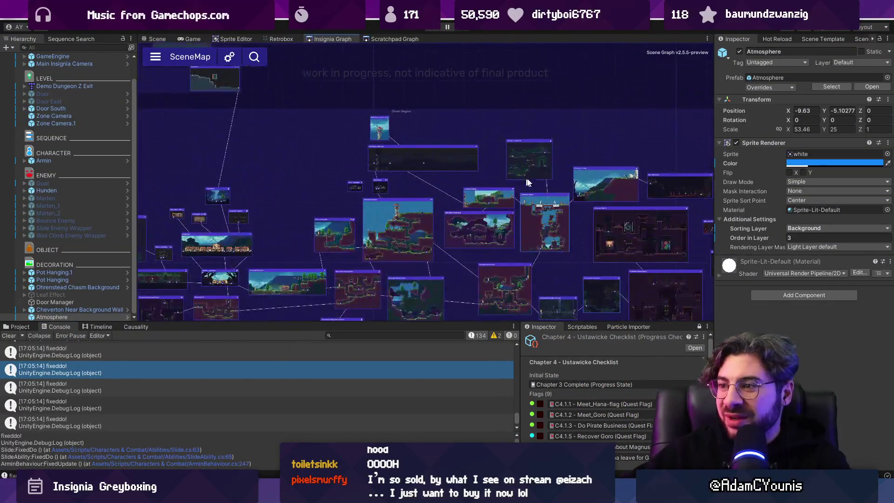
{"action": "left_click_drag", "start_coordinate": [562, 178], "coordinate": [445, 152]}
{"action": "scroll", "coordinate": [238, 218], "scroll_direction": "up", "scroll_amount": 3}
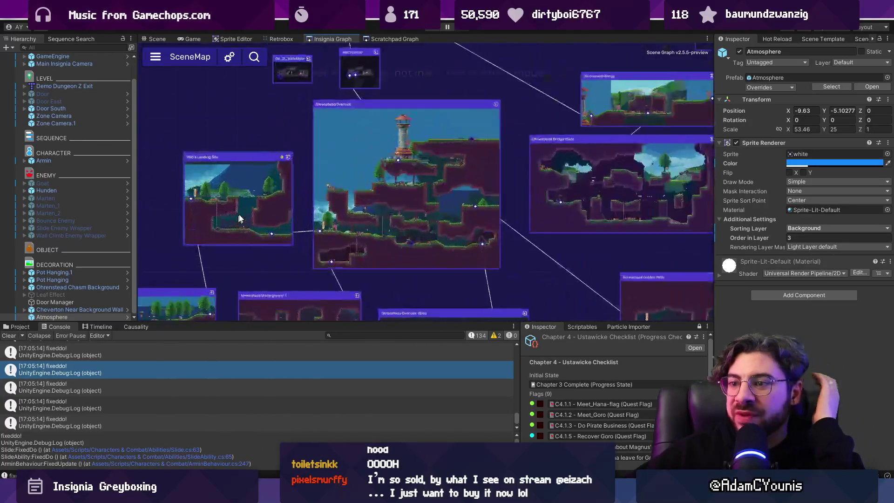
{"action": "scroll", "coordinate": [305, 195], "scroll_direction": "down", "scroll_amount": 3}
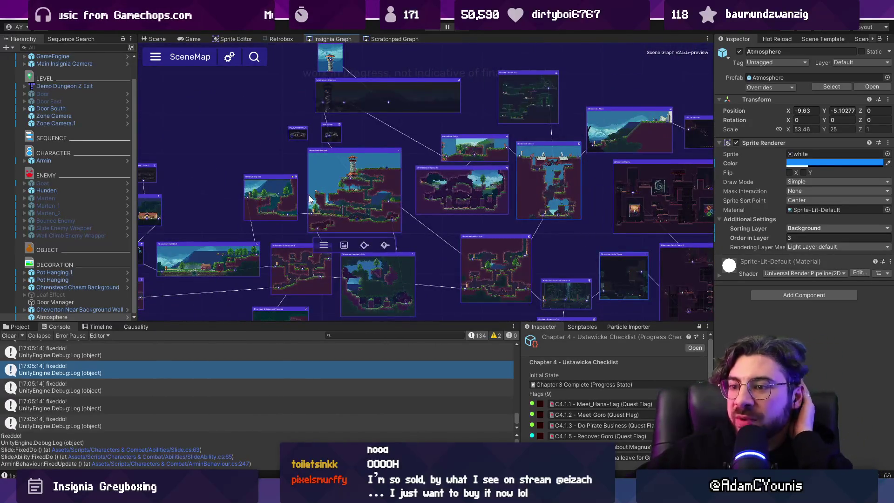
{"action": "scroll", "coordinate": [317, 197], "scroll_direction": "down", "scroll_amount": 5}
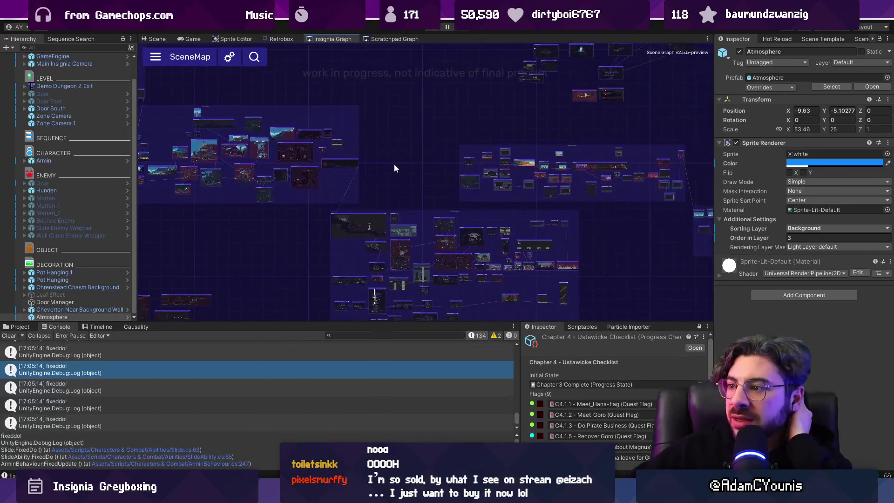
{"action": "scroll", "coordinate": [428, 186], "scroll_direction": "up", "scroll_amount": 3}
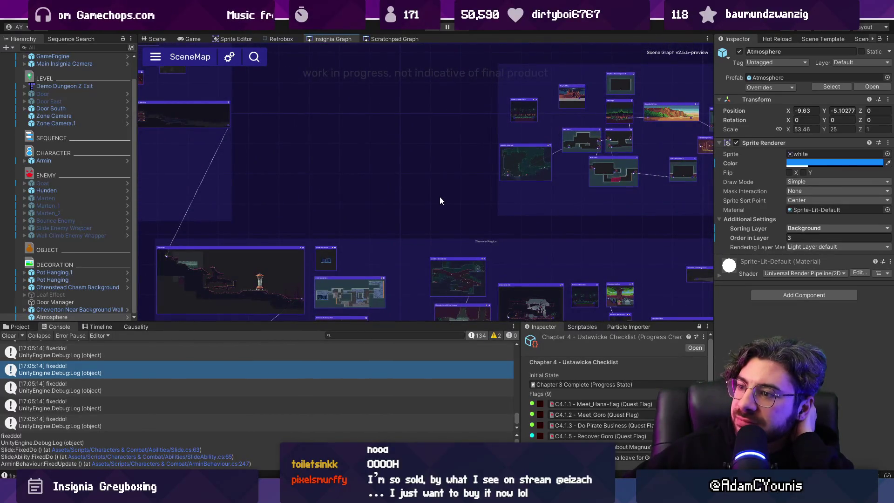
{"action": "left_click_drag", "start_coordinate": [441, 201], "coordinate": [363, 85]}
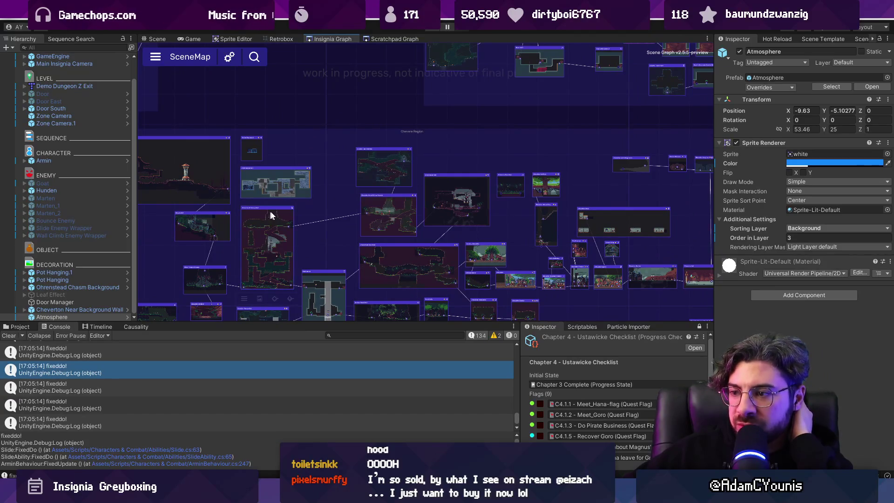
{"action": "scroll", "coordinate": [263, 214], "scroll_direction": "up", "scroll_amount": 4}
{"action": "scroll", "coordinate": [297, 186], "scroll_direction": "up", "scroll_amount": 4}
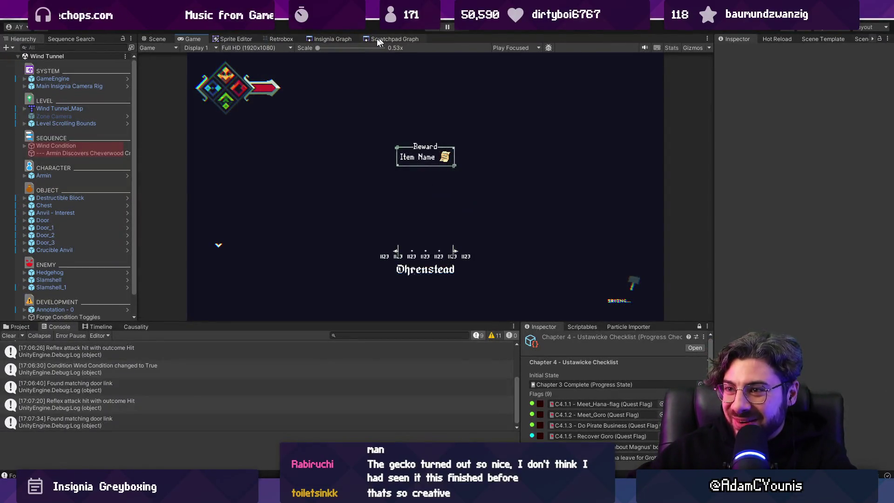
Step: Bring the Insignia Graph scene map back up, showing the Wind Tunnel room
{"action": "left_click", "coordinate": [332, 39]}
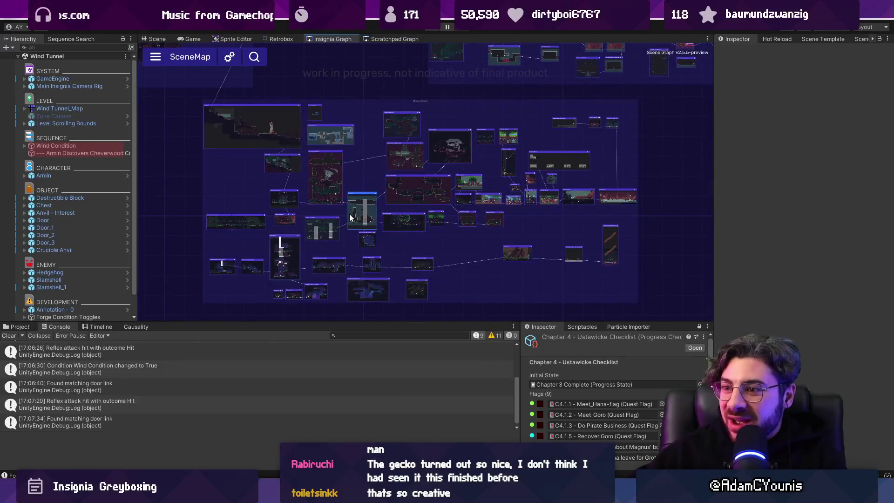
Step: Clear the Console log, zoom around the scene map, and switch to the Figma Insignia design doc
{"action": "left_click", "coordinate": [9, 336]}
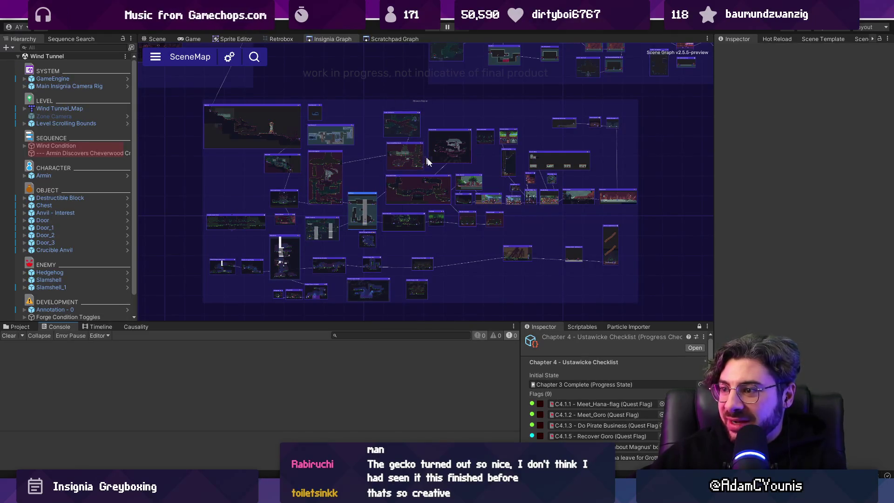
{"action": "scroll", "coordinate": [486, 281], "scroll_direction": "up", "scroll_amount": 5}
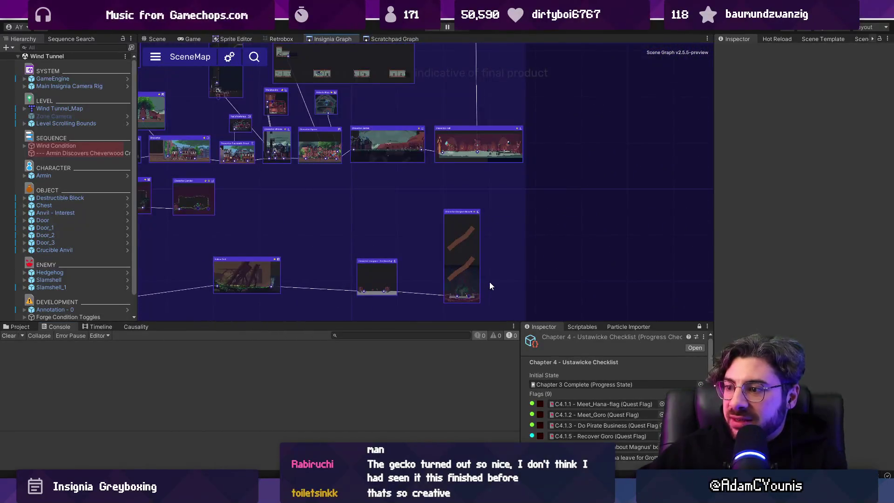
{"action": "scroll", "coordinate": [501, 289], "scroll_direction": "down", "scroll_amount": 5}
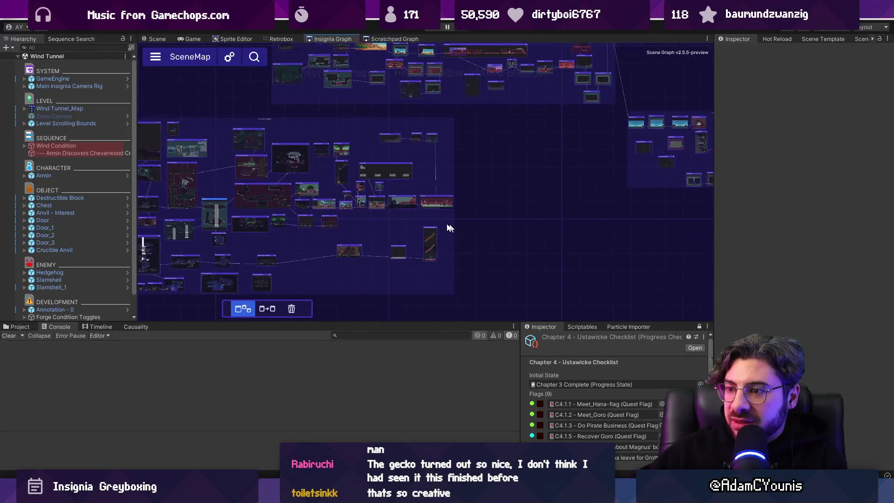
{"action": "mouse_move", "coordinate": [398, 221]}
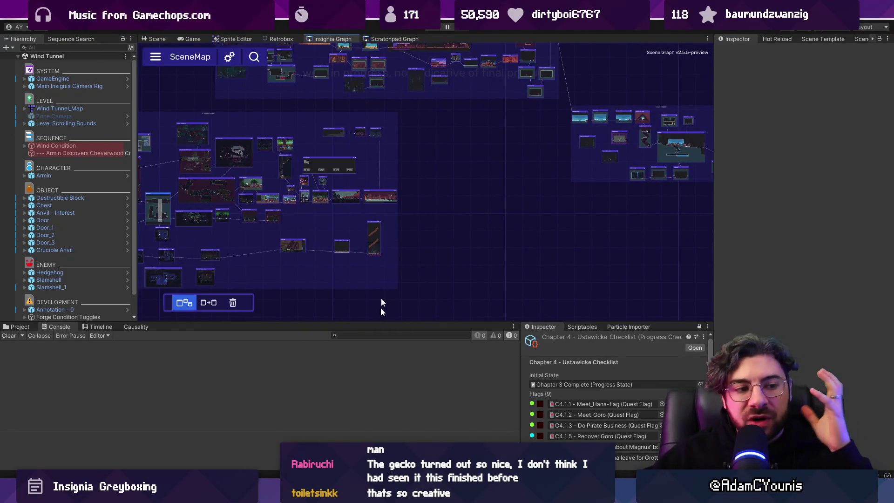
{"action": "key", "text": "alt+Tab"}
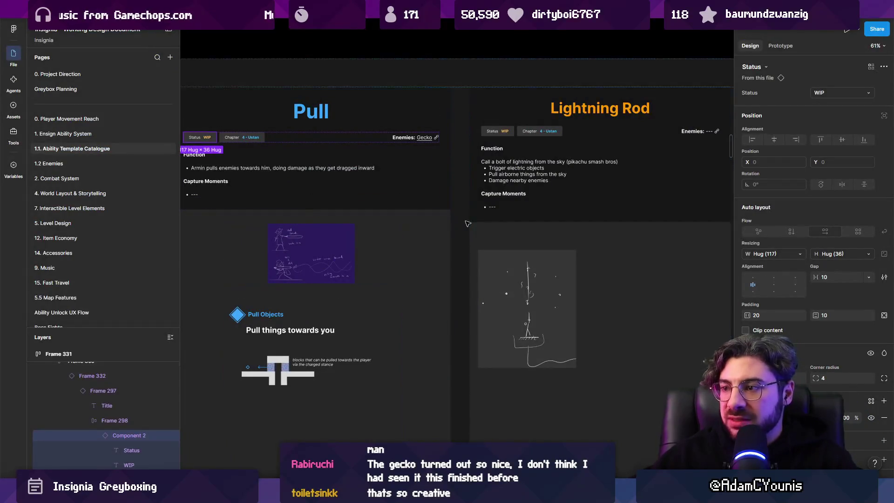
Step: Deselect the Pull card and survey the Abilities By Chapter frames, then return to Unity
{"action": "scroll", "coordinate": [416, 185], "scroll_direction": "down", "scroll_amount": 5}
{"action": "key", "text": "Escape"}
{"action": "scroll", "coordinate": [416, 185], "scroll_direction": "up", "scroll_amount": 3}
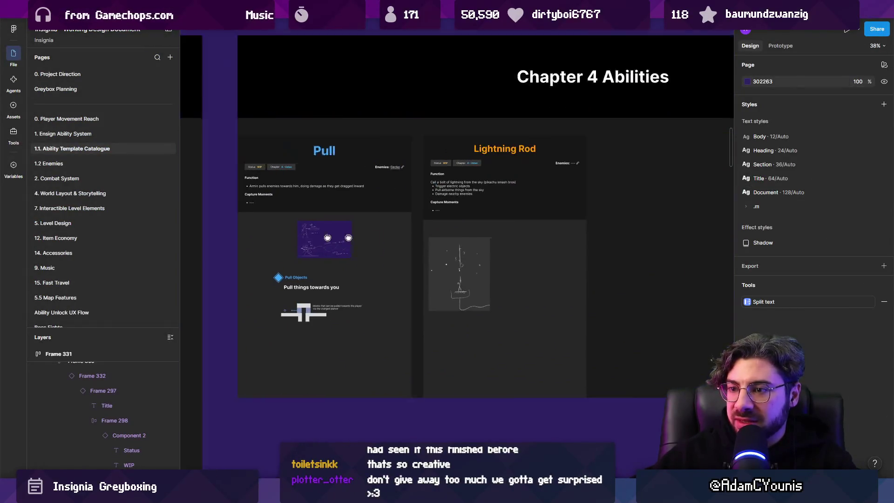
{"action": "scroll", "coordinate": [623, 231], "scroll_direction": "down", "scroll_amount": 4}
{"action": "scroll", "coordinate": [622, 232], "scroll_direction": "down", "scroll_amount": 2}
{"action": "scroll", "coordinate": [522, 228], "scroll_direction": "right", "scroll_amount": 1}
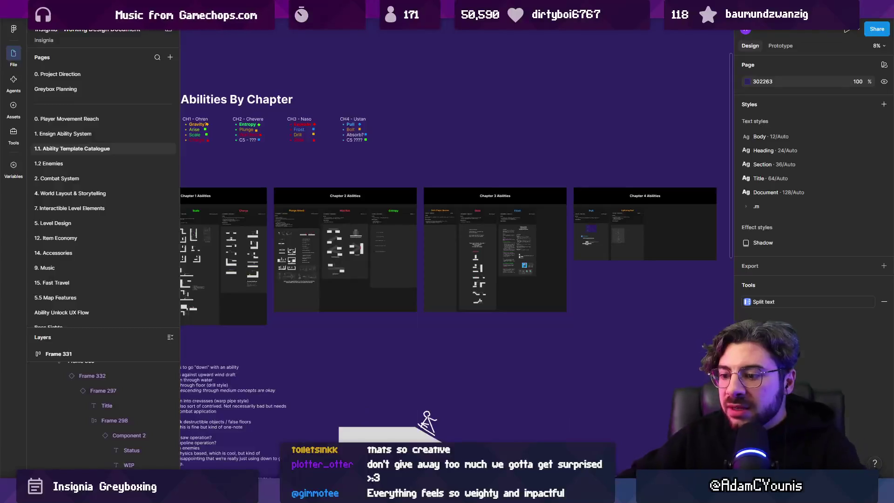
{"action": "key", "text": "alt+Tab"}
{"action": "scroll", "coordinate": [197, 161], "scroll_direction": "up", "scroll_amount": 5}
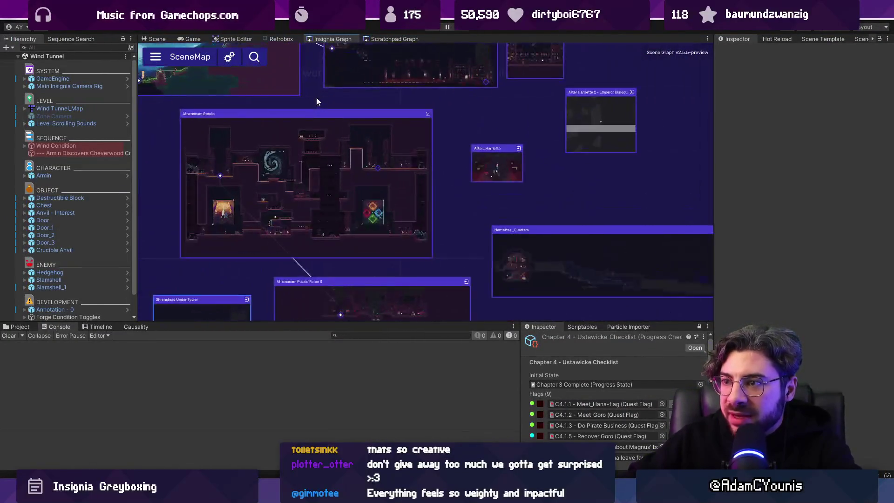
Step: Fight Harriette in 08_Athenaeum_Battle with dashes and slashes until she is defeated
{"action": "scroll", "coordinate": [380, 166], "scroll_direction": "up", "scroll_amount": 3}
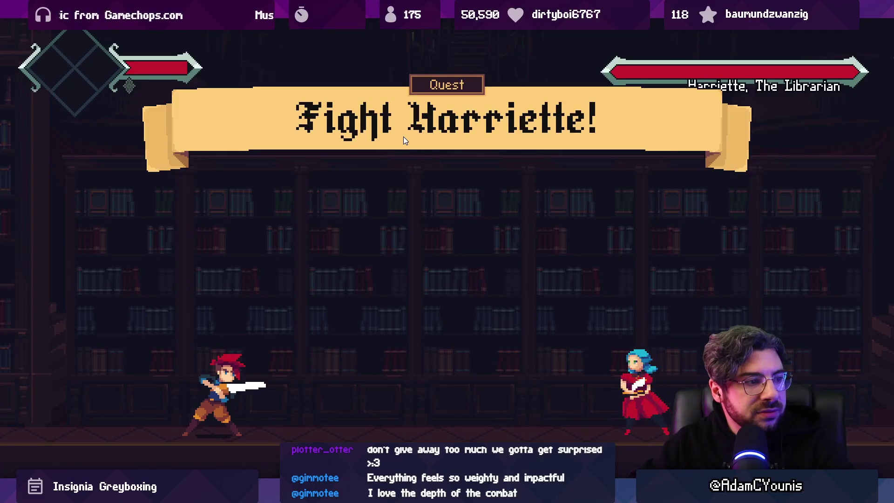
{"action": "key", "text": "Right"}
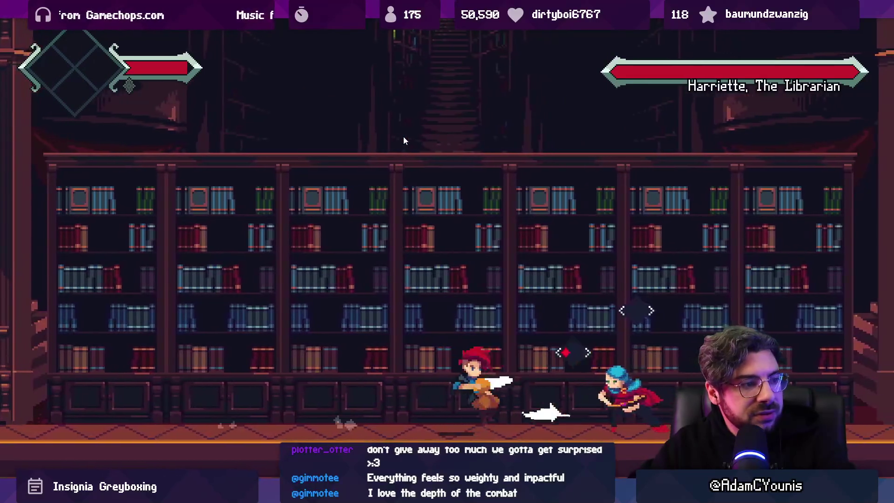
{"action": "key", "text": "Right"}
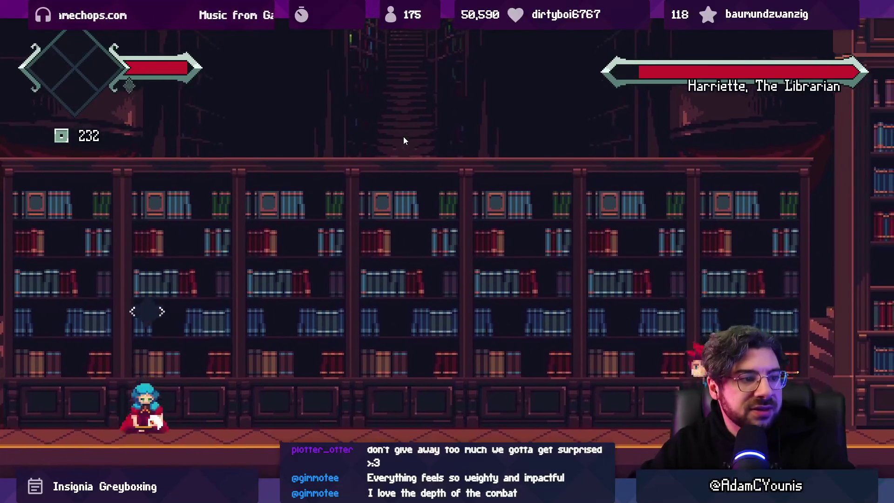
{"action": "key", "text": "Left"}
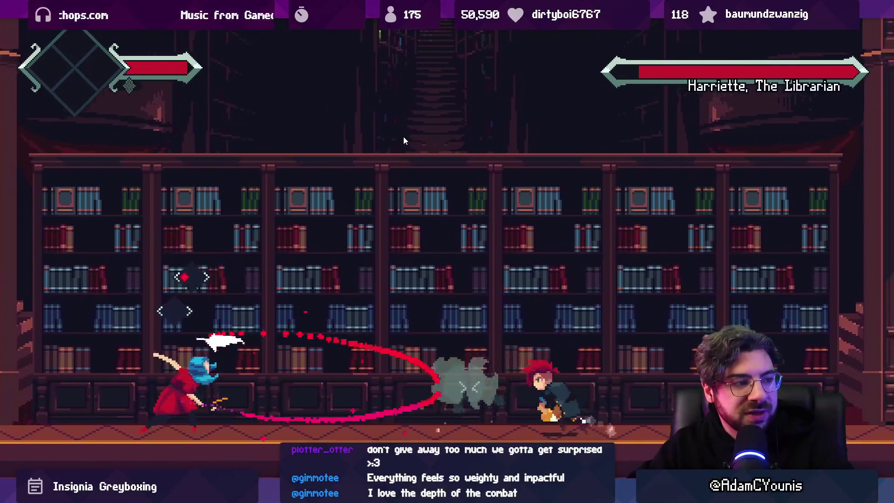
{"action": "key", "text": "Left"}
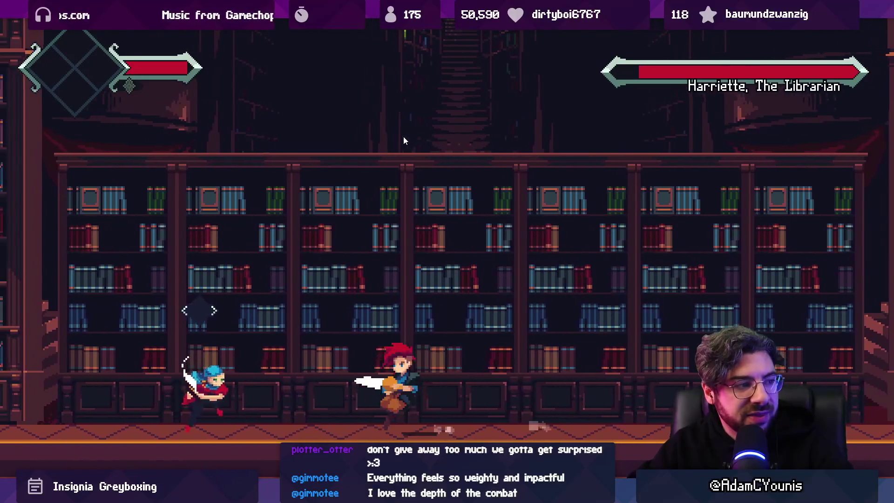
{"action": "key", "text": "space"}
{"action": "key", "text": "x"}
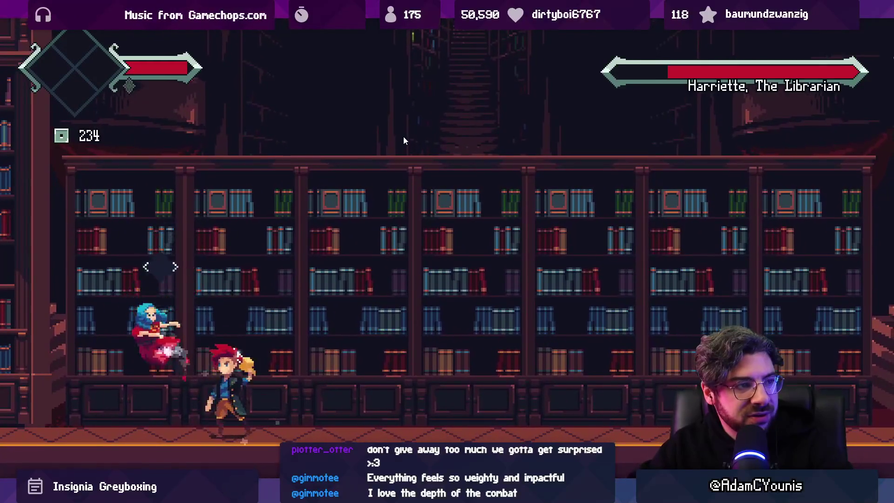
{"action": "key", "text": "x"}
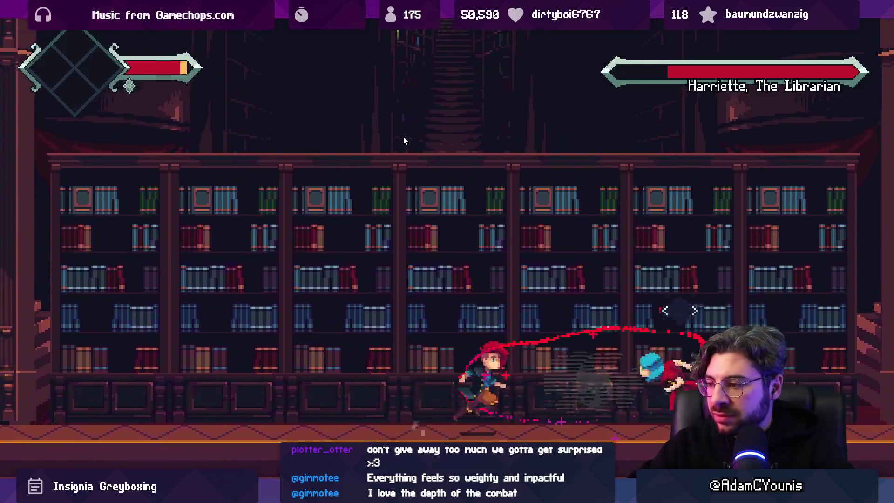
{"action": "key", "text": "x"}
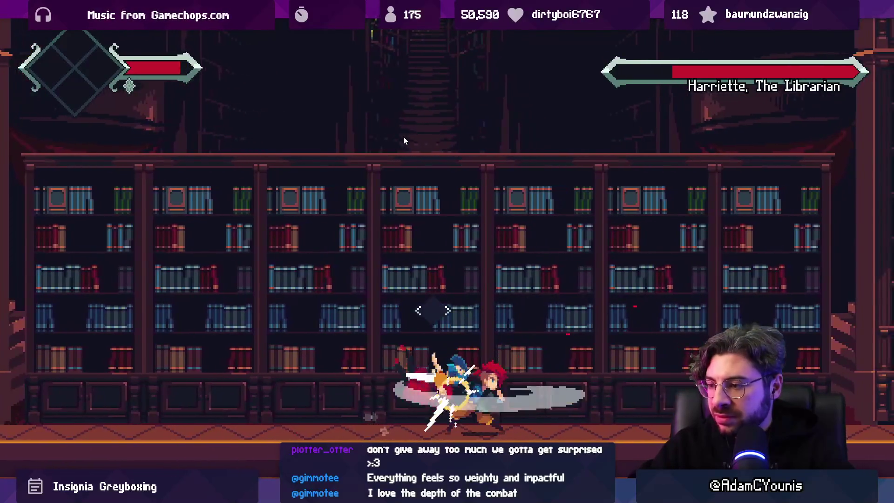
{"action": "key", "text": "x"}
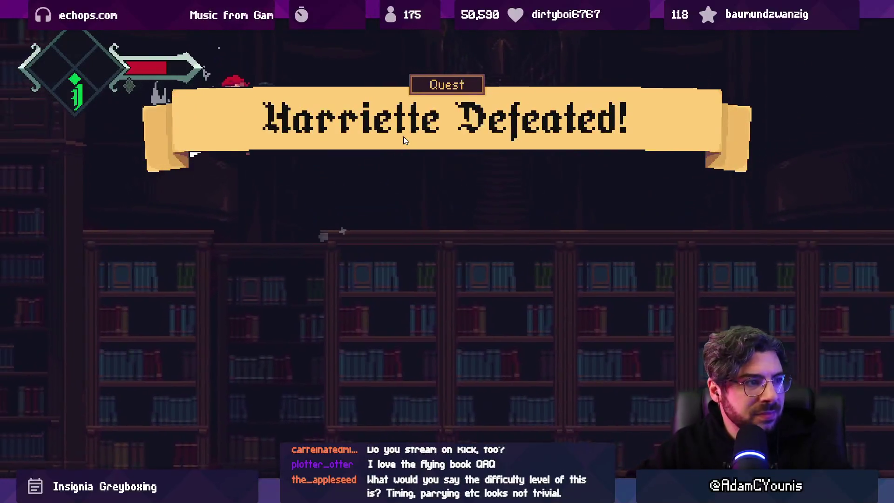
{"action": "key", "text": "ctrl+p"}
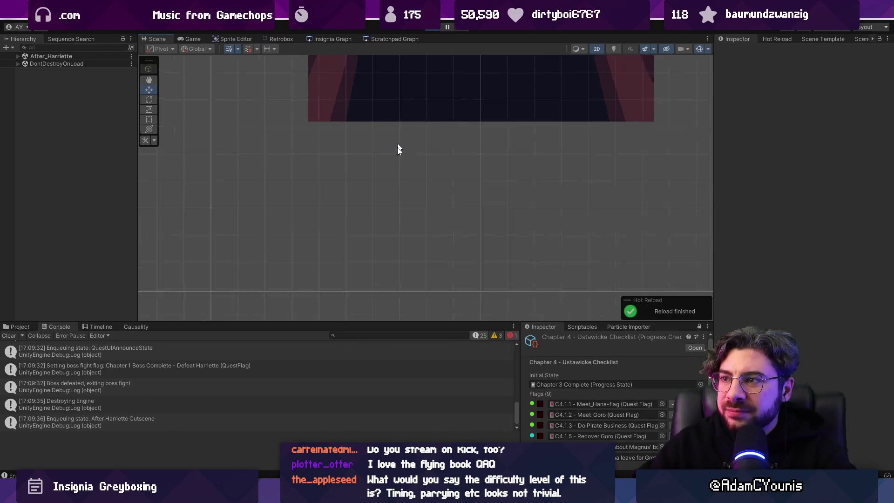
Step: Stop play mode, check the end of PullAbility.cs in VS Code, and reopen the Insignia scene graph
{"action": "left_click", "coordinate": [433, 28]}
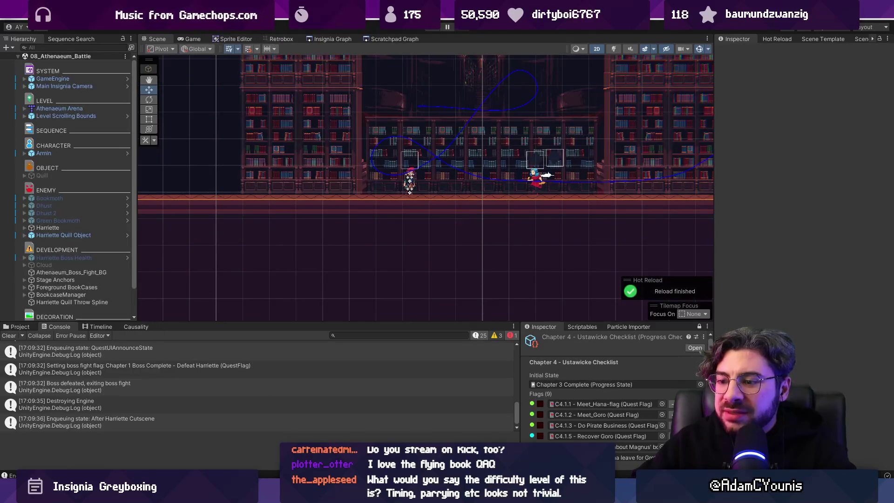
{"action": "key", "text": "alt+Tab"}
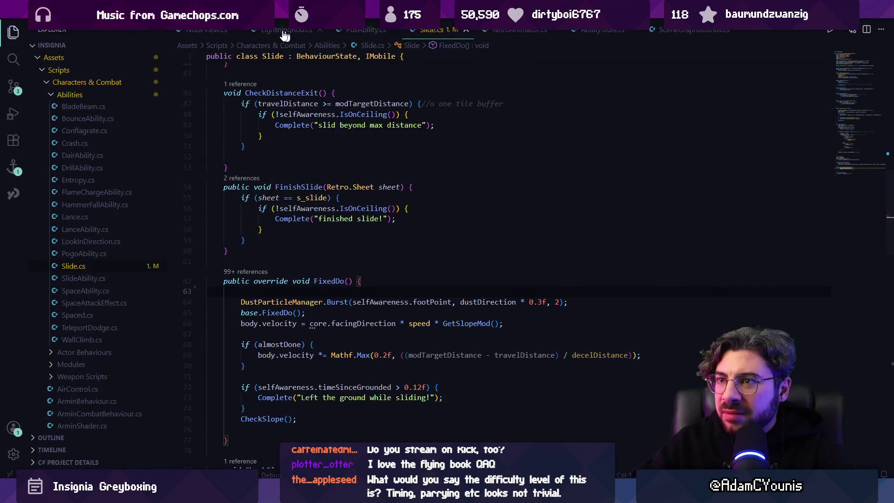
{"action": "left_click", "coordinate": [366, 29]}
{"action": "scroll", "coordinate": [422, 232], "scroll_direction": "down", "scroll_amount": 10}
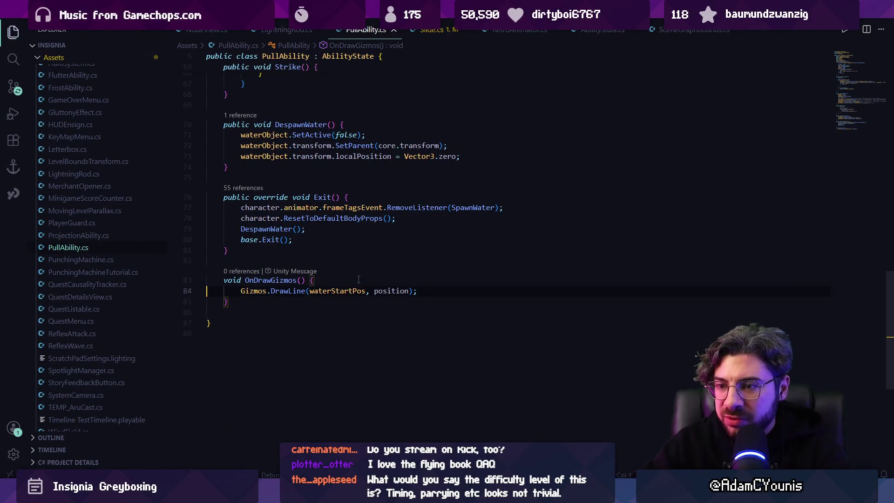
{"action": "key", "text": "alt+Tab"}
{"action": "left_click", "coordinate": [332, 39]}
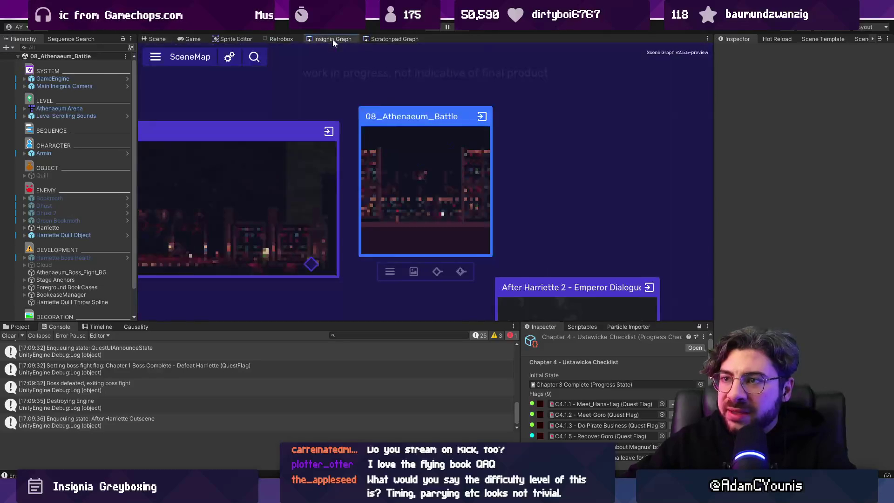
Step: Launch the forest waterfall room and skip its opening cutscene from the pause menu
{"action": "scroll", "coordinate": [387, 224], "scroll_direction": "up", "scroll_amount": 6}
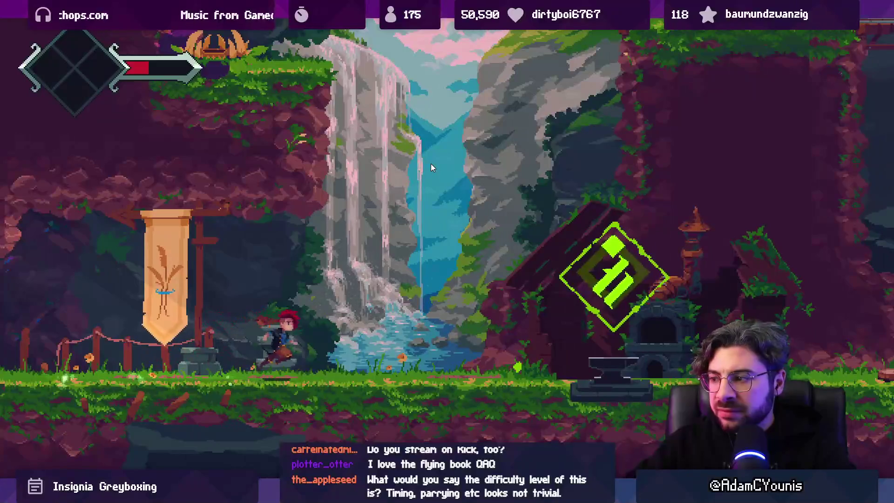
{"action": "key", "text": "Escape"}
{"action": "key", "text": "Up"}
{"action": "key", "text": "Return"}
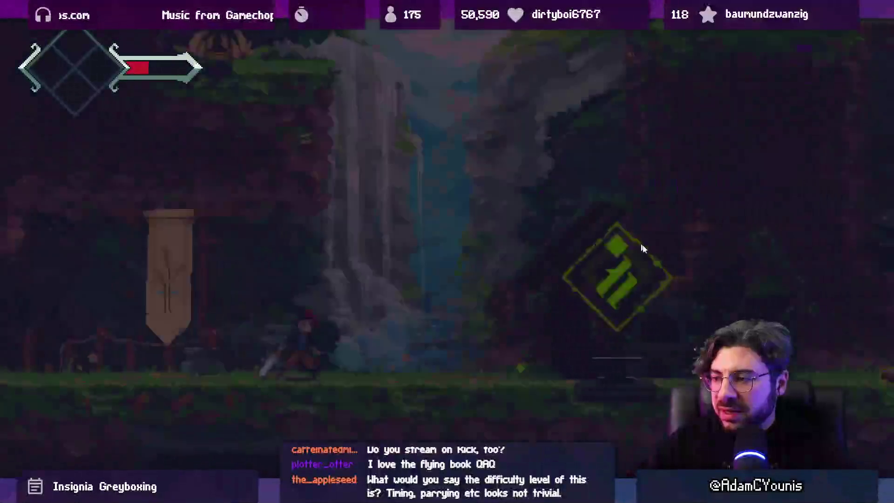
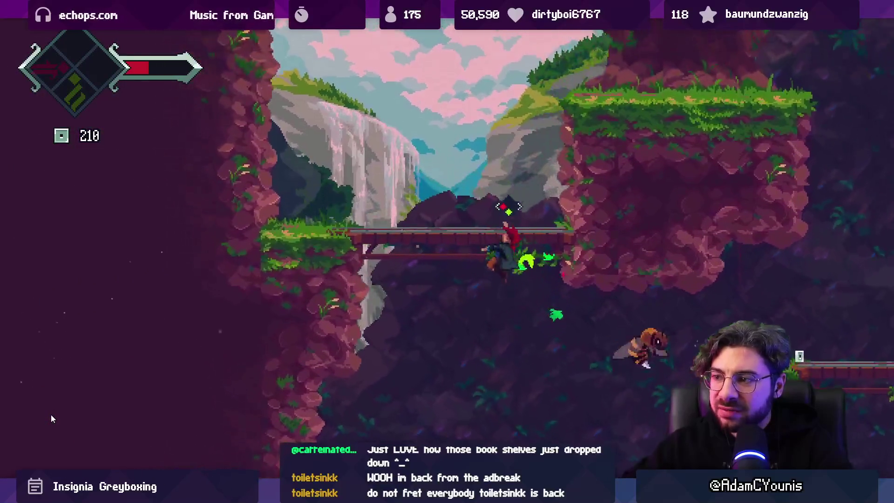
Step: Pause the playtest and open Ohrenstead Under Tower from the Insignia Graph scene map
{"action": "key", "text": "shift+space"}
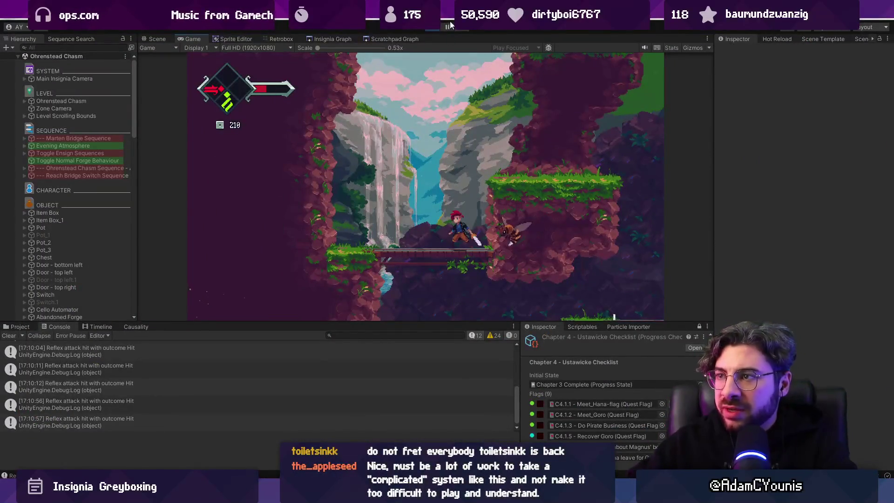
{"action": "left_click", "coordinate": [447, 27]}
{"action": "left_click", "coordinate": [278, 38]}
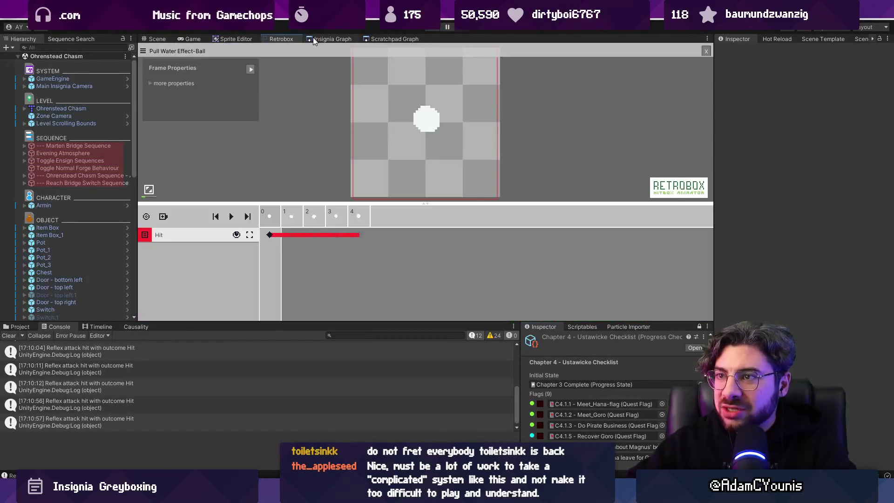
{"action": "left_click", "coordinate": [332, 40]}
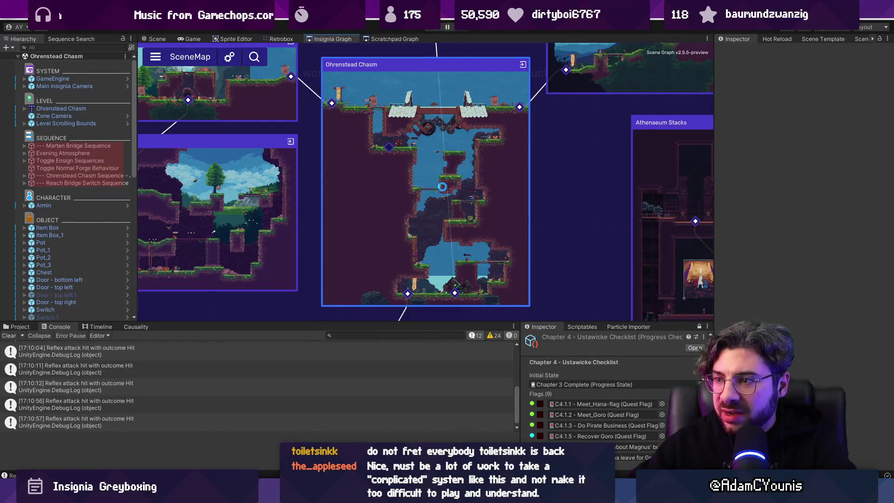
{"action": "scroll", "coordinate": [394, 138], "scroll_direction": "down", "scroll_amount": 5}
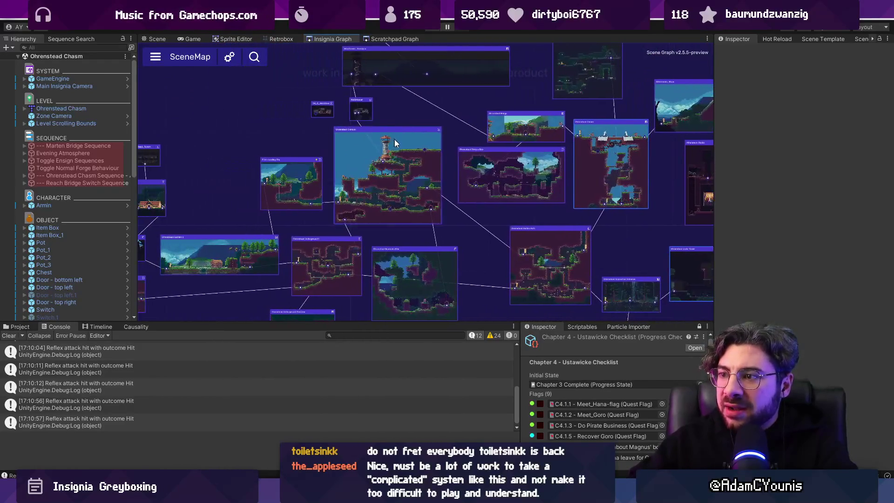
{"action": "scroll", "coordinate": [394, 138], "scroll_direction": "up", "scroll_amount": 3}
{"action": "scroll", "coordinate": [401, 163], "scroll_direction": "down", "scroll_amount": 5}
{"action": "scroll", "coordinate": [417, 163], "scroll_direction": "up", "scroll_amount": 8}
{"action": "double_click", "coordinate": [418, 211]}
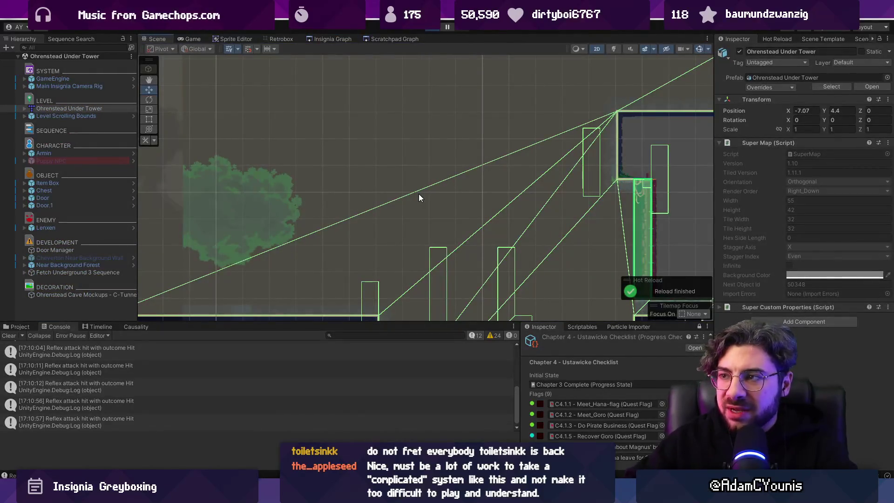
Step: Run the Ohrenstead Under Tower level full-screen with Ctrl+P and play through it
{"action": "key", "text": "ctrl+p"}
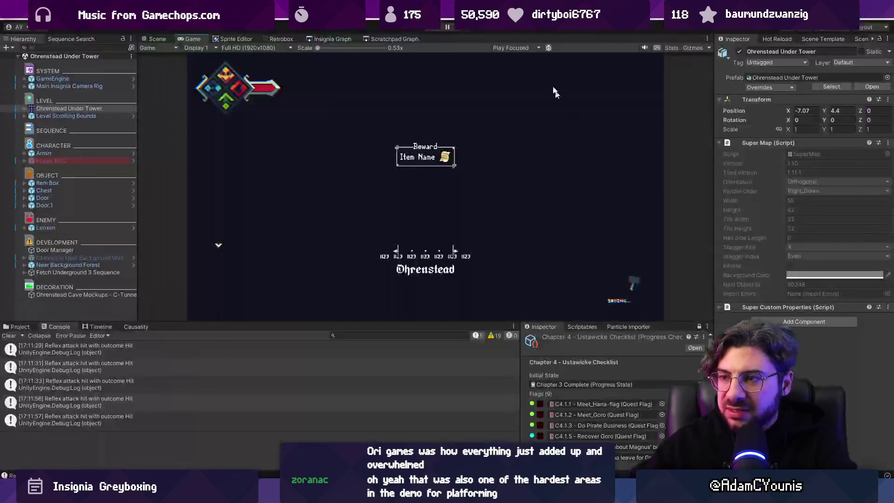
Step: Locate the Ohrenstead Overlook room on the scene map and start playing it
{"action": "left_click", "coordinate": [312, 39]}
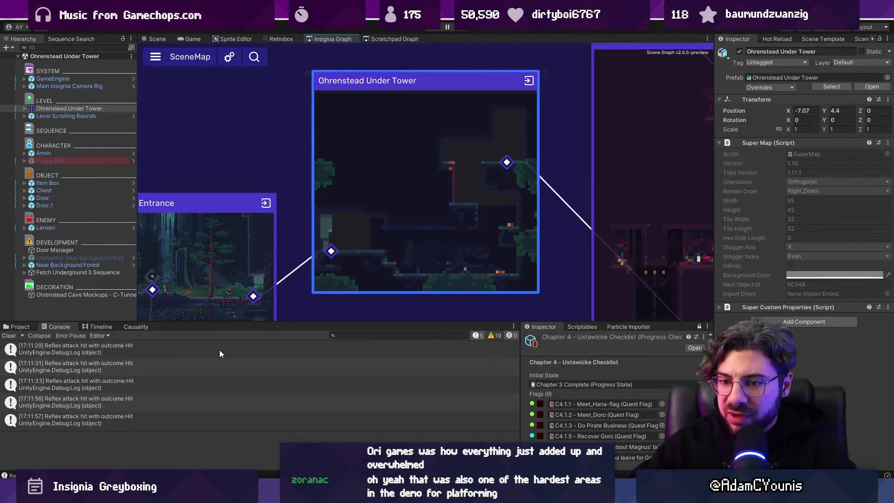
{"action": "scroll", "coordinate": [459, 211], "scroll_direction": "down", "scroll_amount": 5}
{"action": "scroll", "coordinate": [359, 183], "scroll_direction": "up", "scroll_amount": 5}
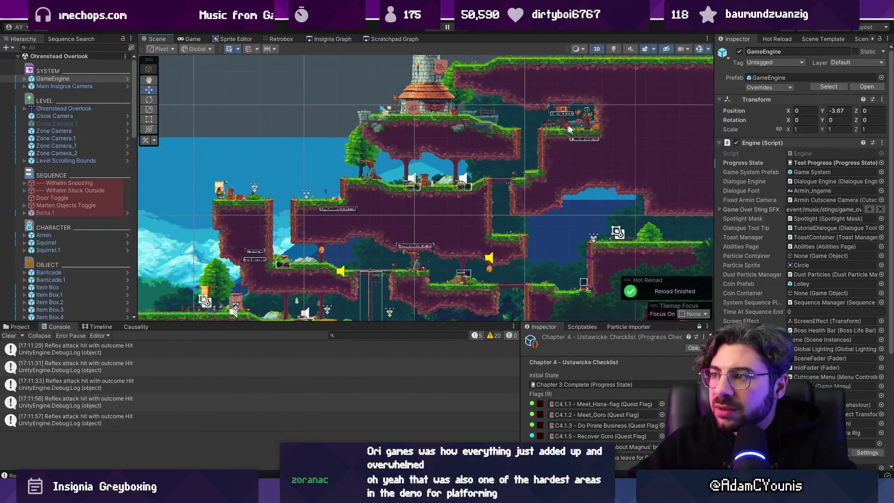
{"action": "scroll", "coordinate": [438, 179], "scroll_direction": "down", "scroll_amount": 2}
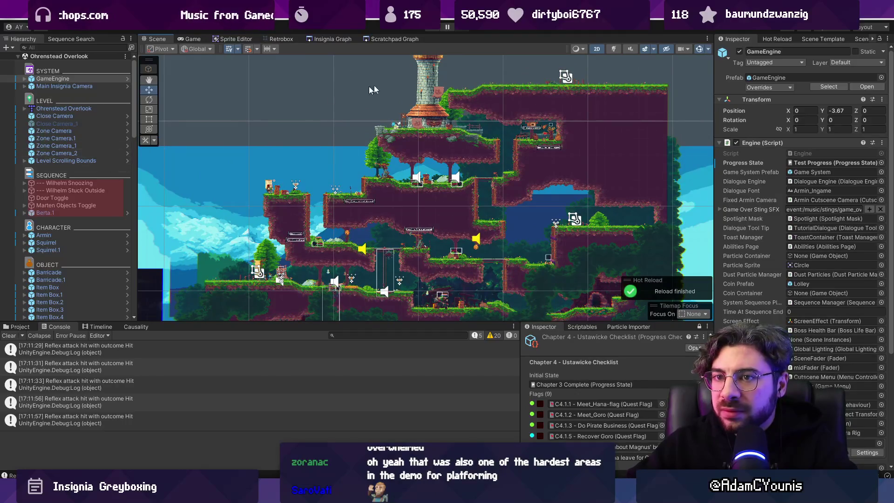
{"action": "left_click", "coordinate": [433, 27]}
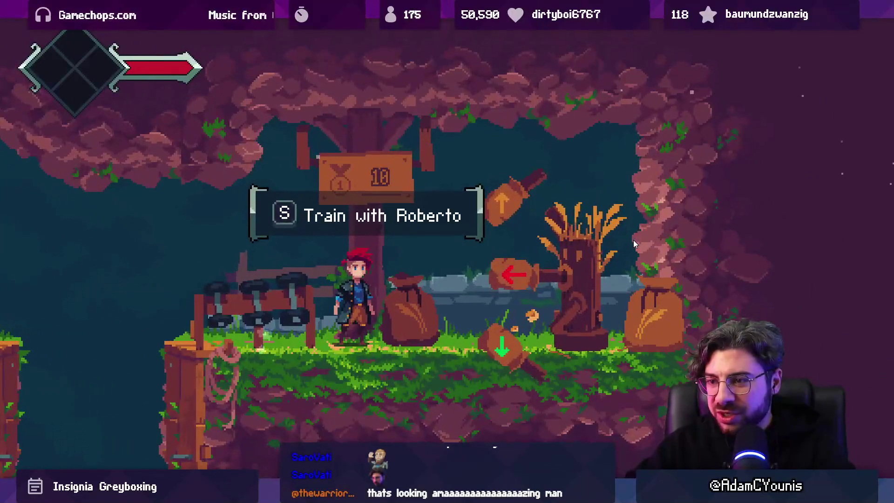
Step: Start the parry training at the dummy and parry it up to a count of 8
{"action": "key", "text": "Right"}
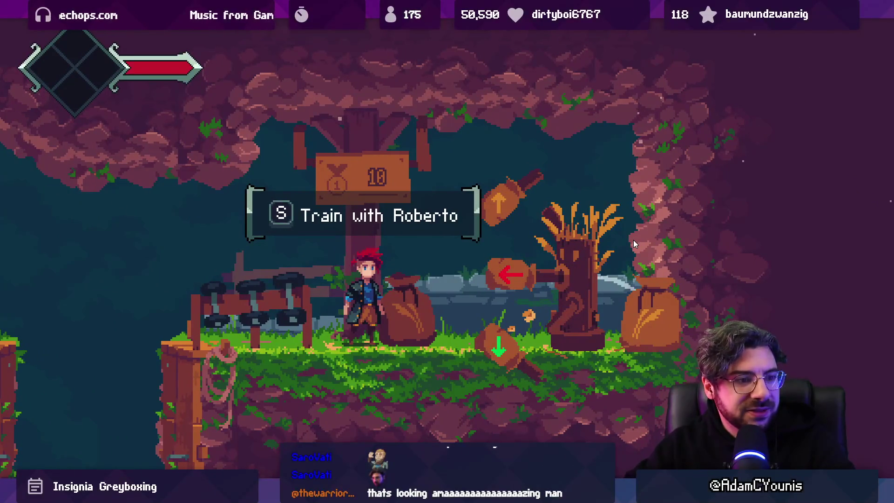
{"action": "key", "text": "s"}
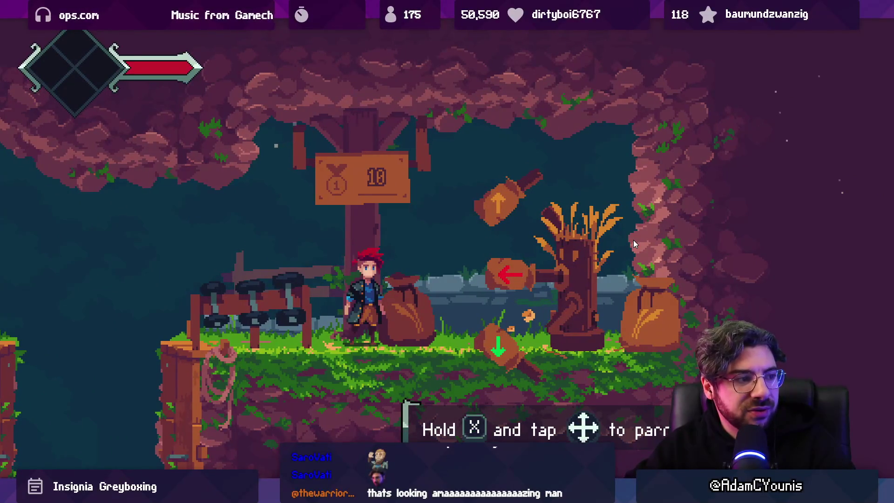
{"action": "key", "text": "Left"}
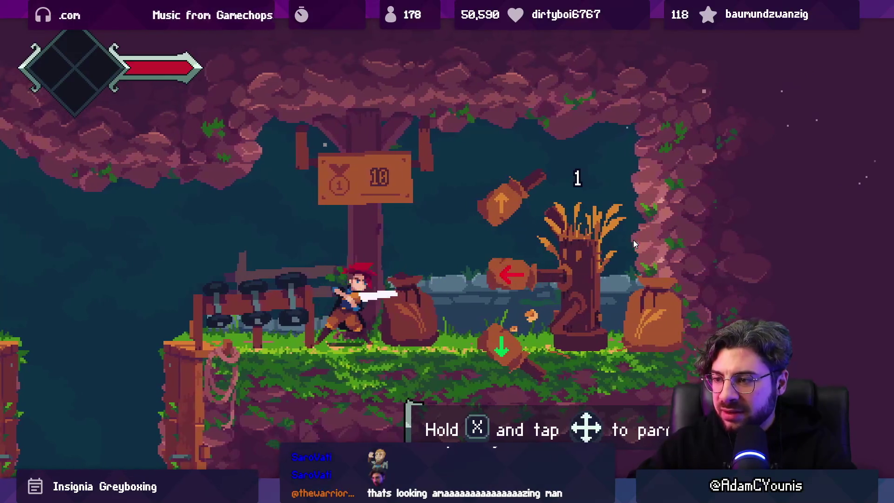
{"action": "key", "text": "Left"}
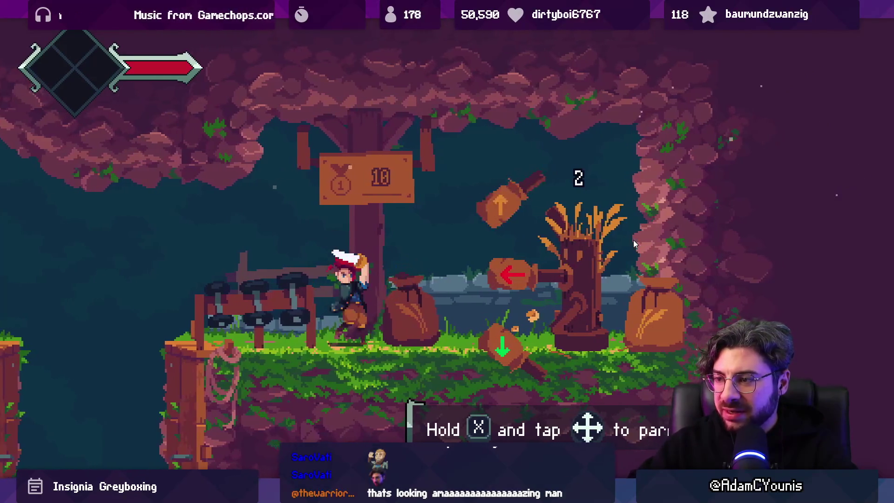
{"action": "key", "text": "Left"}
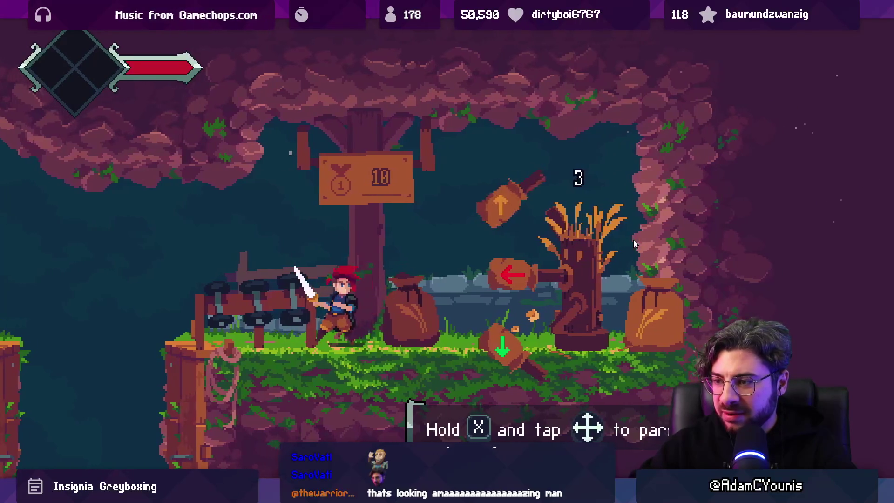
{"action": "key", "text": "Left"}
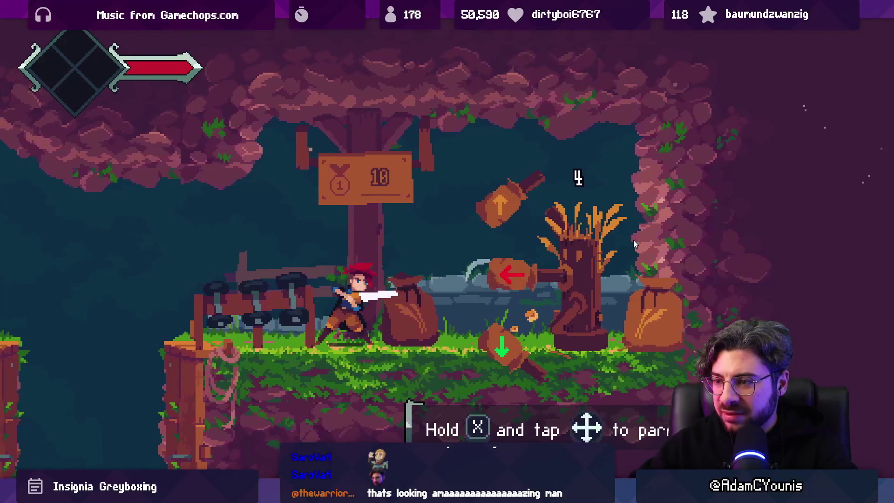
{"action": "key", "text": "Left"}
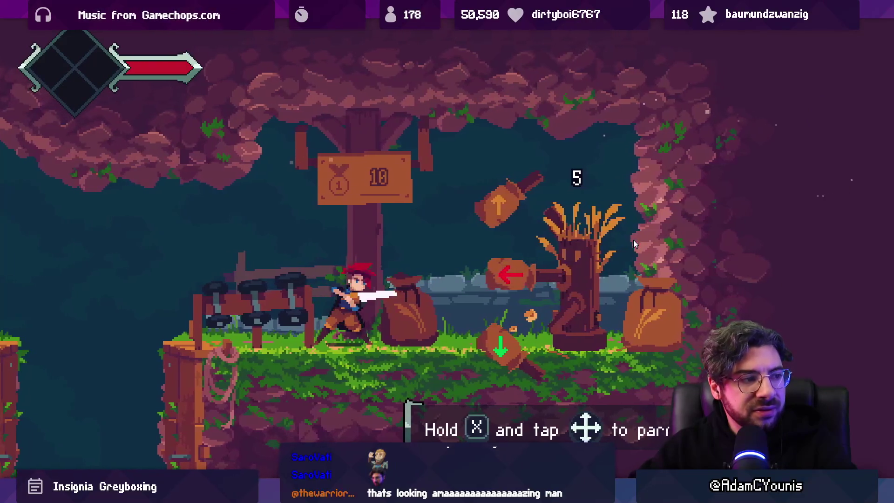
{"action": "key", "text": "Left"}
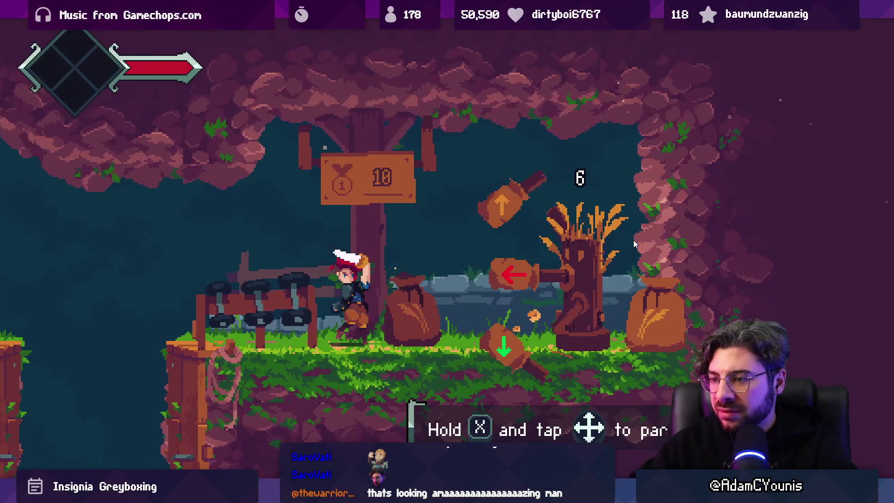
{"action": "key", "text": "Left"}
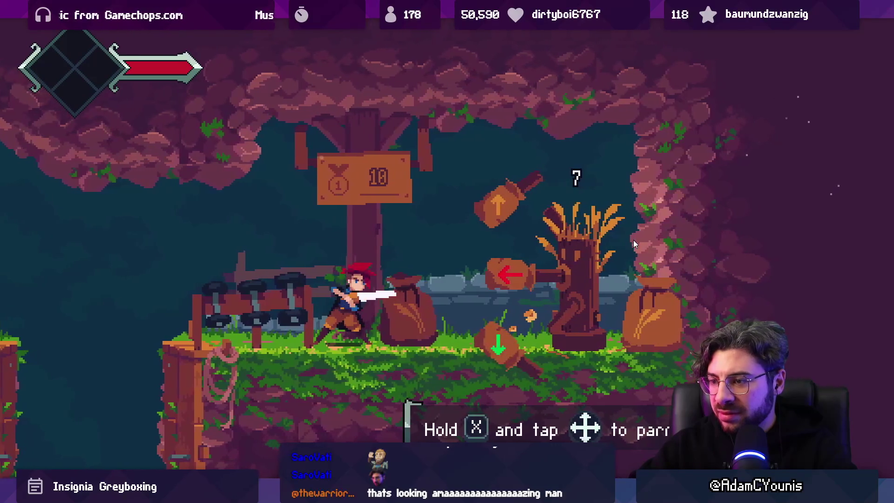
{"action": "key", "text": "Left"}
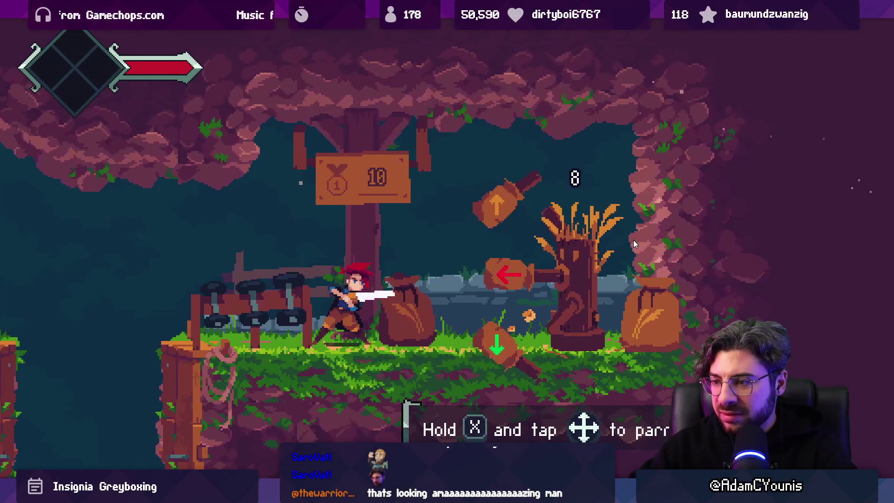
Step: Keep parrying the dummy until the counter reaches 29 and the key is earned
{"action": "key", "text": "Left"}
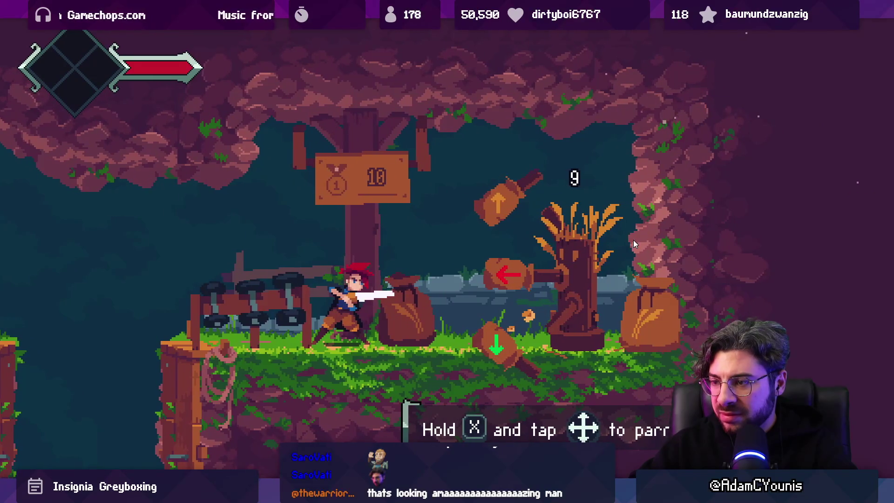
{"action": "key", "text": "Left"}
{"action": "key", "text": "Left"}
{"action": "key", "text": "Left"}
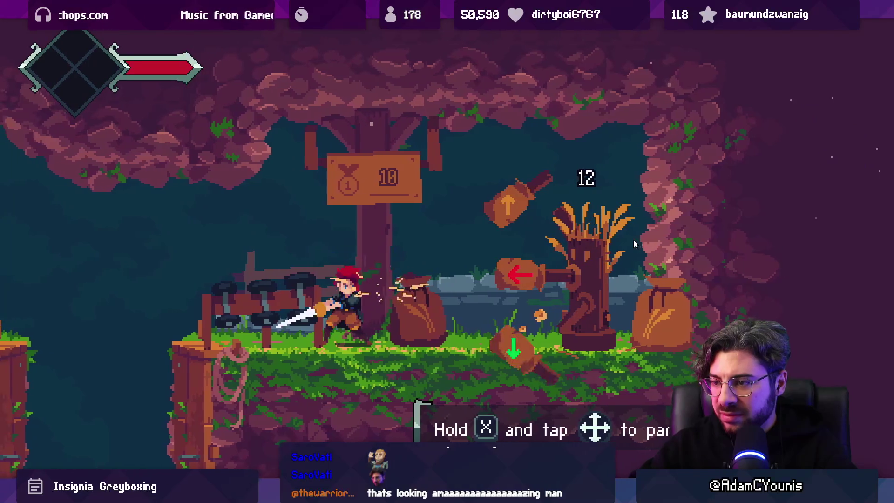
{"action": "key", "text": "Left"}
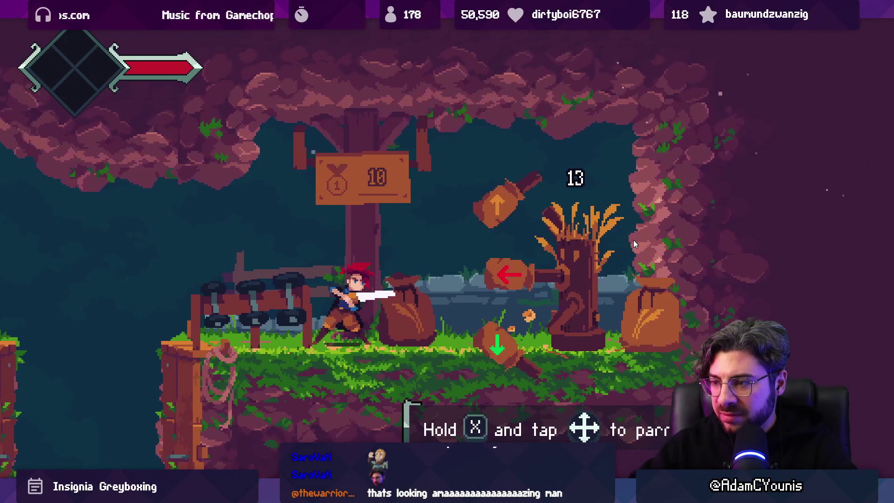
{"action": "key", "text": "Left"}
{"action": "key", "text": "Left"}
{"action": "key", "text": "Left"}
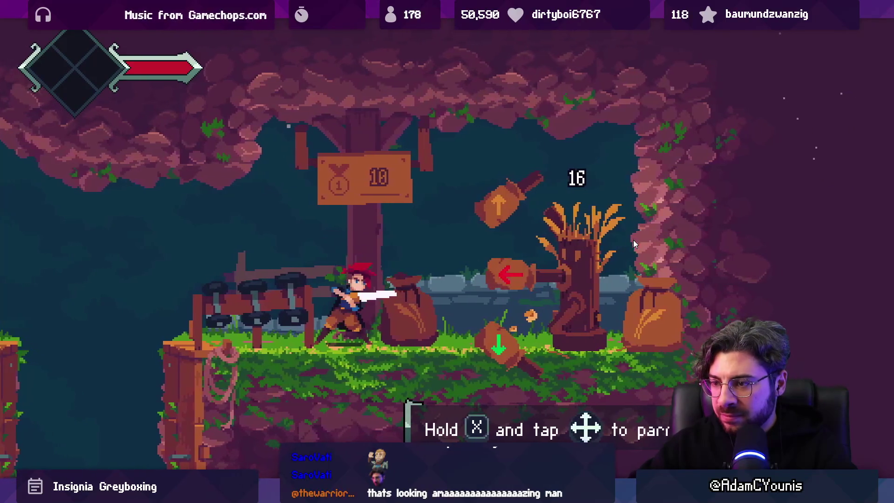
{"action": "key", "text": "Left"}
{"action": "key", "text": "Left"}
{"action": "key", "text": "Left"}
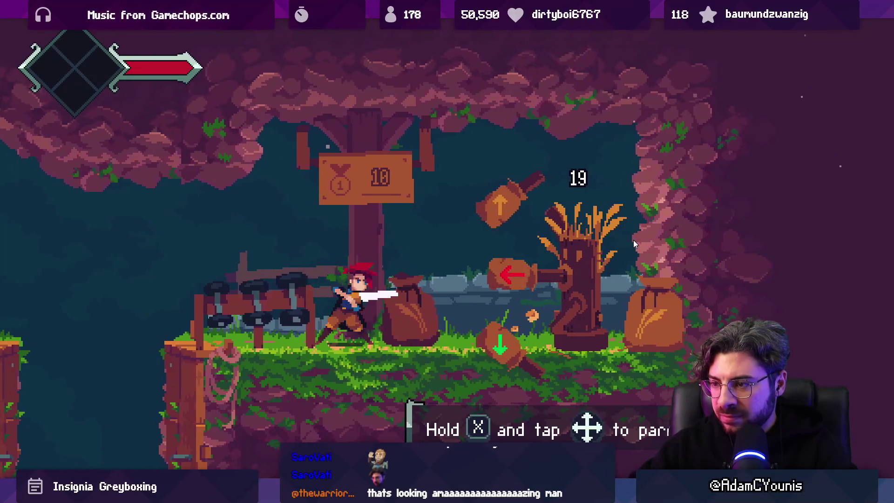
{"action": "key", "text": "Left"}
{"action": "key", "text": "Left"}
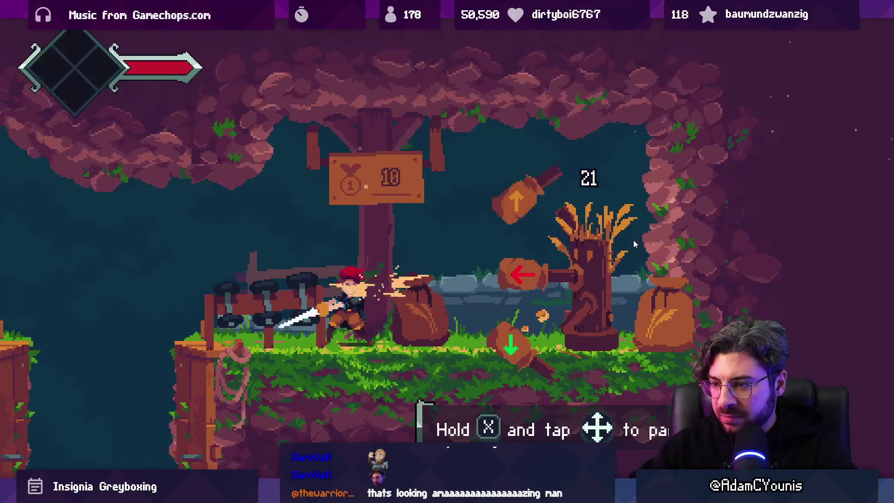
{"action": "key", "text": "Left"}
{"action": "key", "text": "Left"}
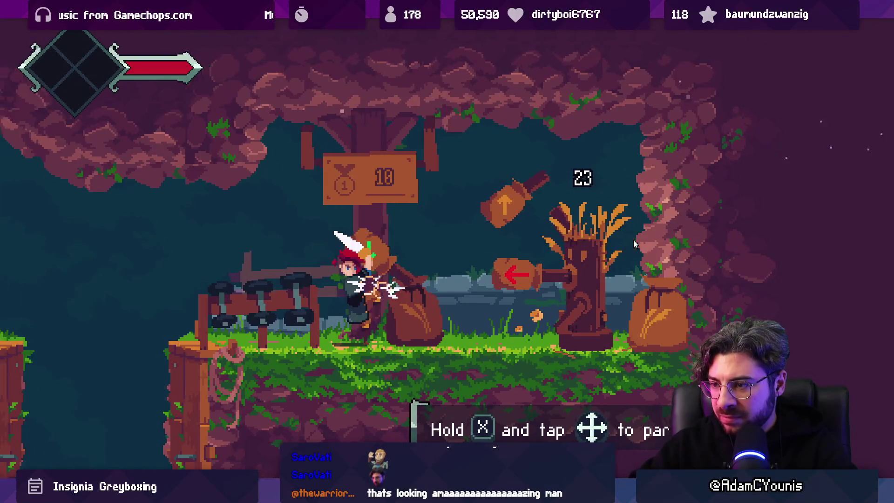
{"action": "key", "text": "Left"}
{"action": "key", "text": "Left"}
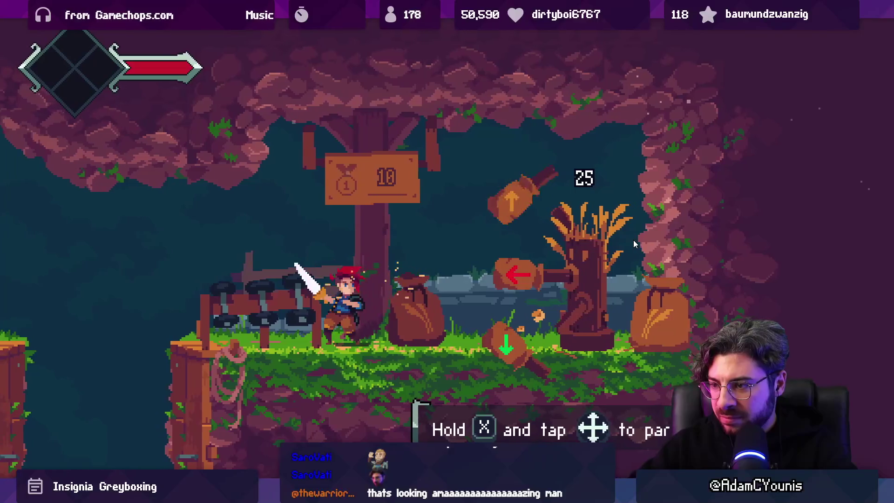
{"action": "key", "text": "Left"}
{"action": "key", "text": "Left"}
{"action": "key", "text": "Left"}
{"action": "key", "text": "Left"}
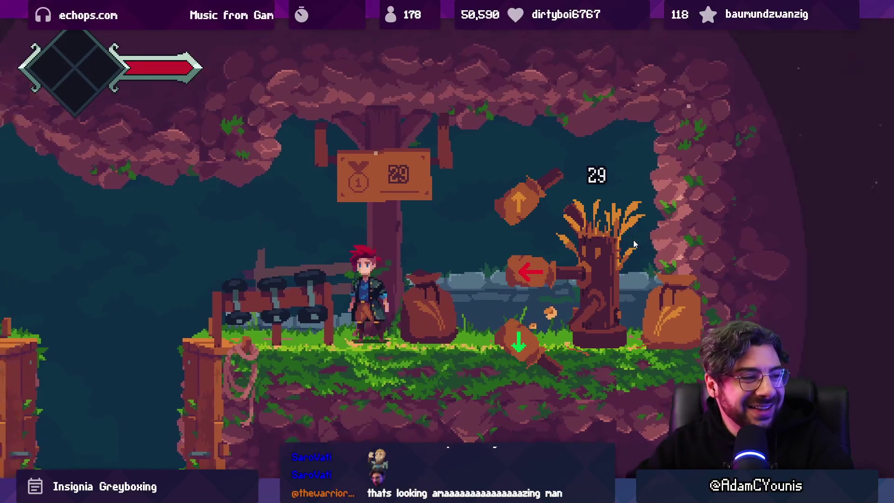
Step: Dismiss the reward cutscene and descend the shaft to the lower cave floor
{"action": "key", "text": "s"}
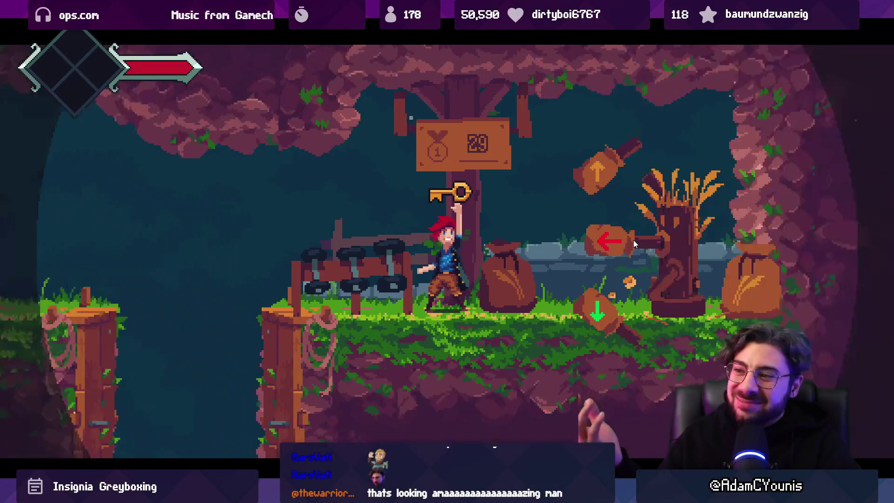
{"action": "key", "text": "Left"}
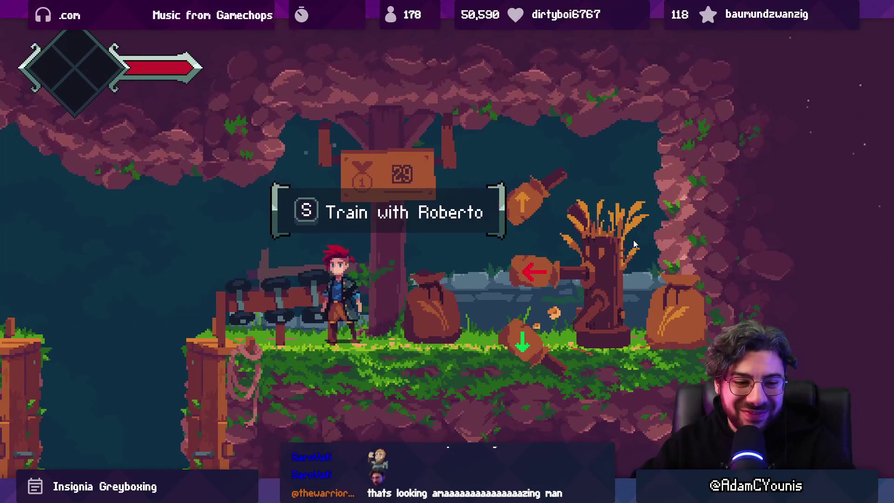
{"action": "key", "text": "Right"}
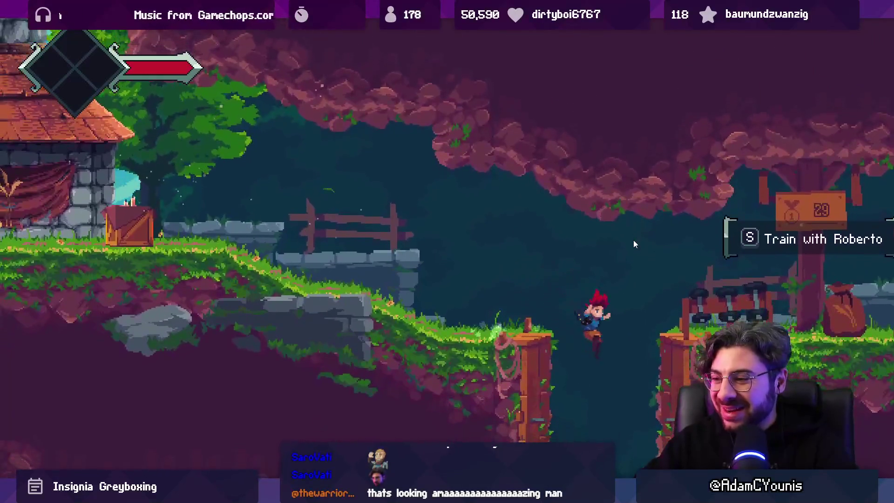
{"action": "key", "text": "Left"}
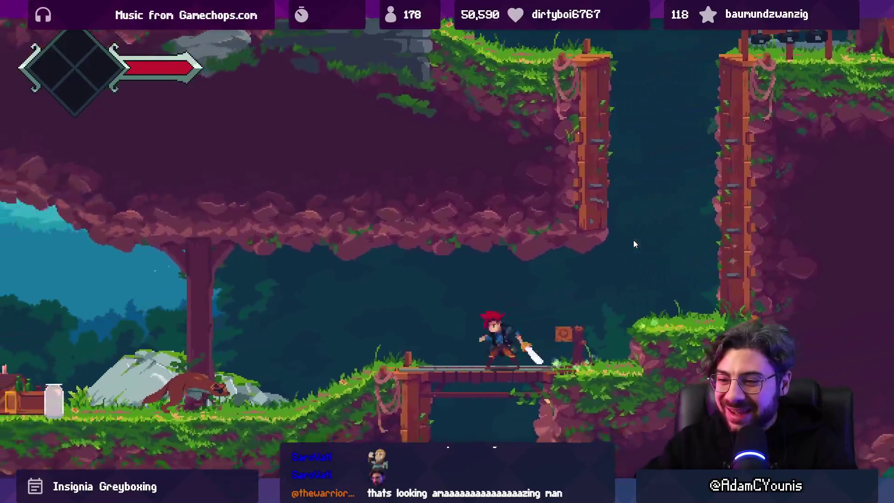
{"action": "key", "text": "Left"}
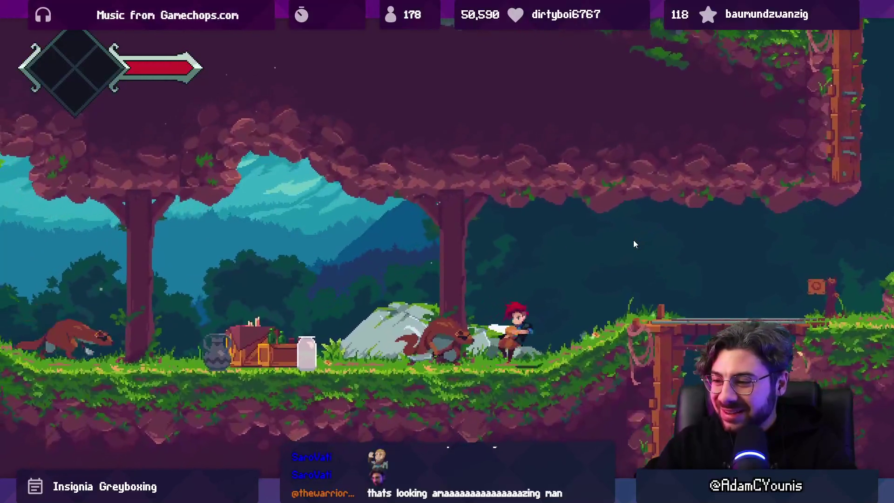
Step: Slash the rats repeatedly, then run right onto the wooden bridge and drop below it
{"action": "key", "text": "x"}
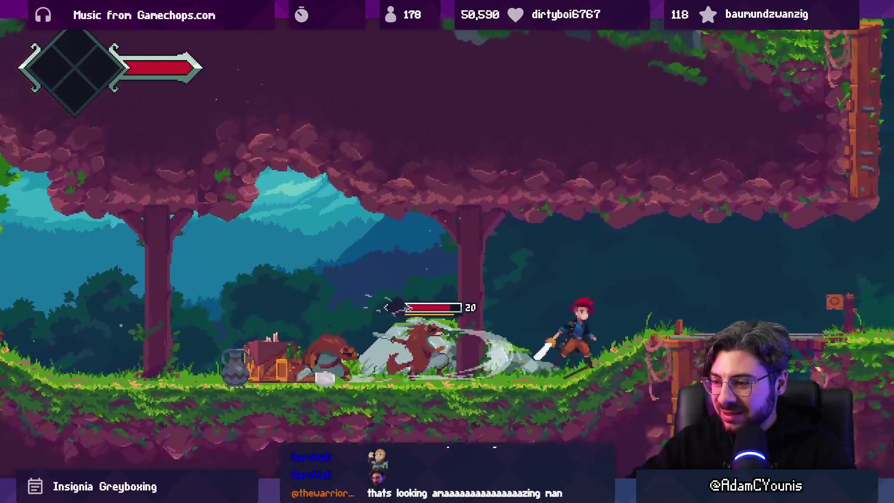
{"action": "key", "text": "x"}
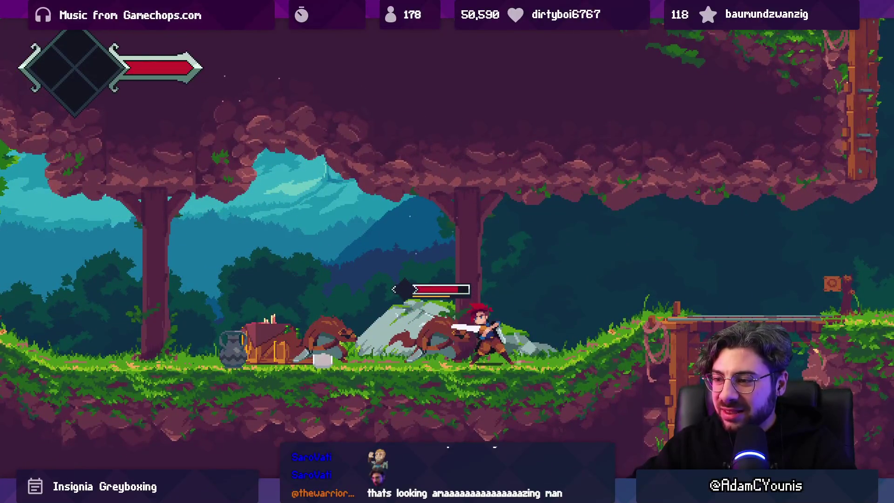
{"action": "key", "text": "x"}
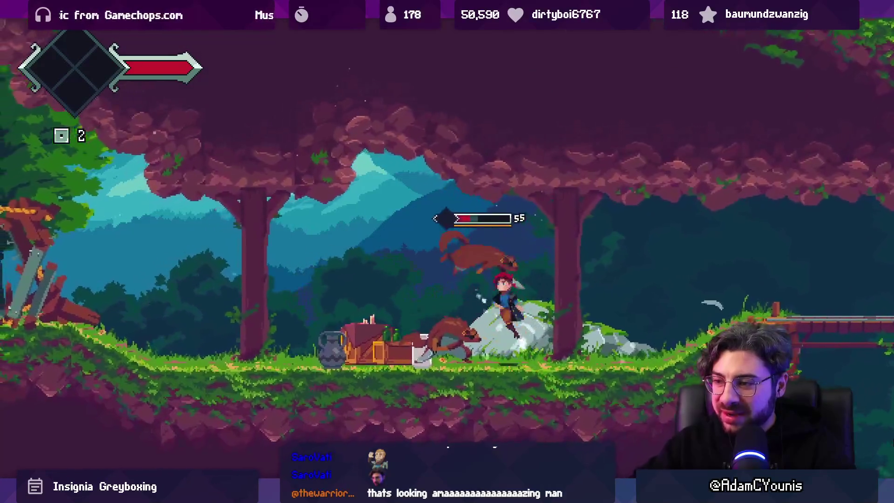
{"action": "key", "text": "x"}
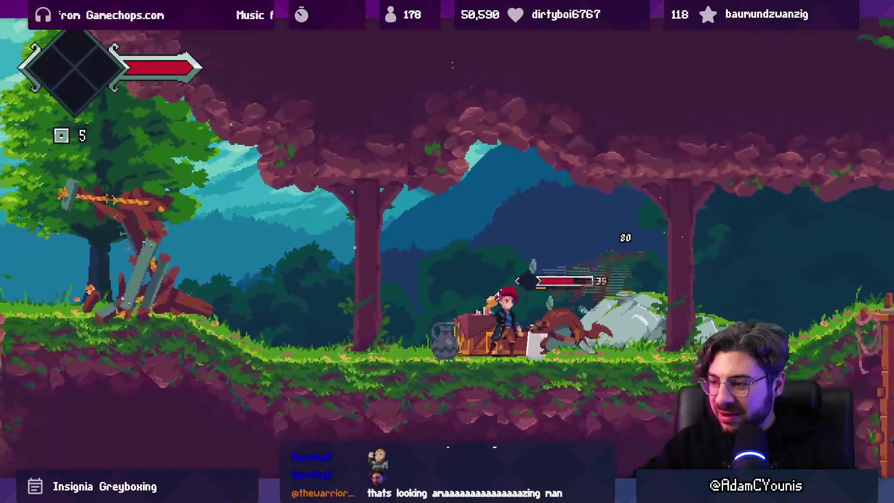
{"action": "key", "text": "Left"}
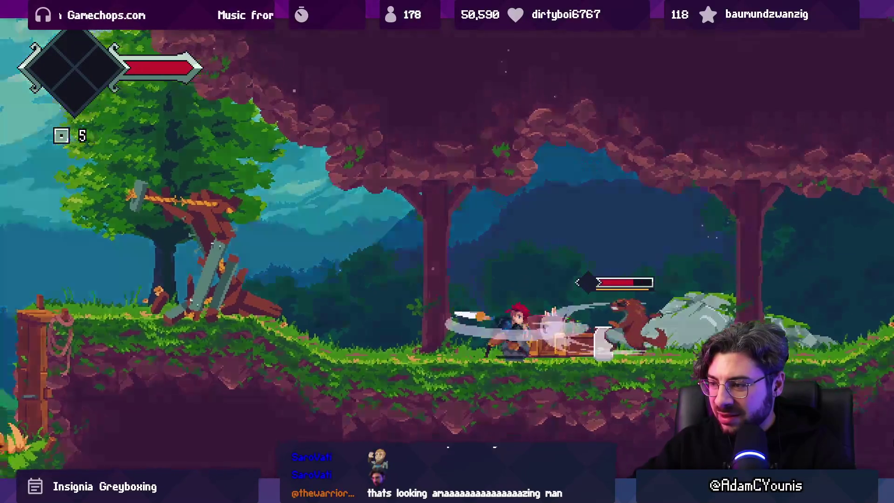
{"action": "key", "text": "Right"}
{"action": "key", "text": "x"}
{"action": "key", "text": "x"}
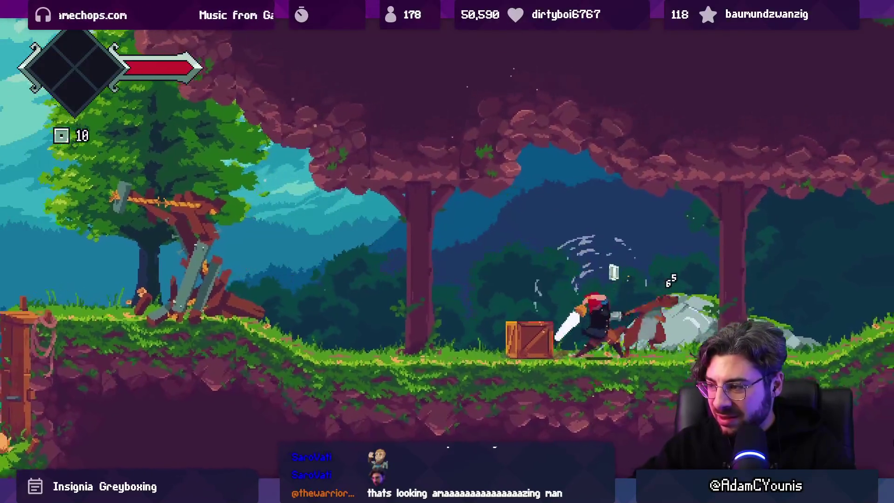
{"action": "key", "text": "Right"}
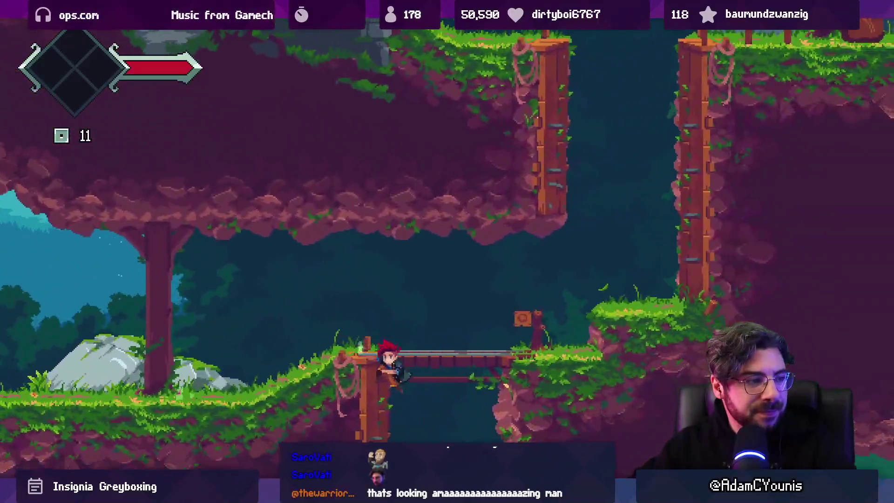
{"action": "key", "text": "Left"}
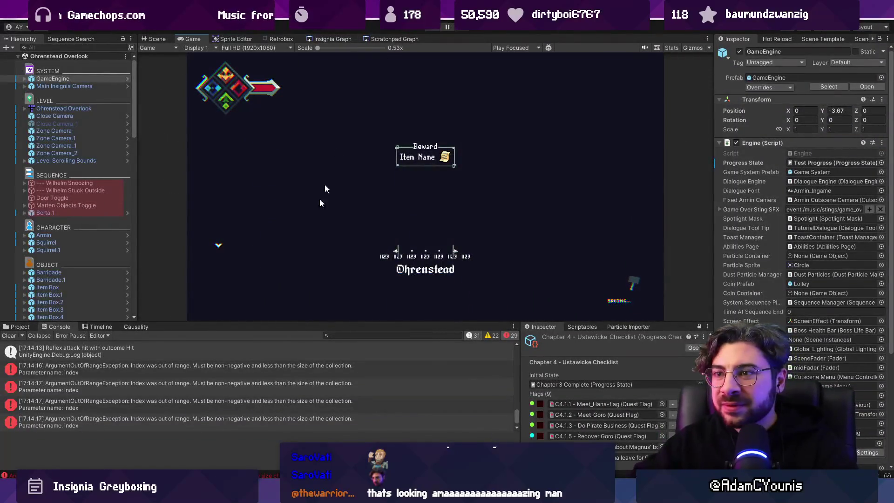
Step: Clear the Unity console log and switch to the web browser's address bar
{"action": "left_click", "coordinate": [17, 335]}
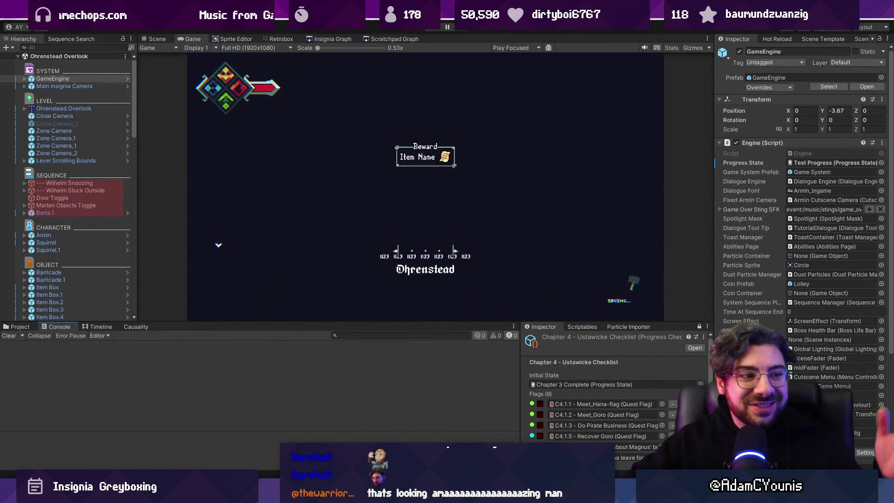
{"action": "mouse_move", "coordinate": [419, 494]}
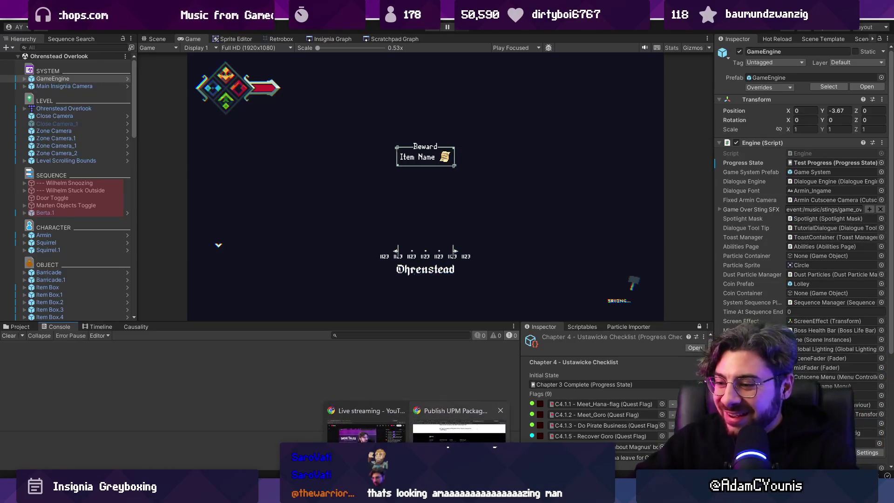
{"action": "left_click", "coordinate": [470, 419]}
{"action": "left_click", "coordinate": [225, 28]}
Step: Go to the Steam wishlist page by entering 'wishlist'
{"action": "type", "text": "wishlist Actions - Insignia (1127370"}
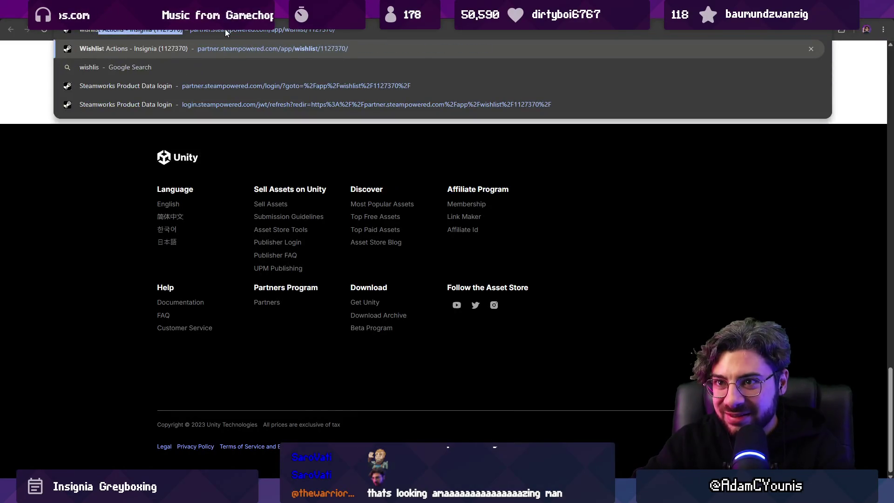
{"action": "key", "text": "Return"}
{"action": "left_click", "coordinate": [225, 9]}
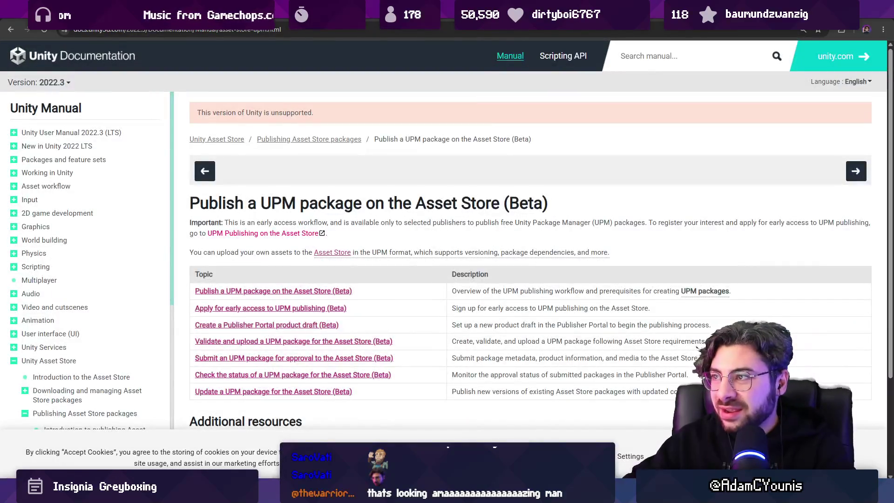
Step: Open the Insignia Steam store page in a new tab by searching 'insignia'
{"action": "key", "text": "ctrl+t"}
{"action": "type", "text": "insignia"}
{"action": "key", "text": "Return"}
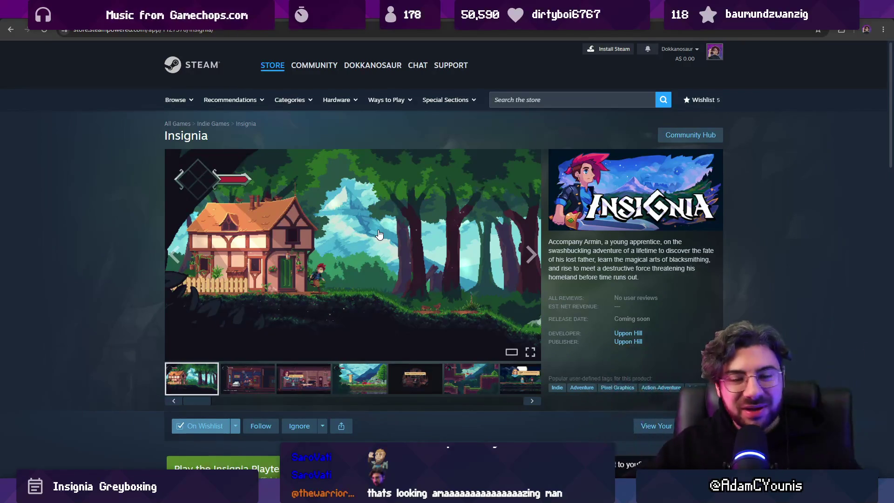
{"action": "left_click", "coordinate": [117, 31]}
{"action": "key", "text": "Escape"}
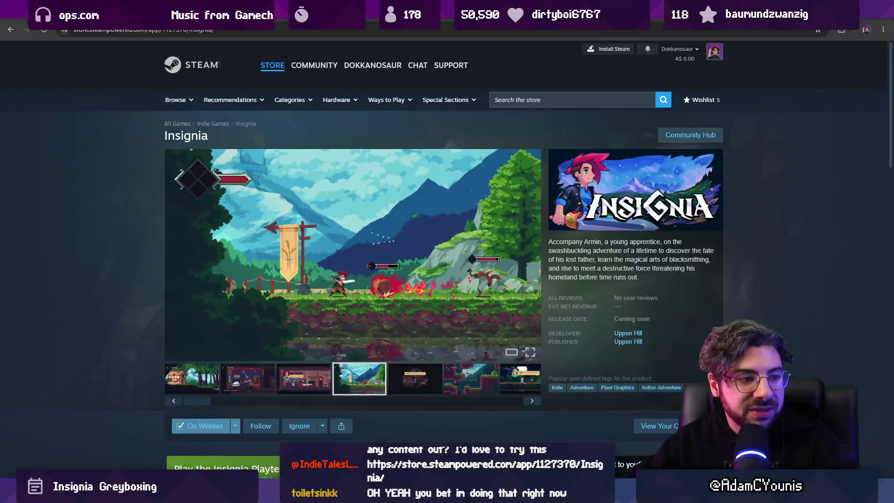
Step: Scroll through the store page and its playtest banner, then return to Unity
{"action": "scroll", "coordinate": [50, 215], "scroll_direction": "down", "scroll_amount": 5}
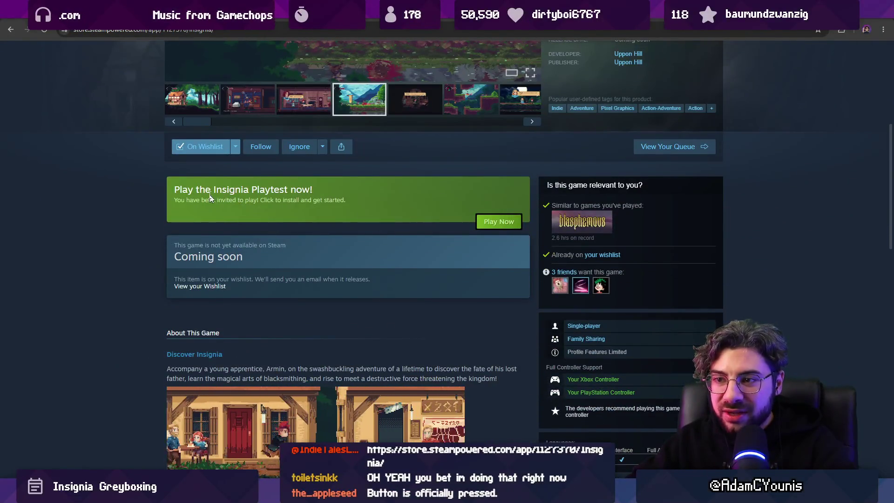
{"action": "left_click_drag", "start_coordinate": [177, 191], "coordinate": [328, 188]}
{"action": "left_click", "coordinate": [329, 188]}
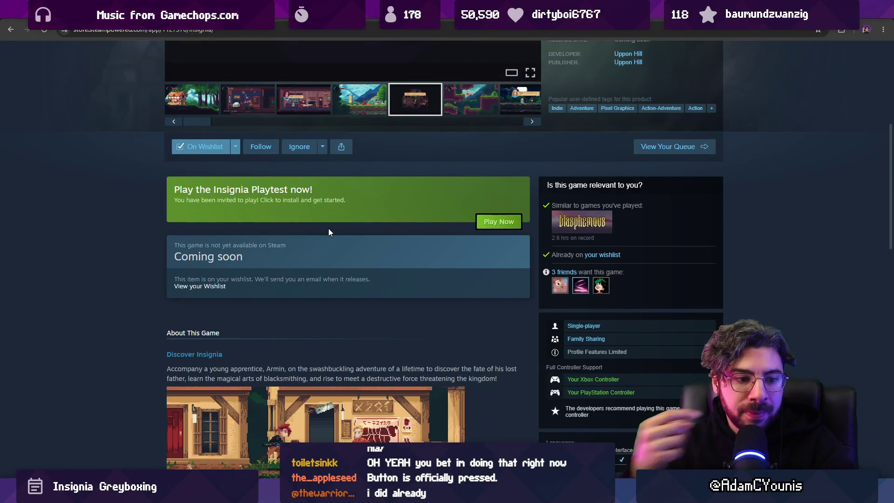
{"action": "scroll", "coordinate": [322, 220], "scroll_direction": "up", "scroll_amount": 4}
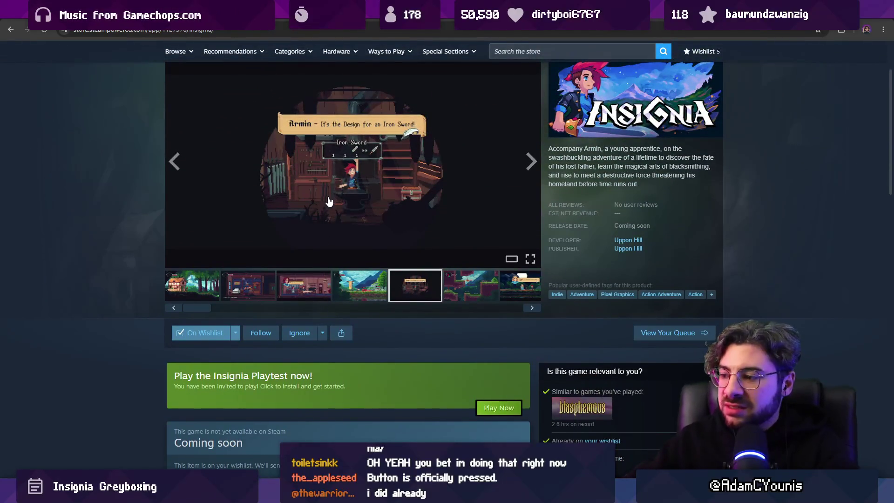
{"action": "key", "text": "alt+Tab"}
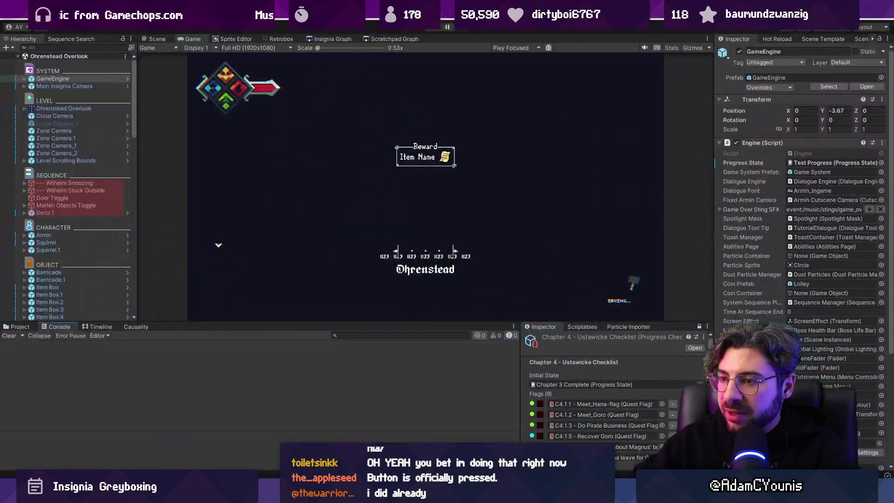
Step: Browse the Insignia Graph room map, selecting a room node and panning to other clusters
{"action": "left_click", "coordinate": [321, 37]}
{"action": "scroll", "coordinate": [487, 171], "scroll_direction": "down", "scroll_amount": 5}
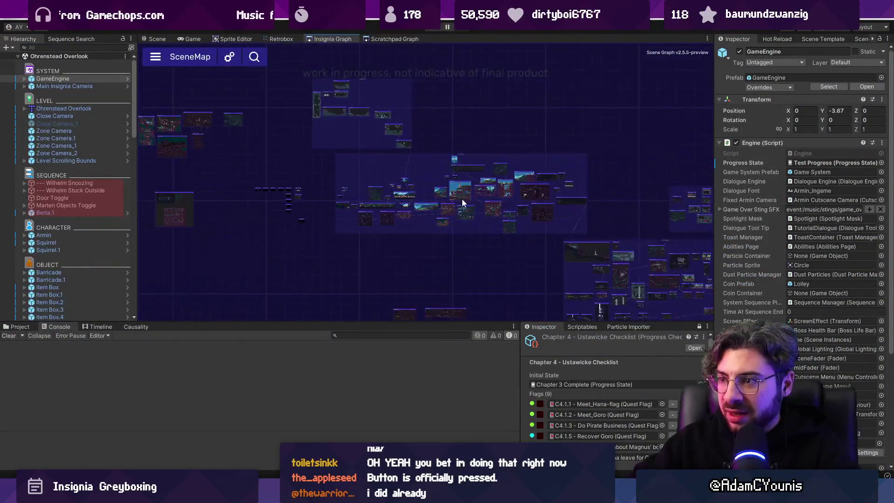
{"action": "left_click", "coordinate": [417, 126]}
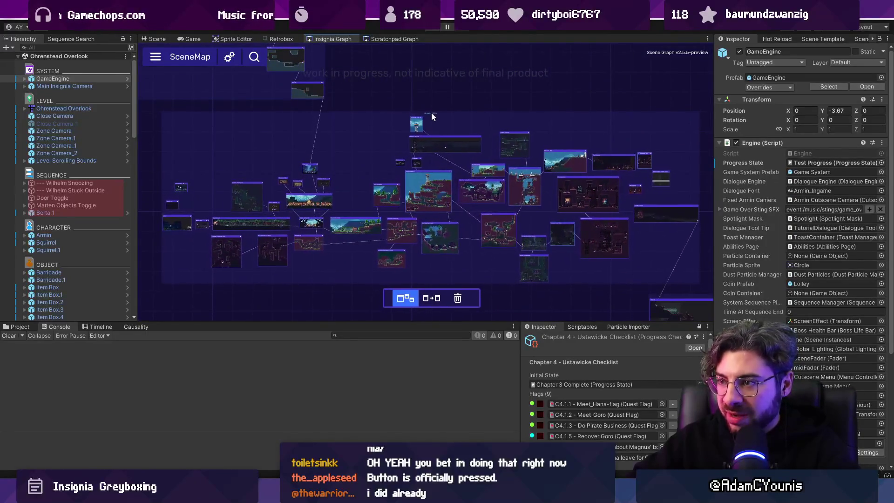
{"action": "left_click", "coordinate": [405, 131]}
{"action": "left_click_drag", "start_coordinate": [408, 106], "coordinate": [551, 162]}
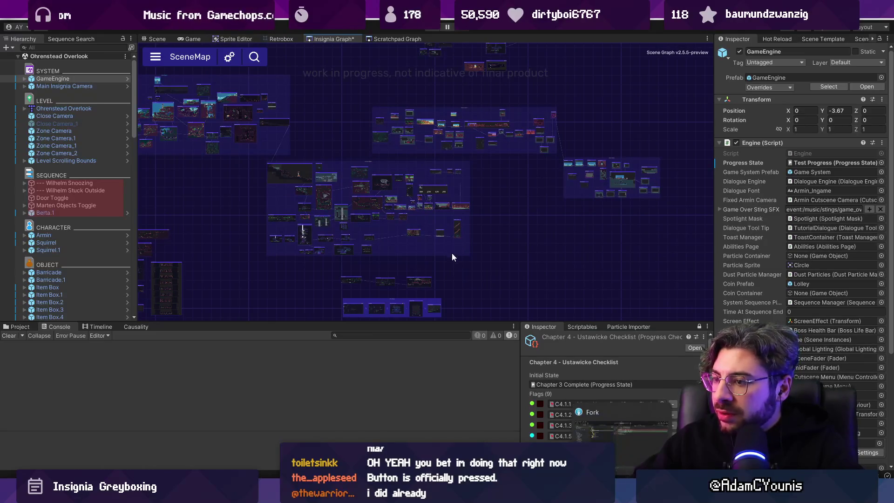
{"action": "scroll", "coordinate": [498, 255], "scroll_direction": "up", "scroll_amount": 1}
{"action": "key", "text": "alt+Tab"}
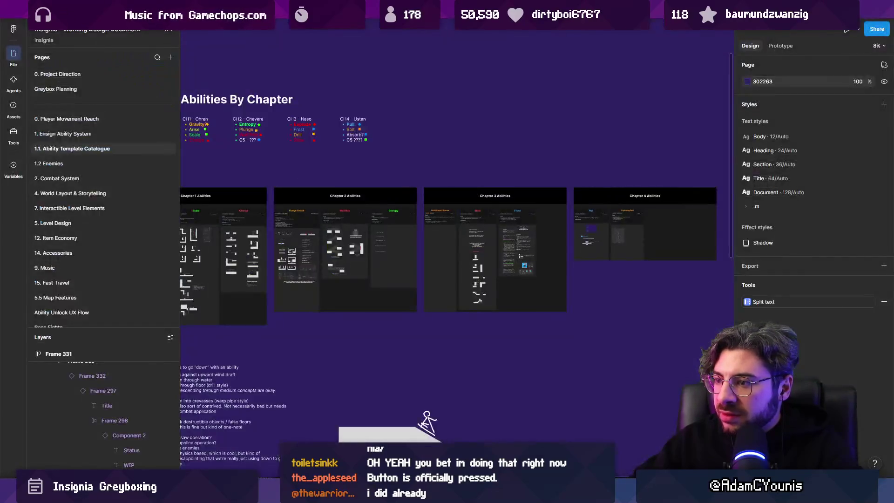
Step: Zoom to the Chapter 3 Abilities frame and select the Pull ability card
{"action": "key", "text": "shift+2"}
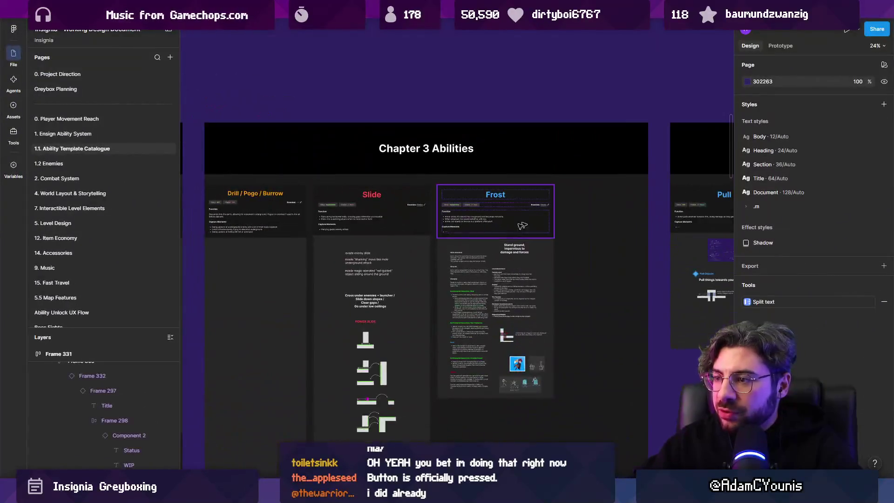
{"action": "scroll", "coordinate": [424, 281], "scroll_direction": "right", "scroll_amount": 5}
{"action": "scroll", "coordinate": [424, 281], "scroll_direction": "up", "scroll_amount": 3}
{"action": "scroll", "coordinate": [368, 275], "scroll_direction": "up", "scroll_amount": 2}
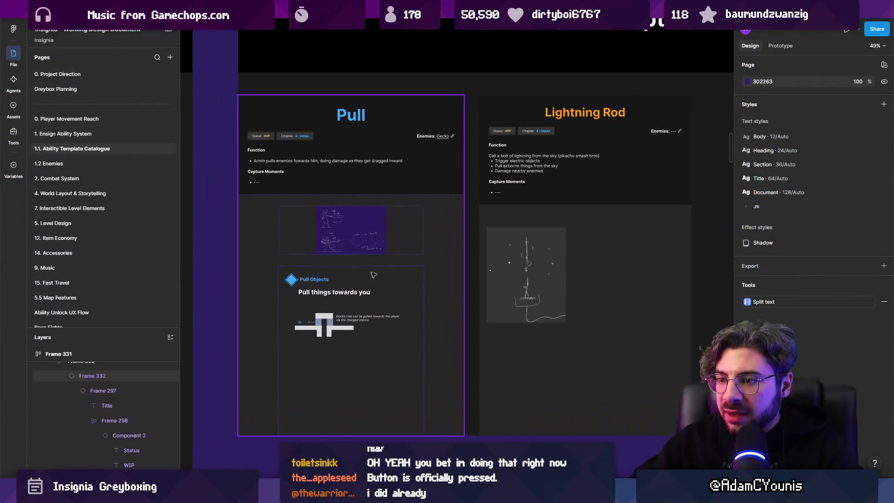
{"action": "left_click", "coordinate": [336, 190]}
{"action": "scroll", "coordinate": [336, 191], "scroll_direction": "up", "scroll_amount": 3}
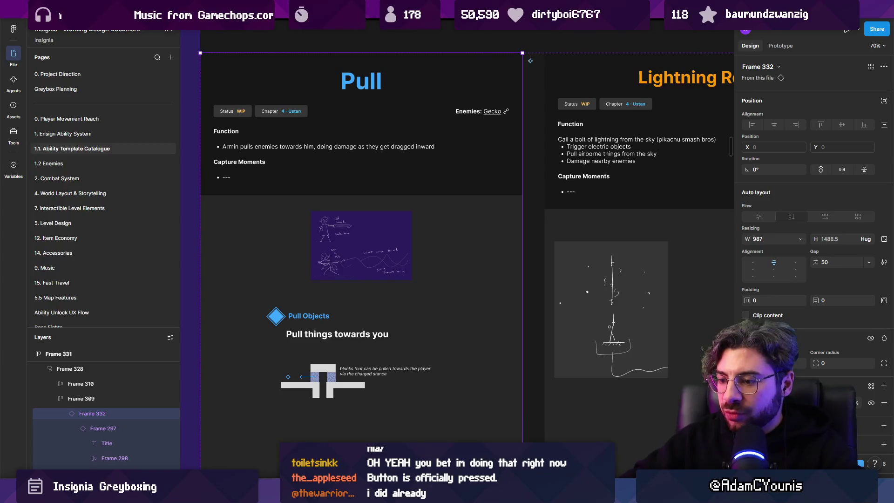
Step: Search 'water effect' and open the Water Effect Concept Demo sprite in Aseprite
{"action": "key", "text": "alt+Tab"}
{"action": "type", "text": "water "}
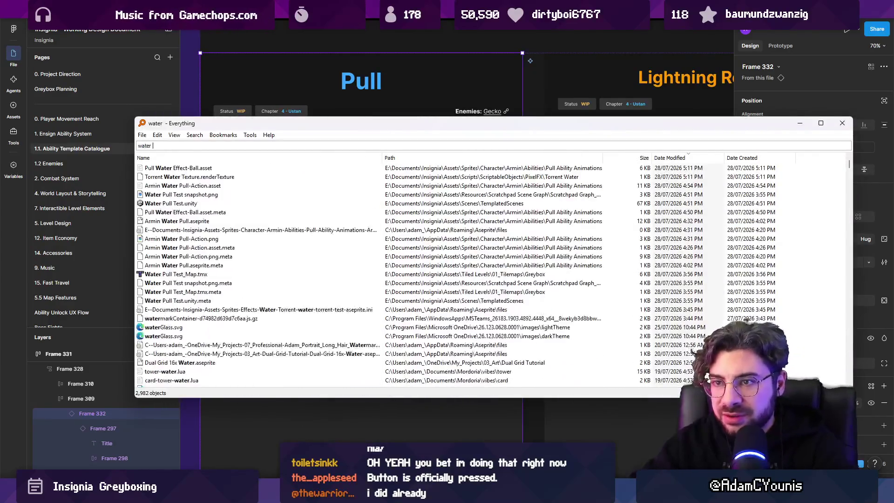
{"action": "type", "text": "effect"}
{"action": "key", "text": "Down"}
{"action": "key", "text": "Down"}
{"action": "key", "text": "Down"}
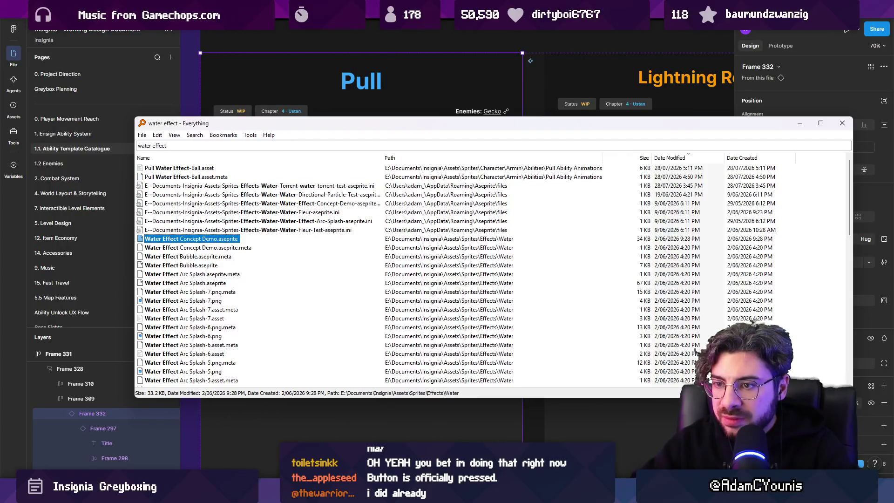
{"action": "key", "text": "Return"}
{"action": "scroll", "coordinate": [524, 180], "scroll_direction": "up", "scroll_amount": 2}
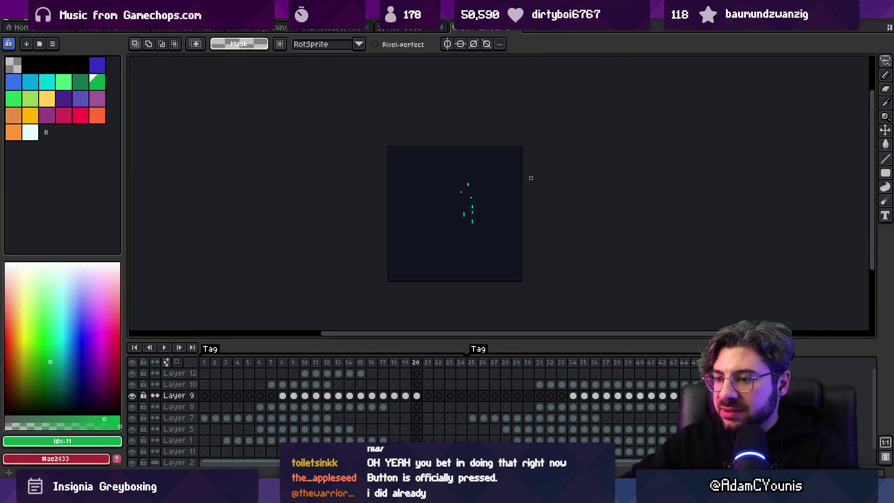
Step: Open Water Effect Arc Splash.aseprite from the file search results
{"action": "key", "text": "alt+Tab"}
{"action": "key", "text": "Down"}
{"action": "key", "text": "Down"}
{"action": "key", "text": "Down"}
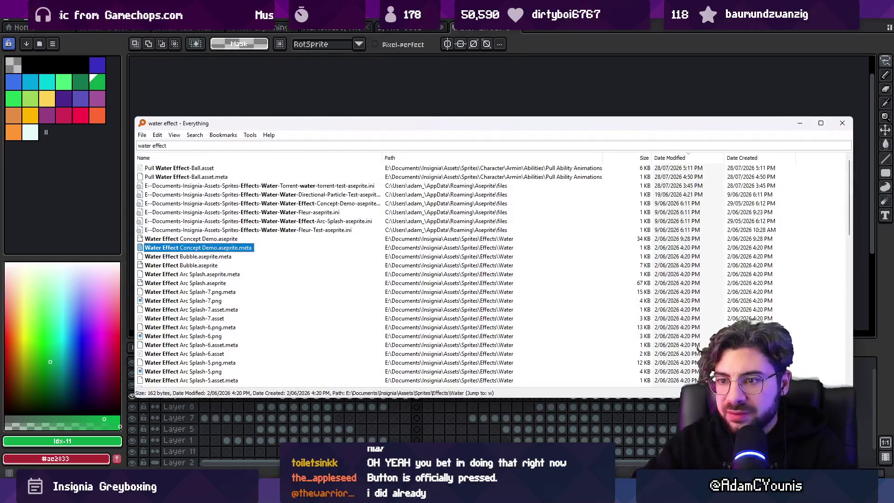
{"action": "key", "text": "Down"}
{"action": "key", "text": "Down"}
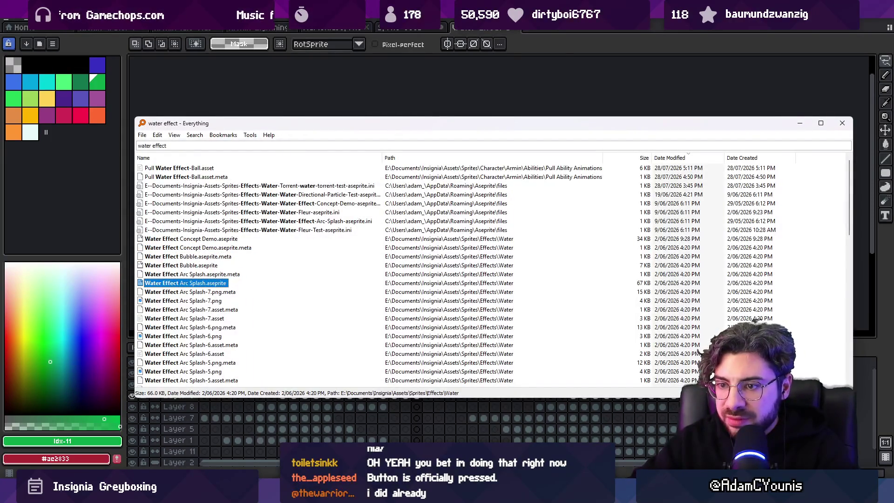
{"action": "key", "text": "Return"}
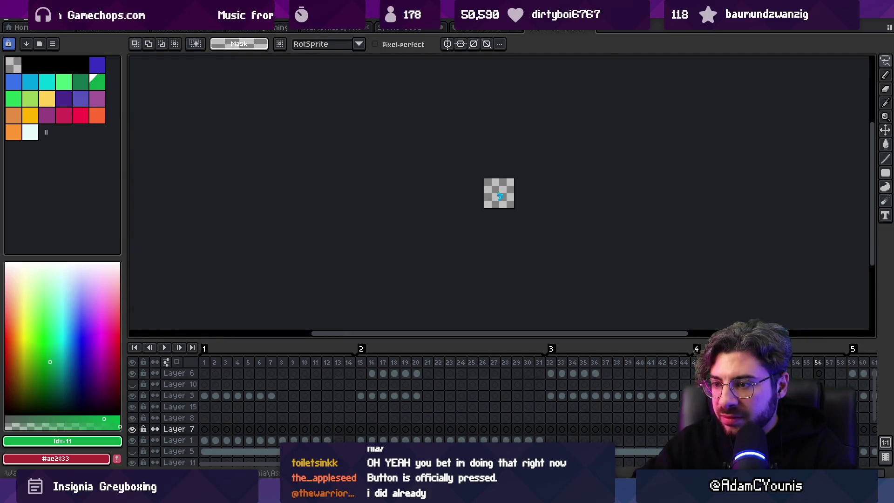
Step: Select Layer 8 and play back the water animation, then return to the file search
{"action": "left_click", "coordinate": [458, 417]}
{"action": "scroll", "coordinate": [531, 214], "scroll_direction": "up", "scroll_amount": 2}
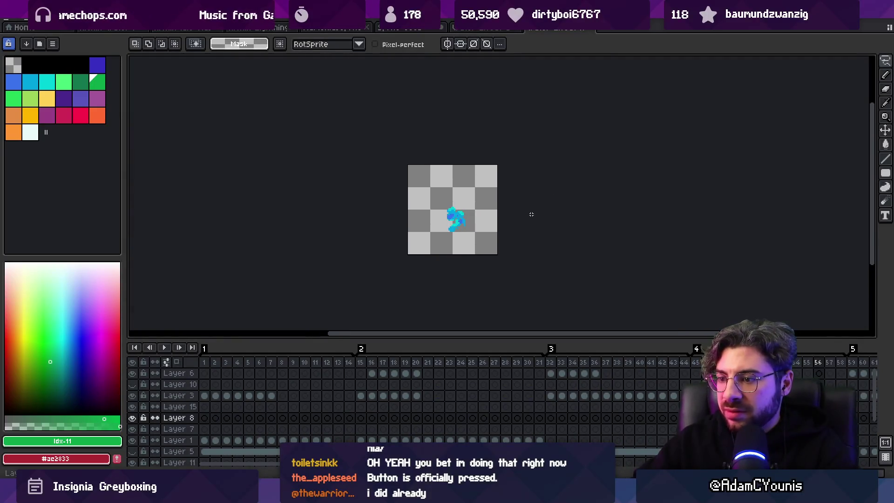
{"action": "key", "text": "Return"}
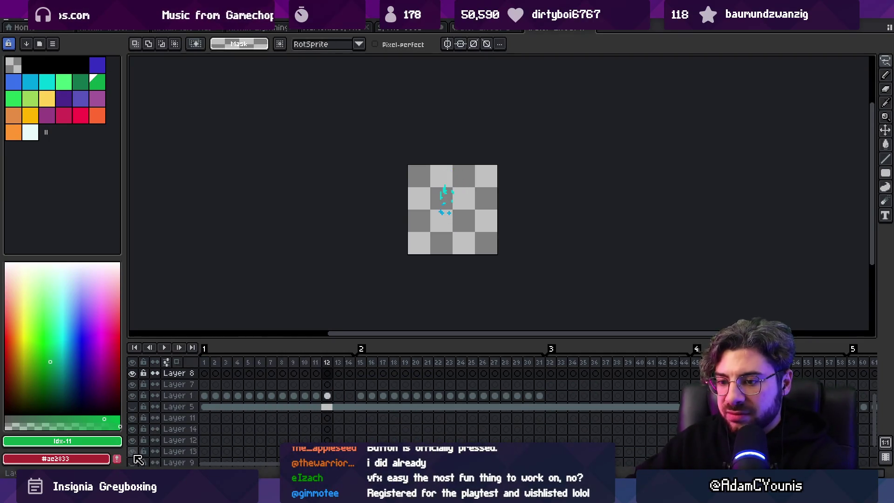
{"action": "key", "text": "Return"}
{"action": "scroll", "coordinate": [140, 449], "scroll_direction": "down", "scroll_amount": 2}
{"action": "key", "text": "Return"}
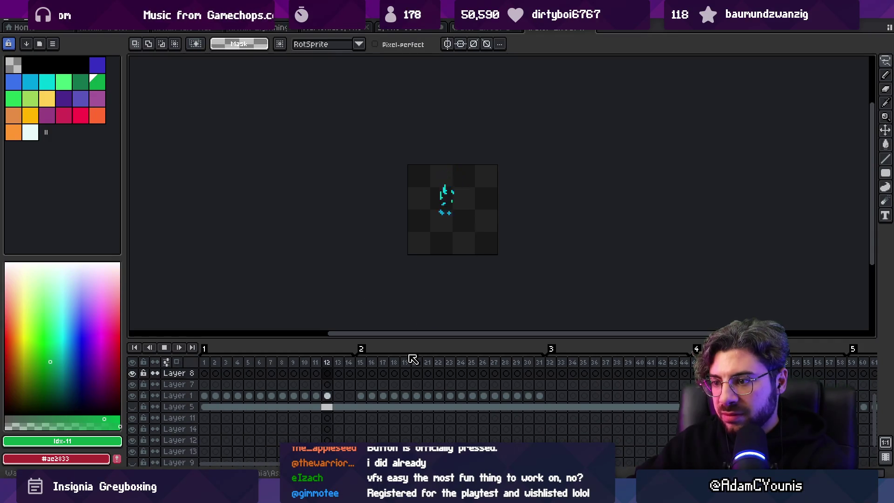
{"action": "scroll", "coordinate": [374, 253], "scroll_direction": "down", "scroll_amount": 1}
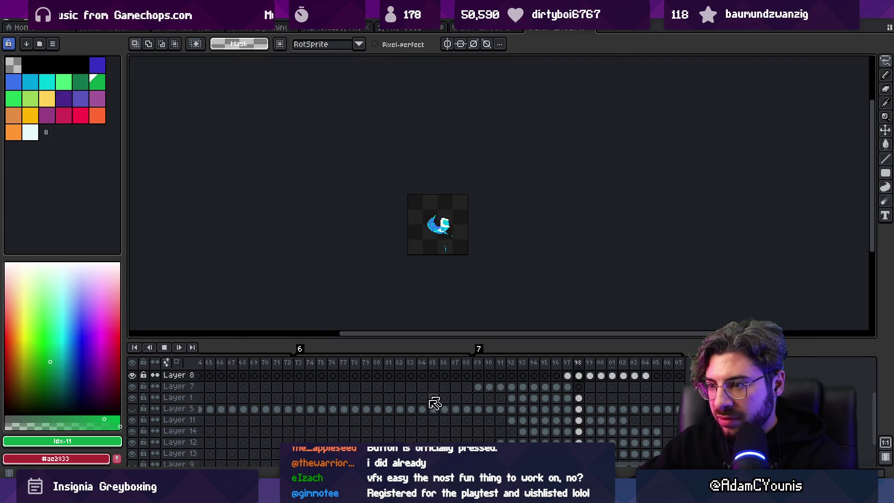
{"action": "key", "text": "alt+Tab"}
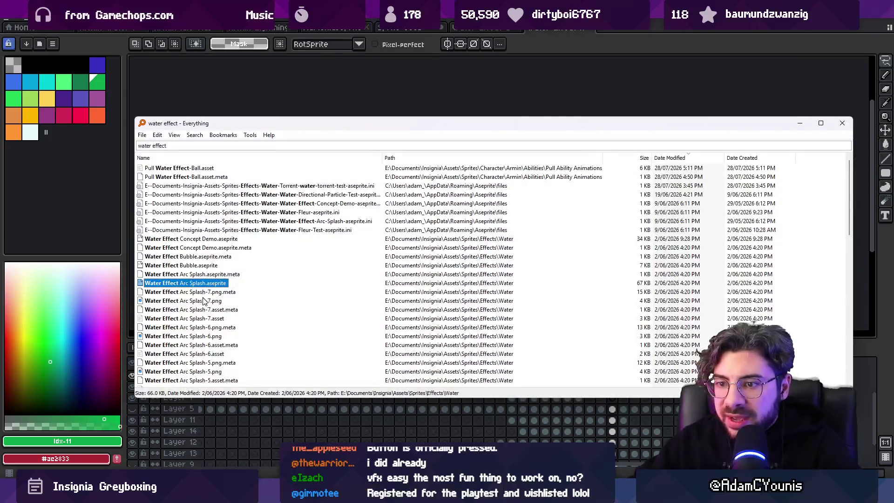
Step: Add ' .ase' to the water effect query and open Water Effect Concept Demo.aseprite
{"action": "key", "text": "ctrl+f"}
{"action": "type", "text": " .ase"}
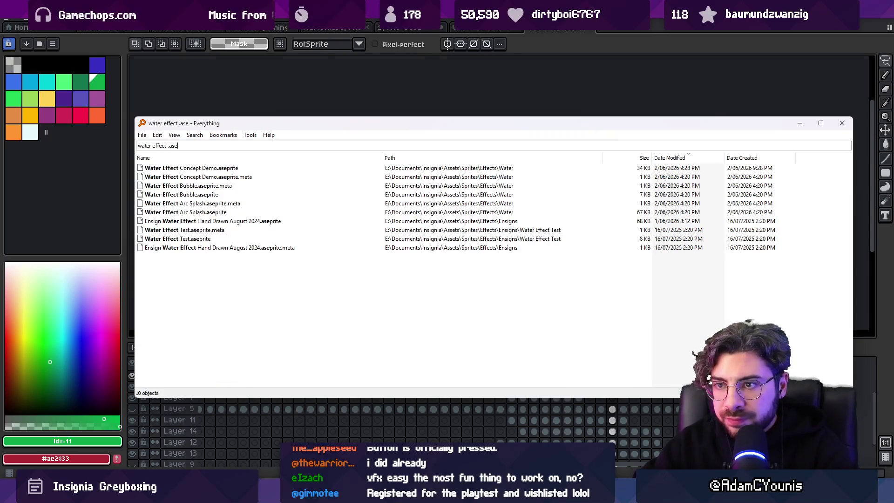
{"action": "key", "text": "Down"}
{"action": "key", "text": "Return"}
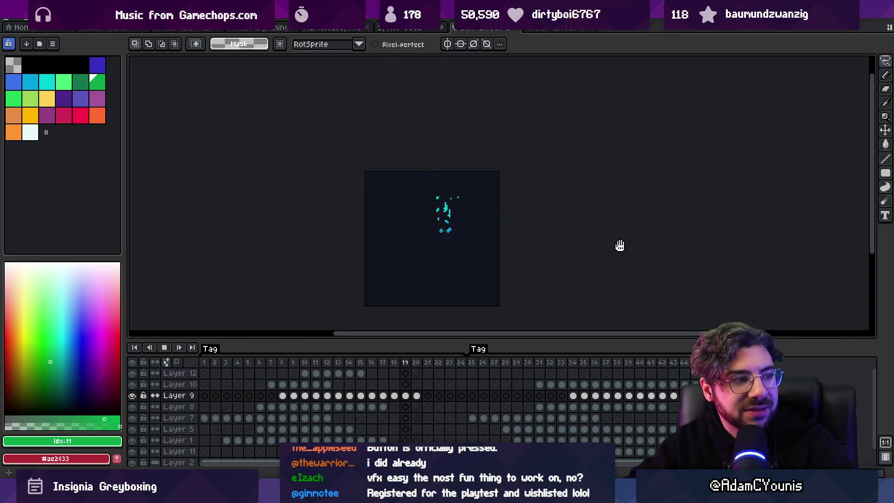
Step: Play the concept demo's water animation from frame 25, then stop it
{"action": "left_click", "coordinate": [475, 362]}
{"action": "key", "text": "Return"}
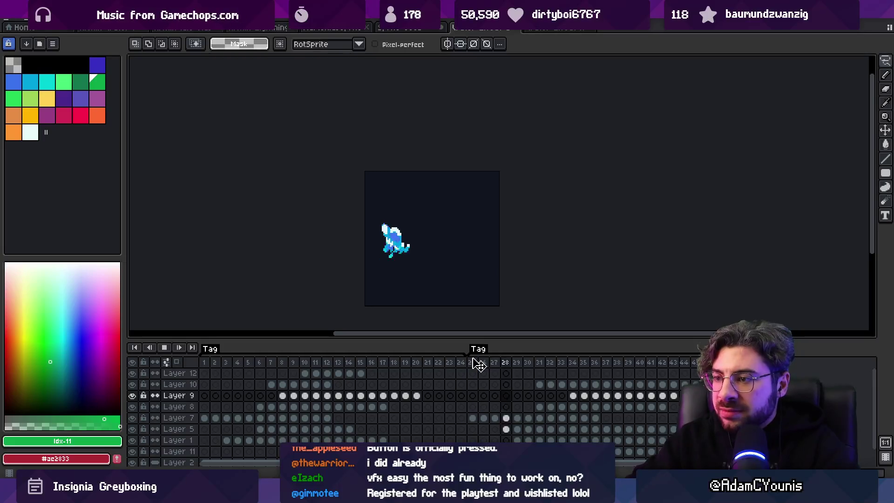
{"action": "key", "text": "Return"}
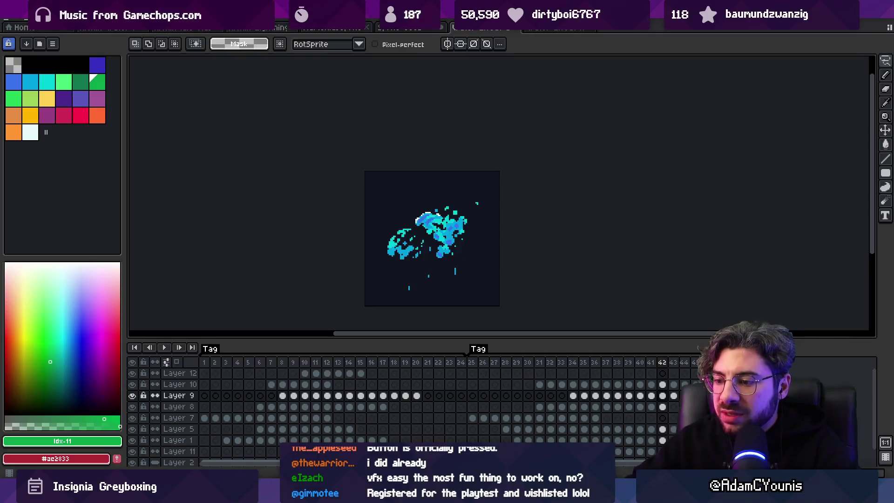
Step: Return to Everything and select the Arc Splash and Ensign Water Effect hand-drawn files
{"action": "key", "text": "alt+Tab"}
{"action": "left_click", "coordinate": [209, 212]}
{"action": "left_click", "coordinate": [240, 222]}
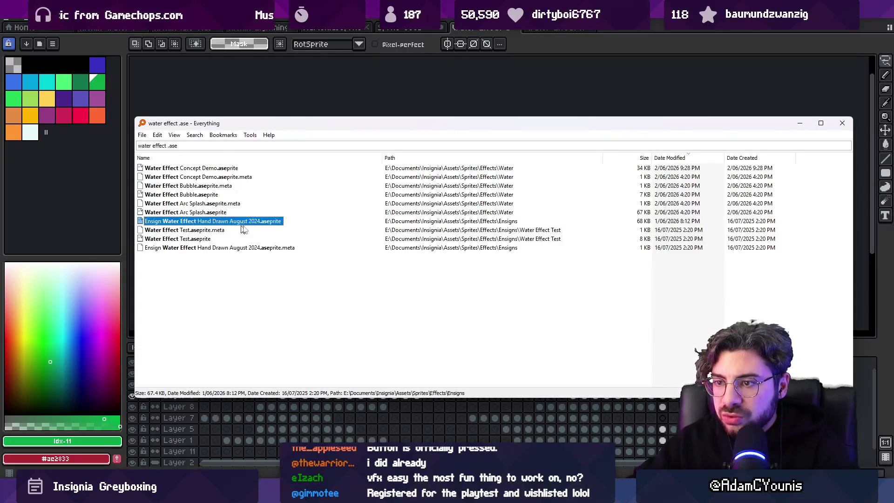
Step: Browse up and down through the water effect Aseprite results
{"action": "key", "text": "Down"}
{"action": "key", "text": "Down"}
{"action": "key", "text": "Up"}
{"action": "key", "text": "Up"}
{"action": "key", "text": "Up"}
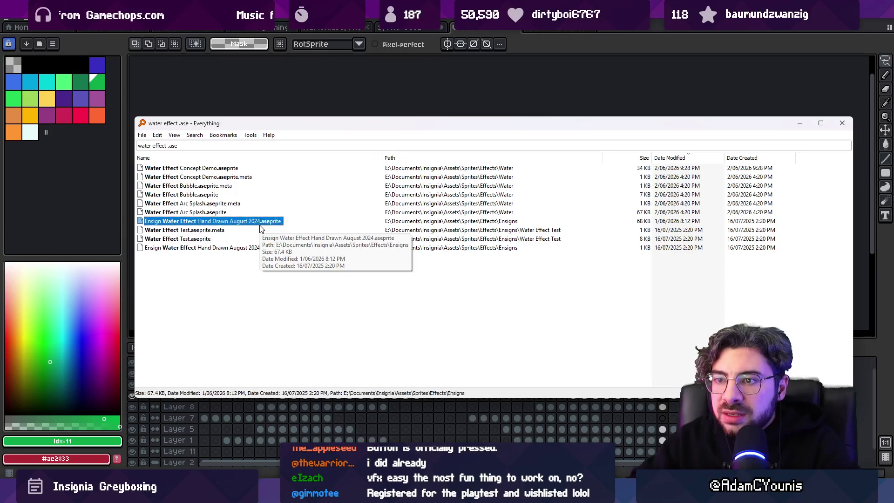
{"action": "key", "text": "Down"}
{"action": "key", "text": "Down"}
{"action": "key", "text": "Up"}
{"action": "key", "text": "Up"}
{"action": "key", "text": "Up"}
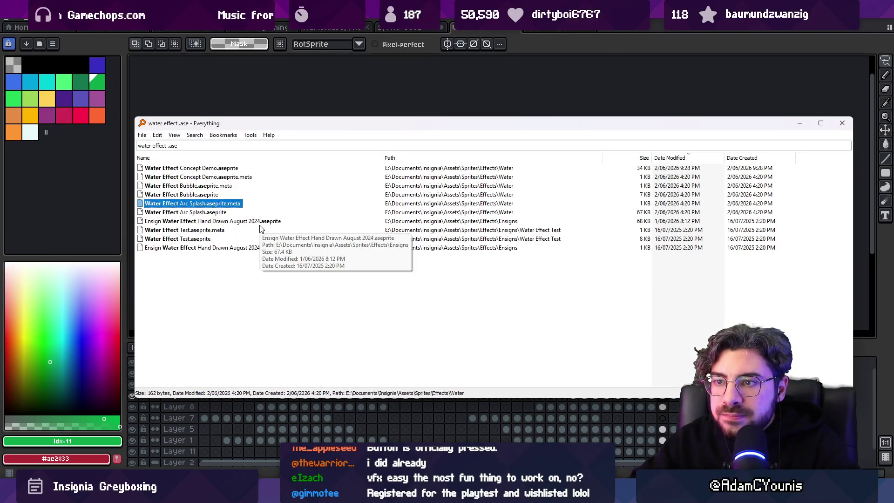
Step: Widen the query to 'water .ase' and open Water Directional Particle Test.aseprite
{"action": "key", "text": "End"}
{"action": "key", "text": "ctrl+Left"}
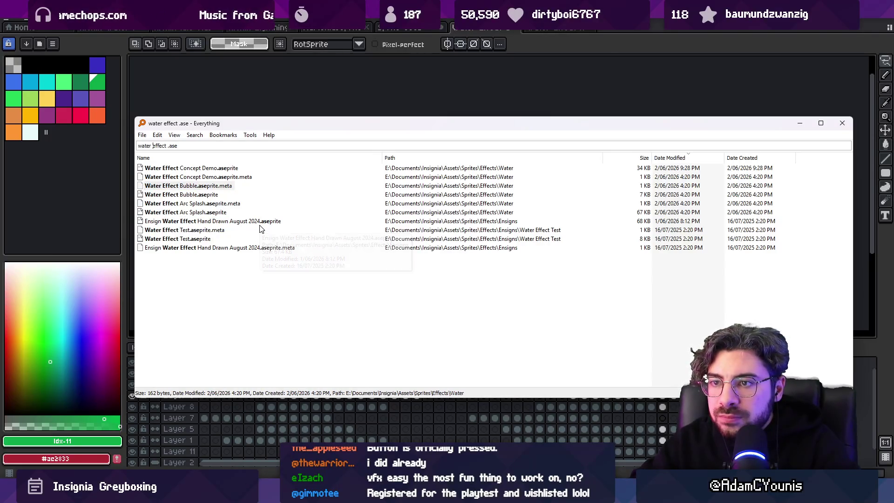
{"action": "key", "text": "ctrl+BackSpace"}
{"action": "key", "text": "Down"}
{"action": "key", "text": "Down"}
{"action": "key", "text": "Down"}
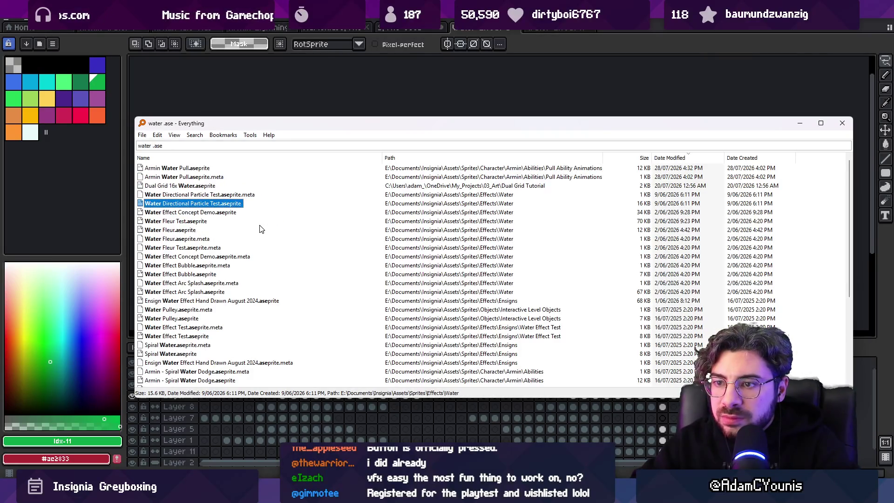
{"action": "key", "text": "Return"}
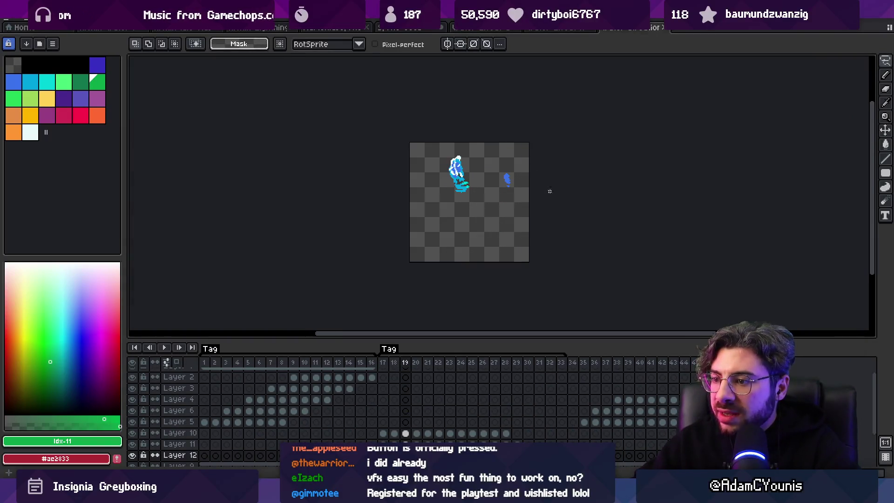
Step: Play the Water Directional Particle Test animation from frame 1, jumping to frame 14, then return to Unity
{"action": "left_click", "coordinate": [204, 365]}
{"action": "key", "text": "Return"}
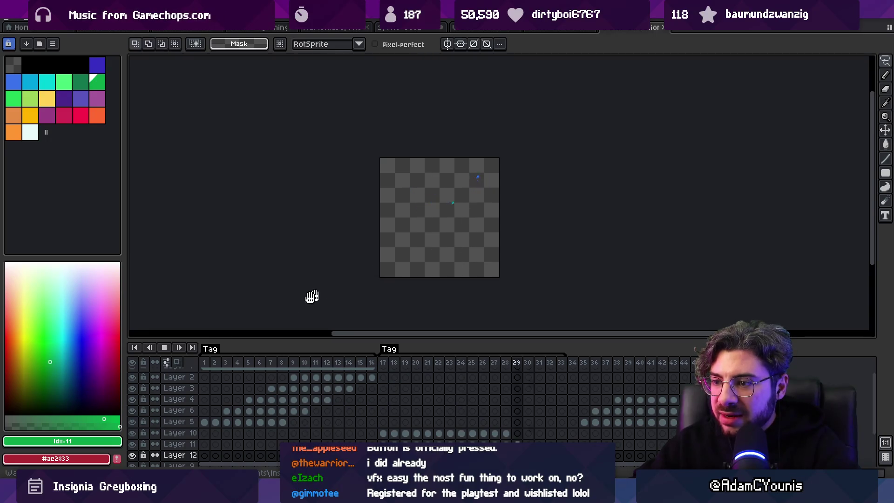
{"action": "left_click", "coordinate": [219, 363]}
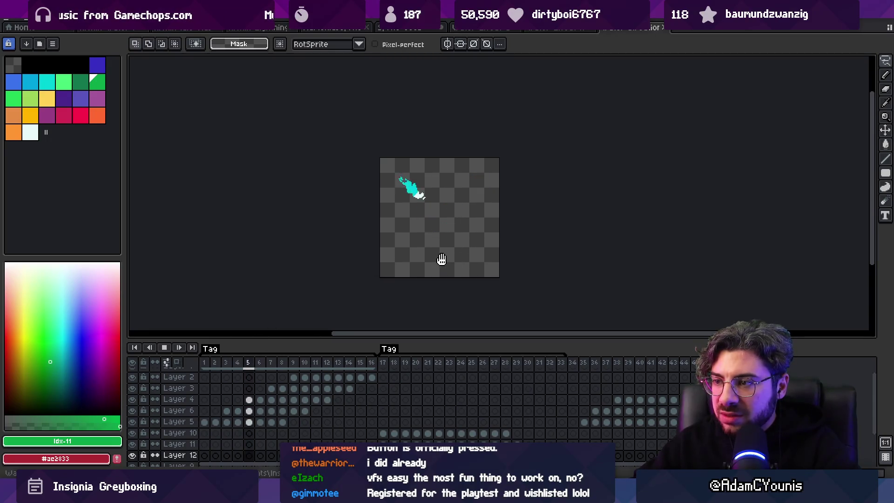
{"action": "key", "text": "Return"}
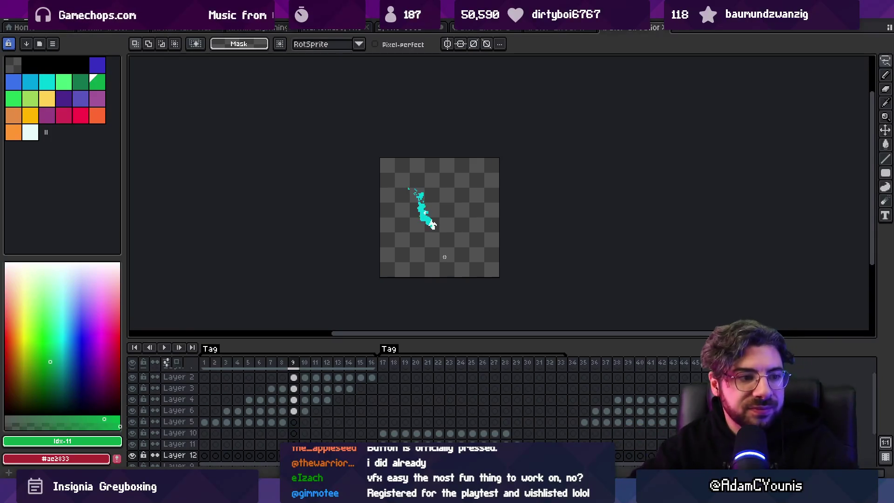
{"action": "key", "text": "Return"}
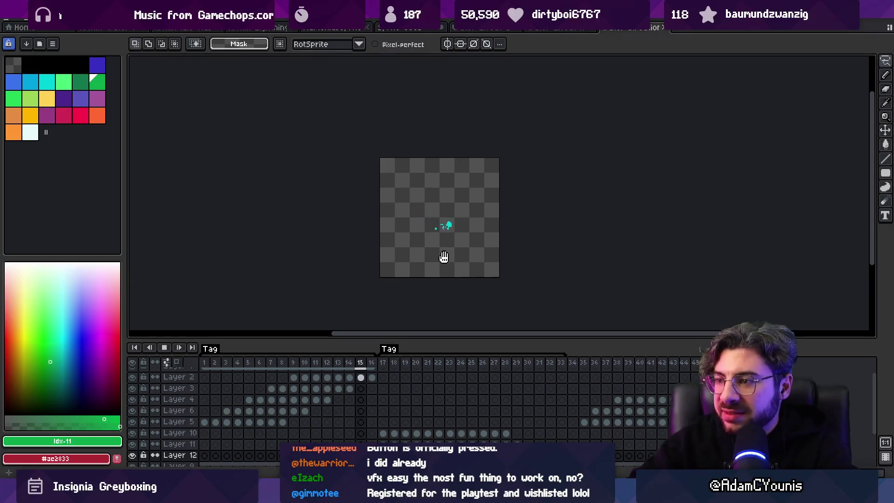
{"action": "key", "text": "Return"}
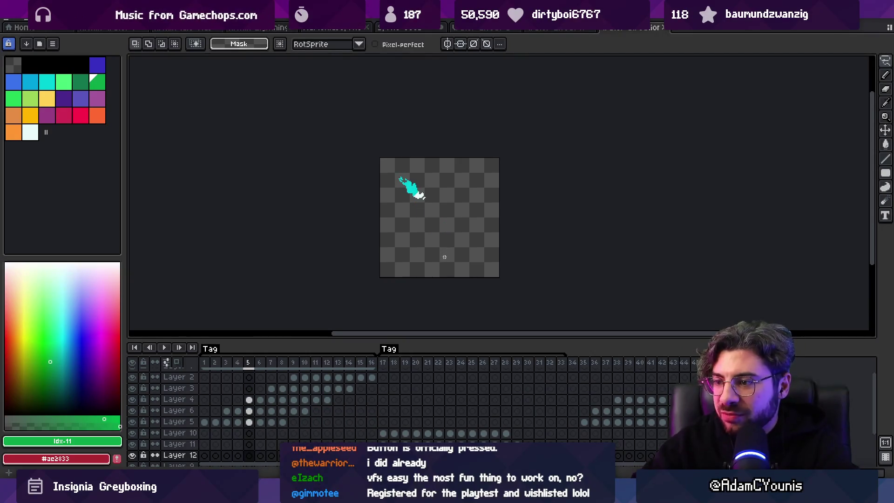
{"action": "key", "text": "alt+Tab"}
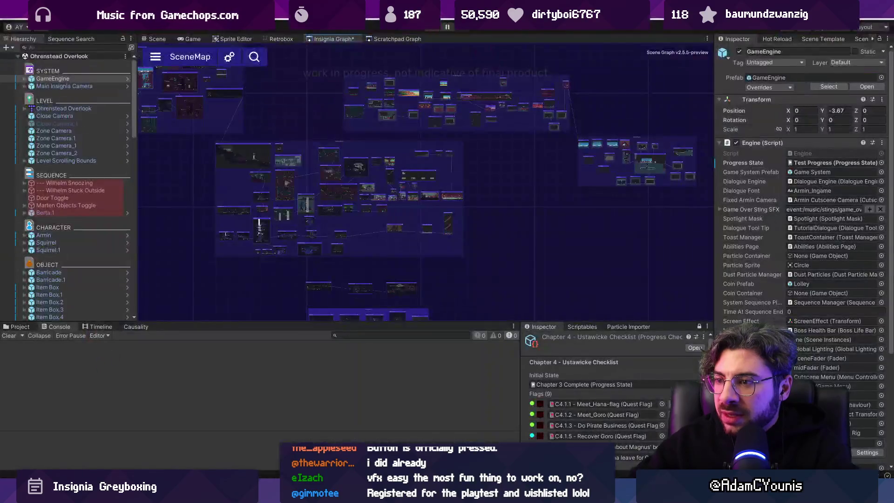
Step: Open the Scratchpad Graph and zoom around its test-room clusters
{"action": "left_click", "coordinate": [389, 39]}
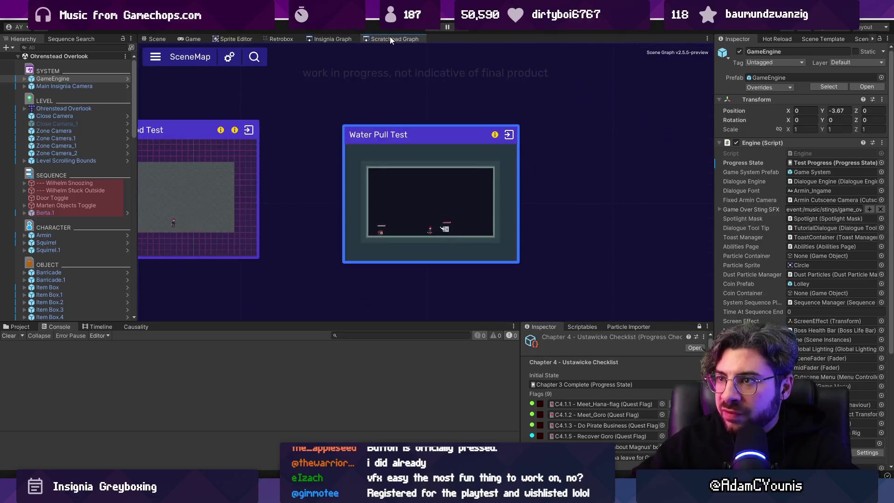
{"action": "scroll", "coordinate": [451, 126], "scroll_direction": "up", "scroll_amount": 3}
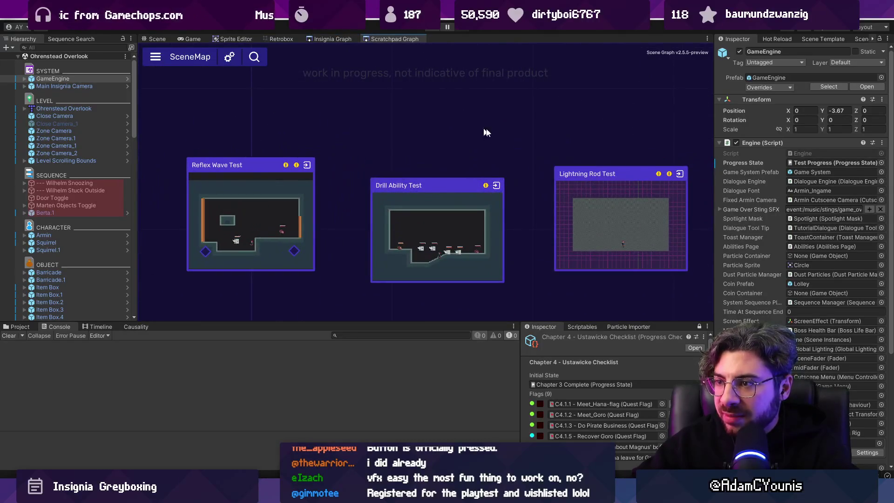
{"action": "scroll", "coordinate": [627, 151], "scroll_direction": "down", "scroll_amount": 5}
{"action": "mouse_move", "coordinate": [628, 152]}
{"action": "left_mouse_down"}
{"action": "mouse_move", "coordinate": [449, 205]}
{"action": "mouse_move", "coordinate": [385, 194]}
{"action": "mouse_move", "coordinate": [574, 182]}
{"action": "left_mouse_up"}
{"action": "scroll", "coordinate": [497, 163], "scroll_direction": "down", "scroll_amount": 3}
{"action": "scroll", "coordinate": [452, 173], "scroll_direction": "up", "scroll_amount": 4}
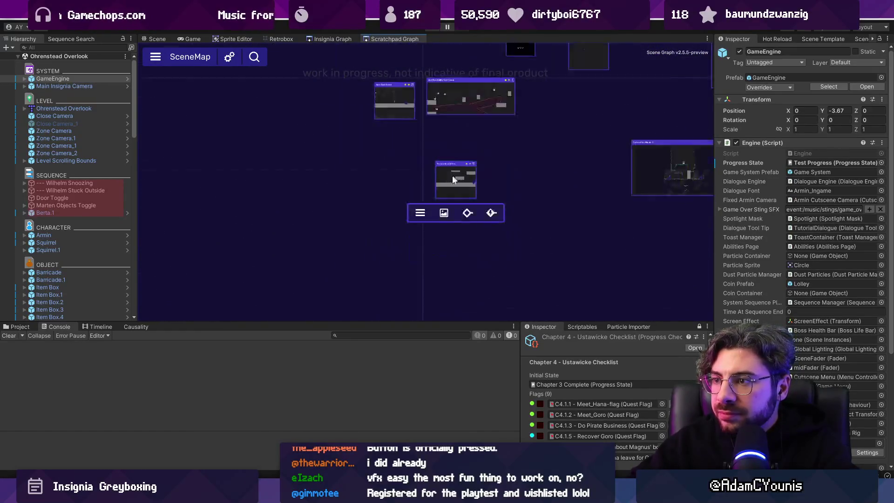
{"action": "scroll", "coordinate": [432, 215], "scroll_direction": "up", "scroll_amount": 2}
{"action": "scroll", "coordinate": [519, 163], "scroll_direction": "down", "scroll_amount": 2}
{"action": "scroll", "coordinate": [277, 180], "scroll_direction": "up", "scroll_amount": 4}
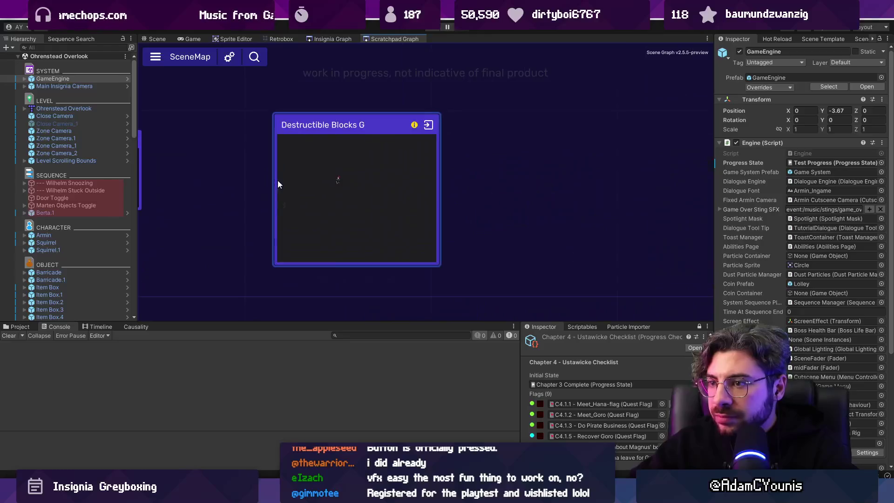
{"action": "scroll", "coordinate": [550, 204], "scroll_direction": "down", "scroll_amount": 2}
{"action": "scroll", "coordinate": [390, 176], "scroll_direction": "down", "scroll_amount": 4}
{"action": "scroll", "coordinate": [507, 161], "scroll_direction": "up", "scroll_amount": 3}
{"action": "scroll", "coordinate": [377, 108], "scroll_direction": "up", "scroll_amount": 1}
{"action": "scroll", "coordinate": [441, 114], "scroll_direction": "up", "scroll_amount": 5}
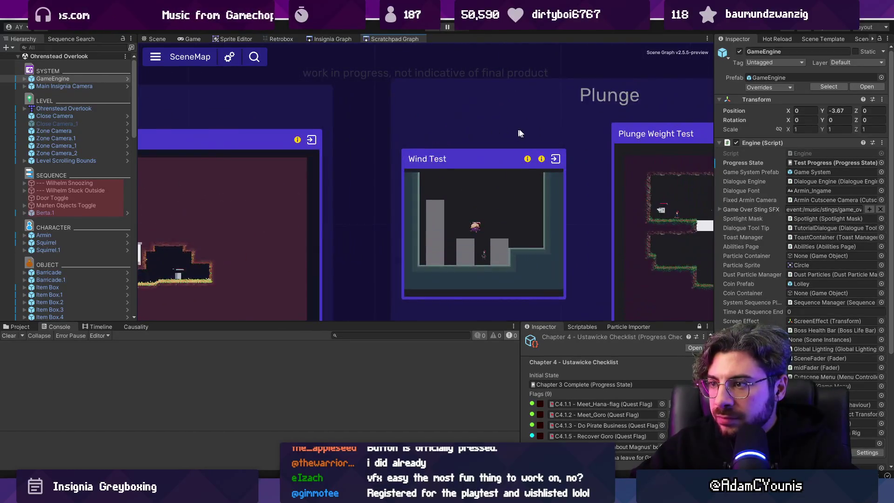
Step: Pan past the Slide and Plunge groups to the Reflex Wave Test node and open that scene
{"action": "mouse_move", "coordinate": [484, 134]}
{"action": "left_mouse_down"}
{"action": "mouse_move", "coordinate": [702, 131]}
{"action": "mouse_move", "coordinate": [186, 124]}
{"action": "left_mouse_up"}
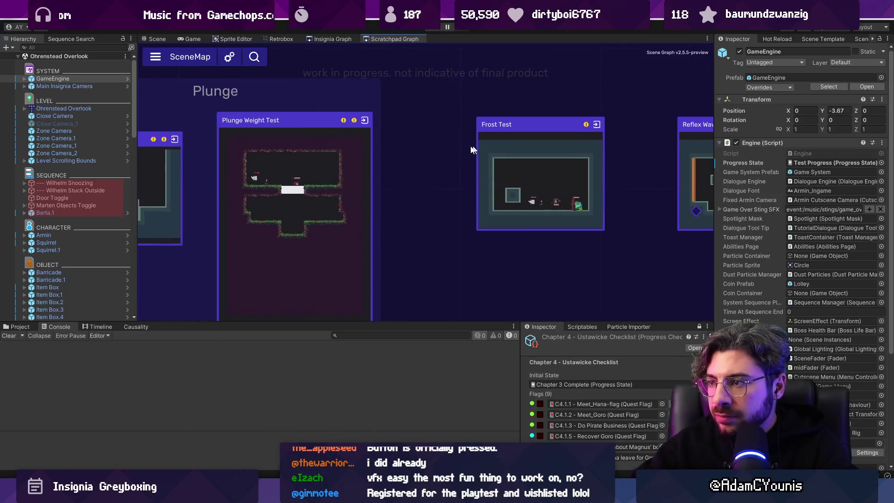
{"action": "left_click_drag", "start_coordinate": [512, 164], "coordinate": [317, 164]}
{"action": "left_click_drag", "start_coordinate": [524, 171], "coordinate": [353, 173]}
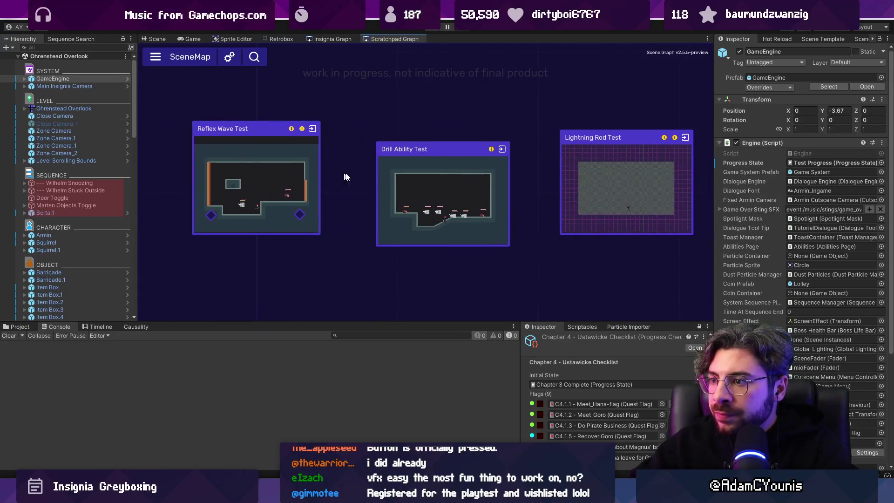
{"action": "mouse_move", "coordinate": [293, 174]}
{"action": "mouse_move", "coordinate": [420, 169]}
{"action": "left_mouse_down"}
{"action": "mouse_move", "coordinate": [209, 145]}
{"action": "mouse_move", "coordinate": [301, 149]}
{"action": "left_mouse_up"}
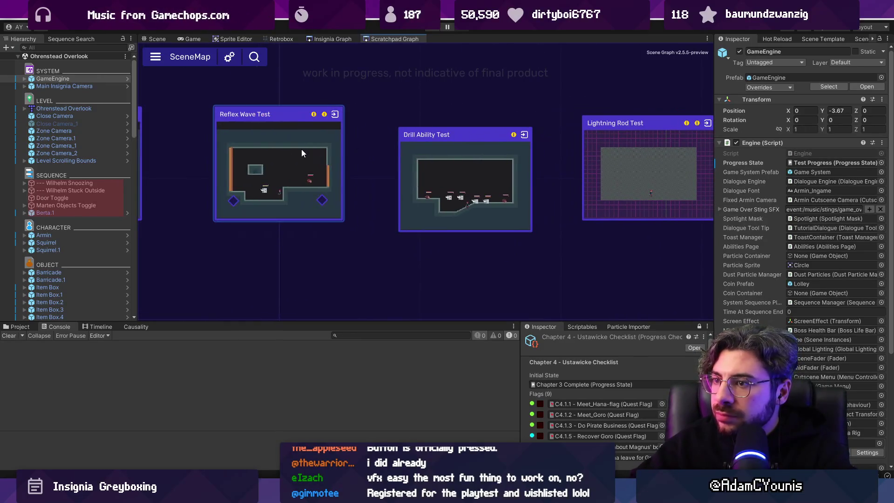
{"action": "left_click", "coordinate": [325, 116]}
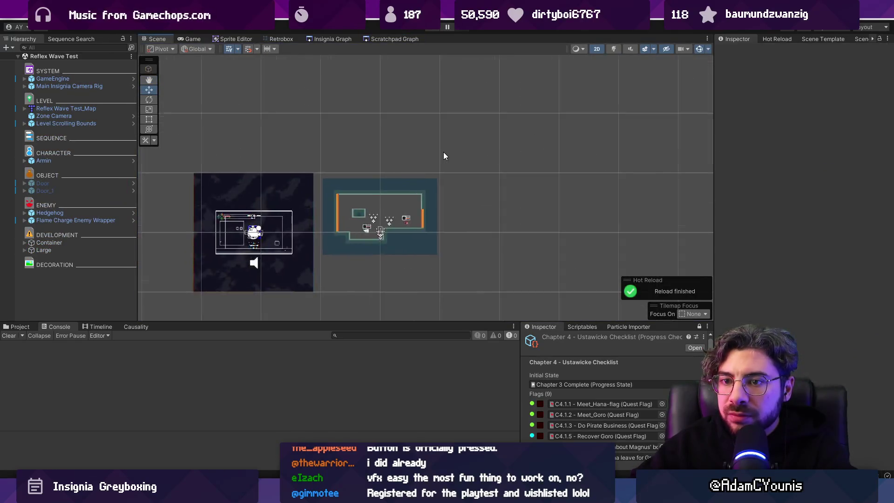
Step: Select and frame the Container emitter, drag it upward, then switch to Aseprite
{"action": "left_click", "coordinate": [25, 242]}
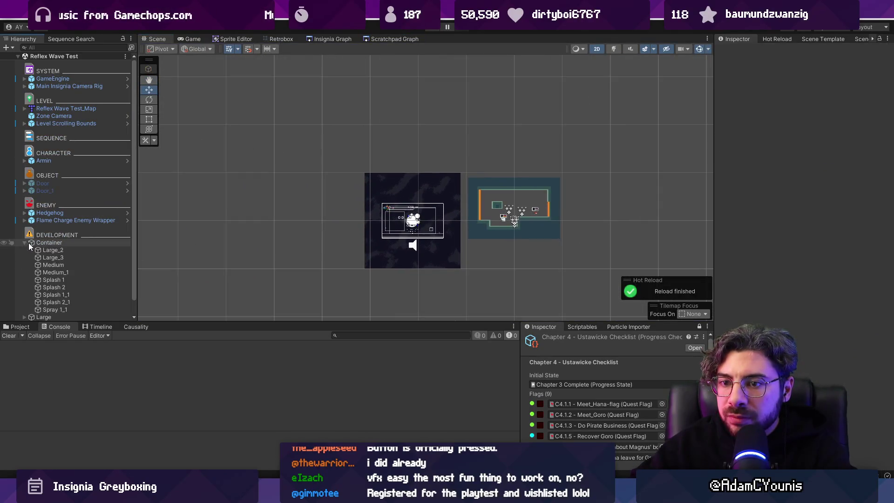
{"action": "double_click", "coordinate": [36, 242]}
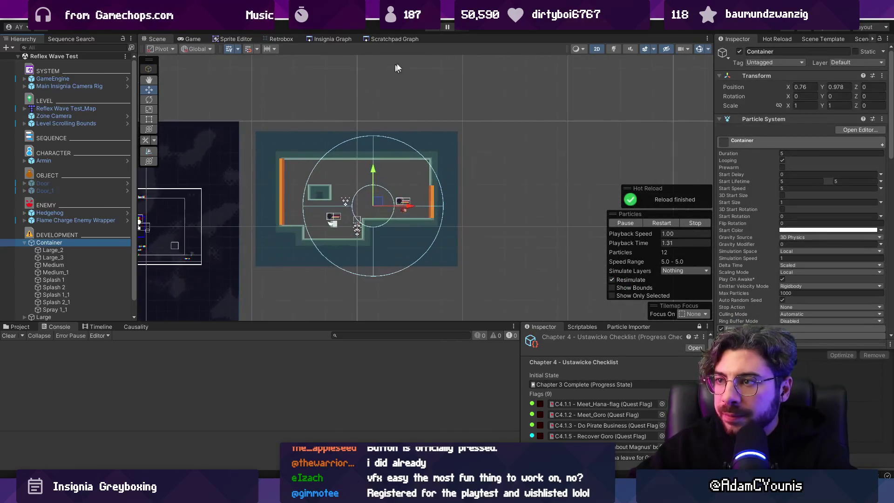
{"action": "mouse_move", "coordinate": [396, 203]}
{"action": "left_mouse_down"}
{"action": "mouse_move", "coordinate": [400, 176]}
{"action": "mouse_move", "coordinate": [364, 226]}
{"action": "mouse_move", "coordinate": [329, 160]}
{"action": "mouse_move", "coordinate": [279, 190]}
{"action": "mouse_move", "coordinate": [300, 165]}
{"action": "mouse_move", "coordinate": [257, 164]}
{"action": "mouse_move", "coordinate": [426, 164]}
{"action": "mouse_move", "coordinate": [348, 197]}
{"action": "mouse_move", "coordinate": [458, 235]}
{"action": "mouse_move", "coordinate": [229, 149]}
{"action": "mouse_move", "coordinate": [361, 258]}
{"action": "mouse_move", "coordinate": [399, 100]}
{"action": "mouse_move", "coordinate": [425, 265]}
{"action": "mouse_move", "coordinate": [459, 260]}
{"action": "mouse_move", "coordinate": [512, 177]}
{"action": "mouse_move", "coordinate": [196, 276]}
{"action": "mouse_move", "coordinate": [321, 148]}
{"action": "mouse_move", "coordinate": [396, 233]}
{"action": "mouse_move", "coordinate": [463, 214]}
{"action": "mouse_move", "coordinate": [343, 256]}
{"action": "mouse_move", "coordinate": [419, 170]}
{"action": "mouse_move", "coordinate": [328, 209]}
{"action": "mouse_move", "coordinate": [311, 231]}
{"action": "mouse_move", "coordinate": [373, 259]}
{"action": "mouse_move", "coordinate": [339, 160]}
{"action": "mouse_move", "coordinate": [301, 146]}
{"action": "mouse_move", "coordinate": [409, 180]}
{"action": "mouse_move", "coordinate": [399, 229]}
{"action": "mouse_move", "coordinate": [359, 259]}
{"action": "mouse_move", "coordinate": [445, 272]}
{"action": "mouse_move", "coordinate": [312, 228]}
{"action": "mouse_move", "coordinate": [321, 242]}
{"action": "left_mouse_up"}
{"action": "scroll", "coordinate": [372, 186], "scroll_direction": "up", "scroll_amount": 3}
{"action": "scroll", "coordinate": [367, 222], "scroll_direction": "up", "scroll_amount": 1}
{"action": "scroll", "coordinate": [389, 206], "scroll_direction": "up", "scroll_amount": 2}
{"action": "scroll", "coordinate": [406, 235], "scroll_direction": "down", "scroll_amount": 1}
{"action": "scroll", "coordinate": [406, 232], "scroll_direction": "down", "scroll_amount": 1}
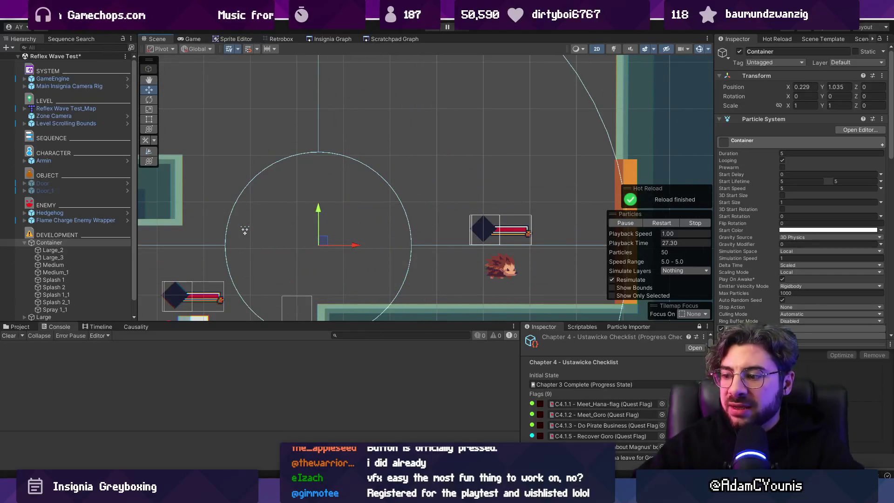
{"action": "key", "text": "alt+Tab"}
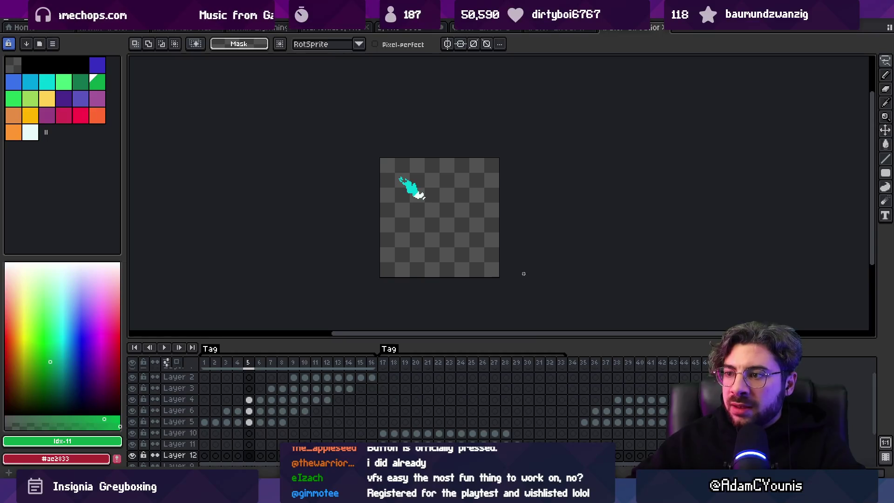
Step: Scrub the animation and select Layer 5's frames 1–8 and frames 35–44
{"action": "scroll", "coordinate": [434, 210], "scroll_direction": "up", "scroll_amount": 1}
{"action": "mouse_move", "coordinate": [210, 369]}
{"action": "left_mouse_down"}
{"action": "mouse_move", "coordinate": [296, 366]}
{"action": "mouse_move", "coordinate": [205, 365]}
{"action": "left_mouse_up"}
{"action": "mouse_move", "coordinate": [210, 422]}
{"action": "left_mouse_down"}
{"action": "mouse_move", "coordinate": [279, 423]}
{"action": "mouse_move", "coordinate": [279, 411]}
{"action": "left_mouse_up"}
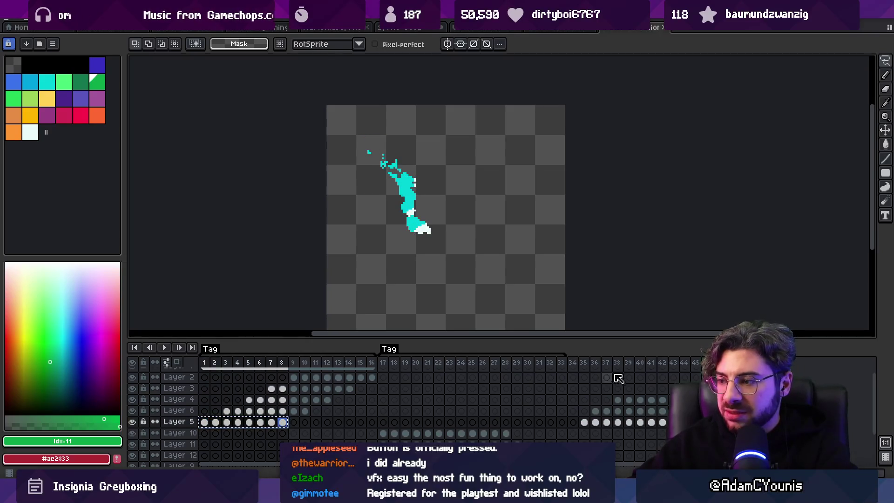
{"action": "left_click_drag", "start_coordinate": [586, 363], "coordinate": [696, 364]}
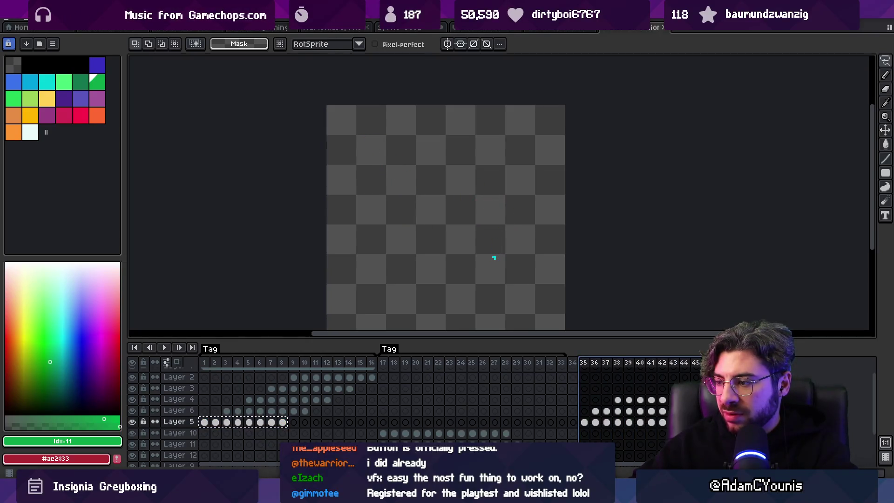
{"action": "key", "text": "Escape"}
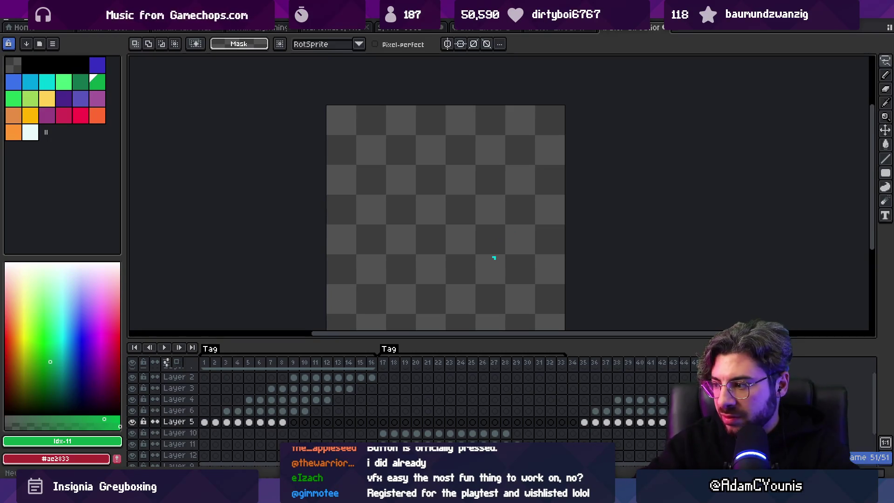
Step: Make Layer 3 active and select its cels across frames 6–14, then change documents
{"action": "key", "text": "Up"}
{"action": "key", "text": "Up"}
{"action": "key", "text": "Up"}
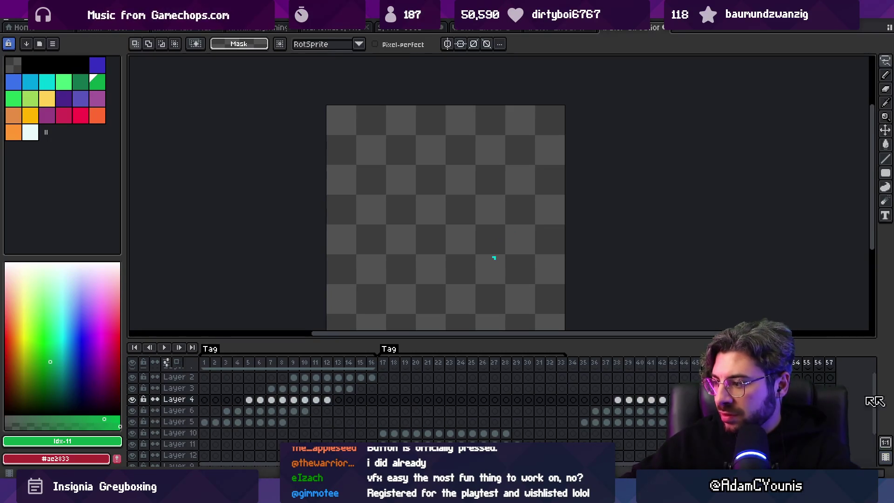
{"action": "key", "text": "Home"}
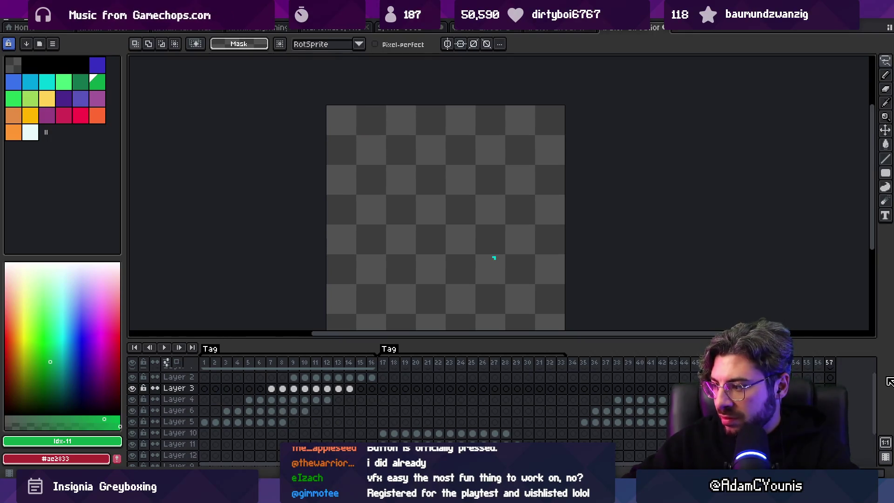
{"action": "key", "text": "Down"}
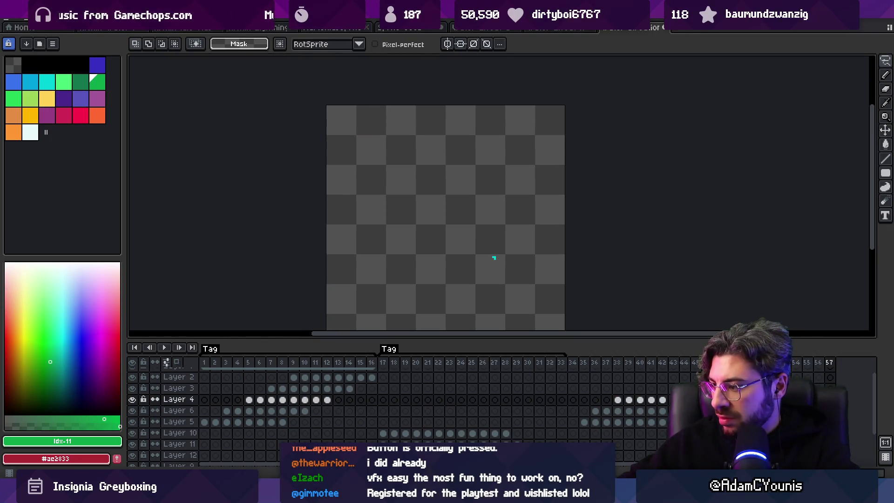
{"action": "left_click", "coordinate": [178, 387]}
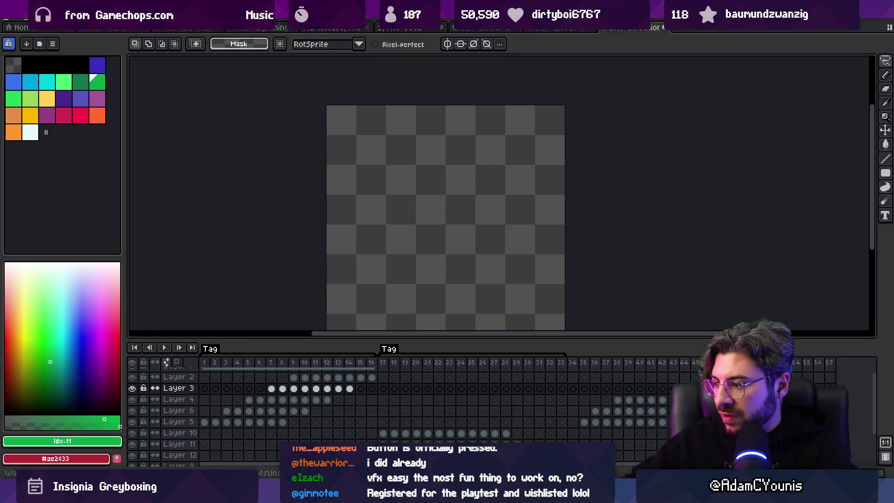
{"action": "left_click_drag", "start_coordinate": [274, 393], "coordinate": [795, 388]}
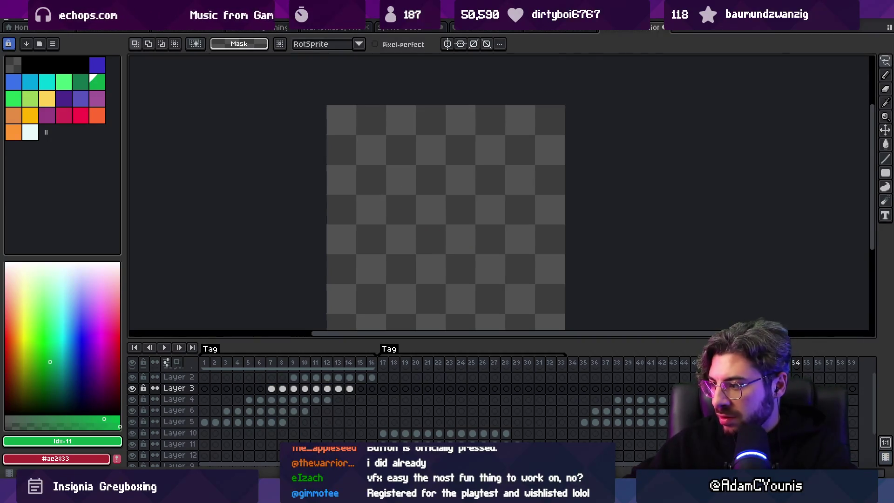
{"action": "left_click_drag", "start_coordinate": [269, 389], "coordinate": [852, 388]}
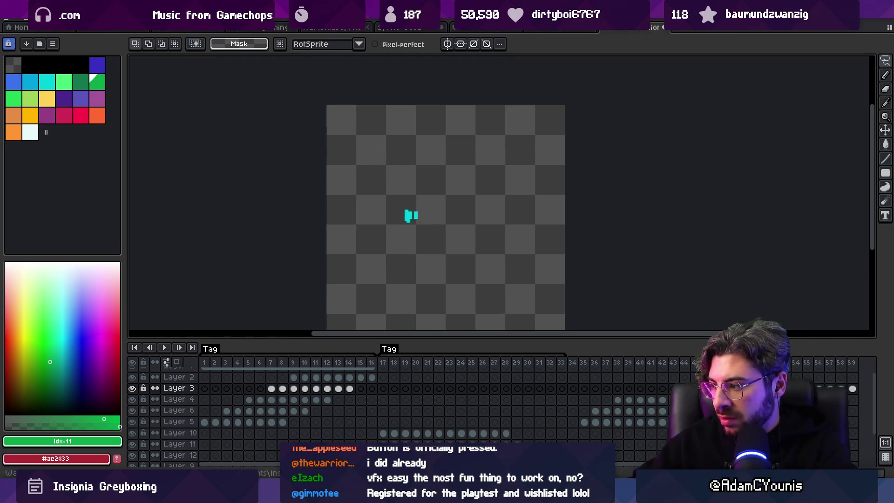
{"action": "mouse_move", "coordinate": [796, 362]}
{"action": "left_mouse_down"}
{"action": "mouse_move", "coordinate": [840, 362]}
{"action": "mouse_move", "coordinate": [821, 363]}
{"action": "mouse_move", "coordinate": [825, 375]}
{"action": "mouse_move", "coordinate": [793, 376]}
{"action": "left_mouse_up"}
{"action": "left_click_drag", "start_coordinate": [303, 391], "coordinate": [356, 392]}
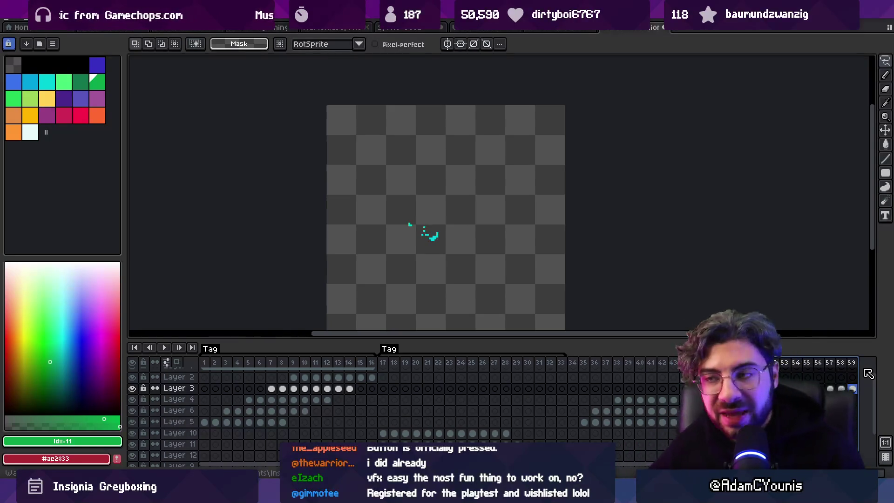
{"action": "key", "text": "Return"}
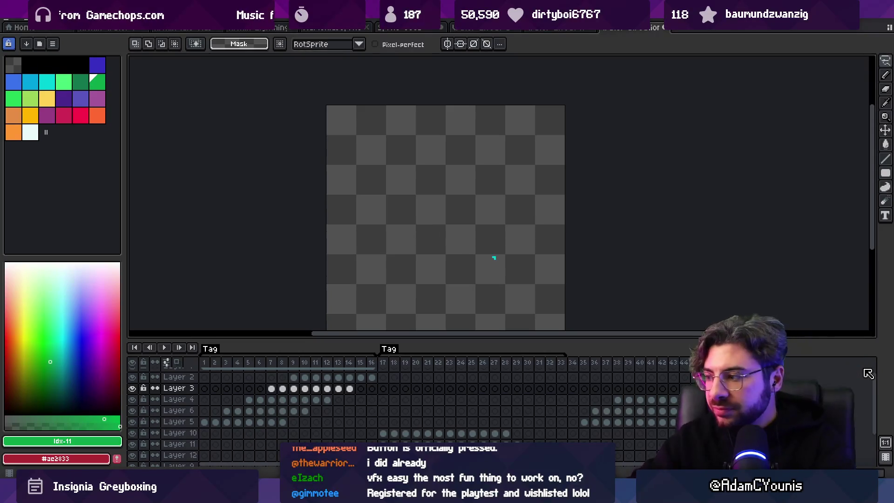
{"action": "left_click", "coordinate": [534, 31]}
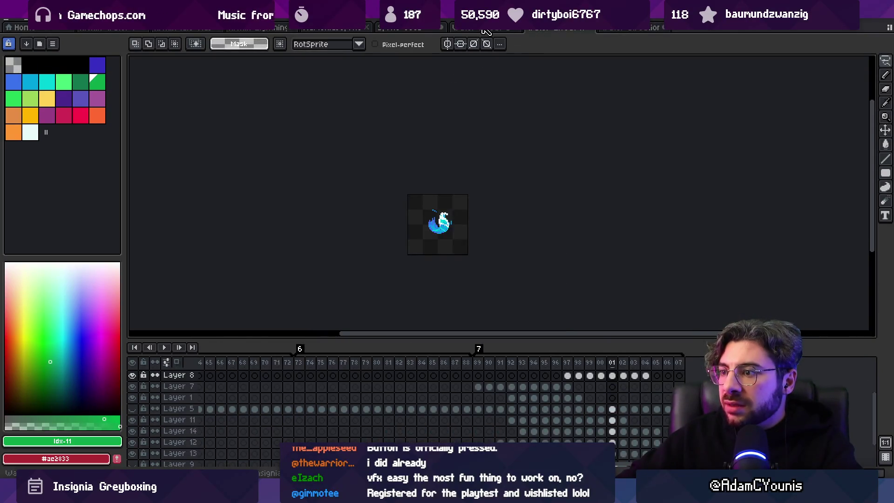
Step: Open the blue water splash sprite, select frames 1–4 and play the animation
{"action": "left_click", "coordinate": [430, 29]}
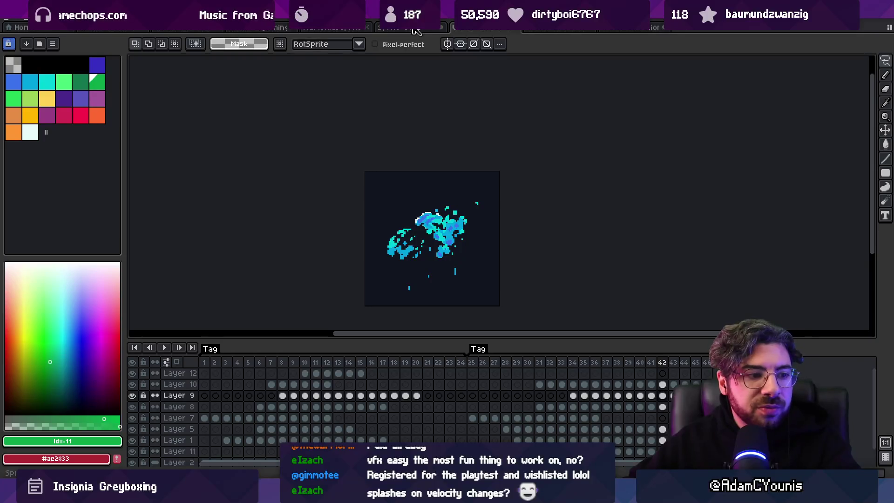
{"action": "mouse_move", "coordinate": [208, 364]}
{"action": "left_mouse_down"}
{"action": "mouse_move", "coordinate": [438, 363]}
{"action": "mouse_move", "coordinate": [232, 362]}
{"action": "mouse_move", "coordinate": [323, 363]}
{"action": "left_mouse_up"}
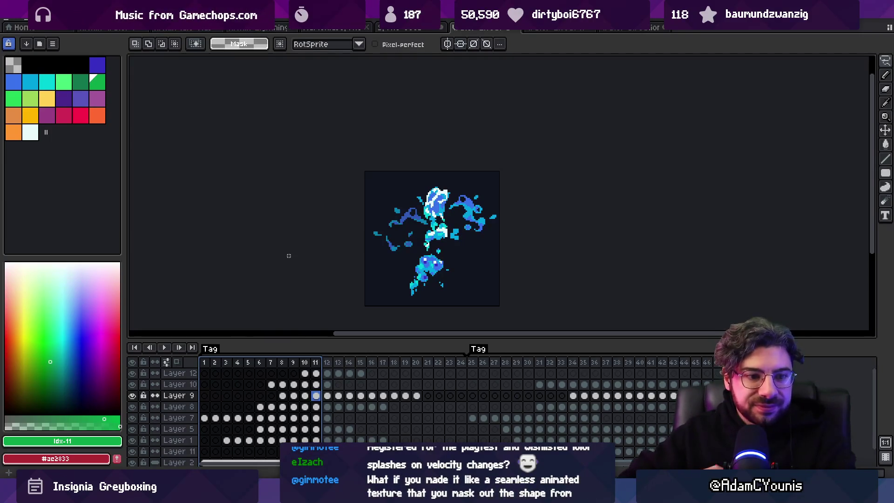
{"action": "mouse_move", "coordinate": [270, 473]}
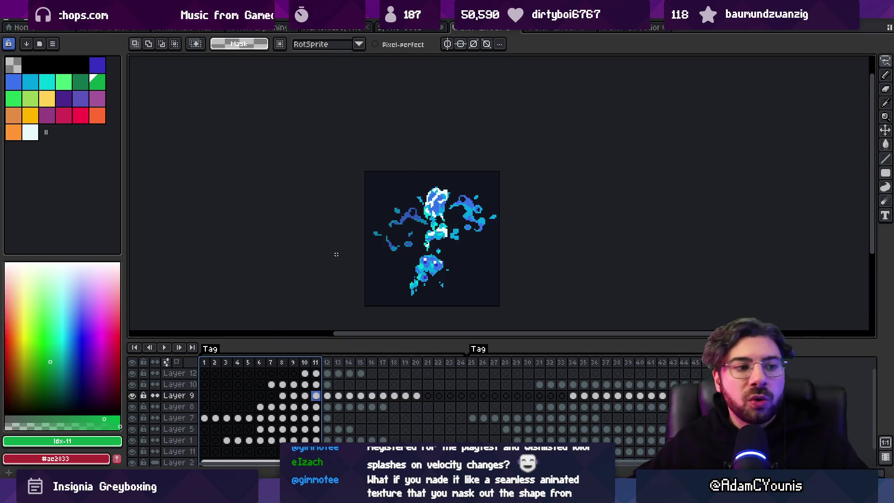
{"action": "key", "text": "Return"}
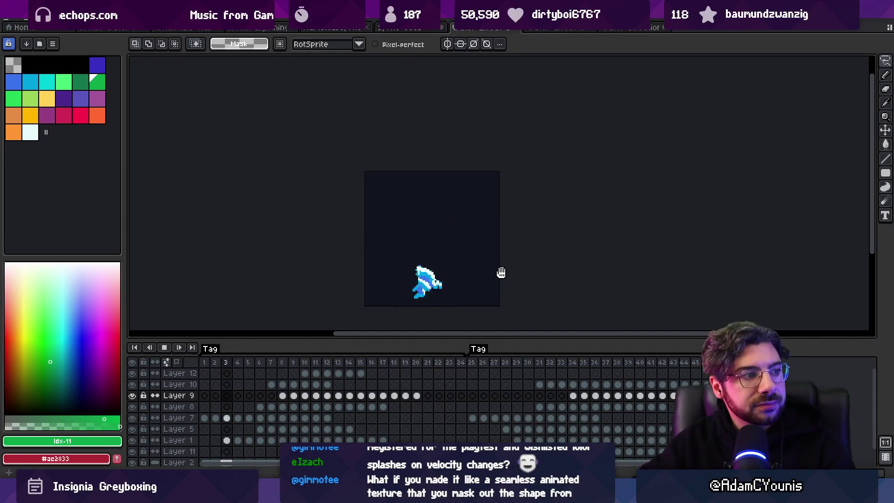
{"action": "key", "text": "Return"}
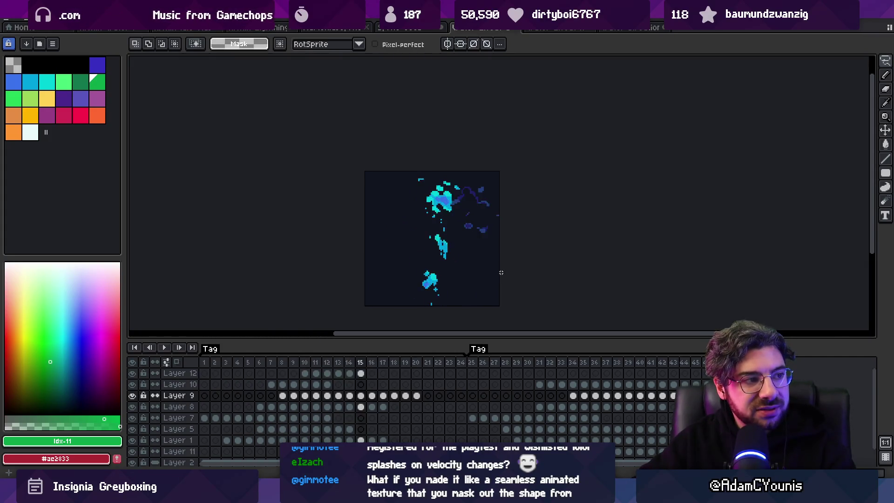
{"action": "key", "text": "Left"}
{"action": "key", "text": "Left"}
{"action": "key", "text": "Left"}
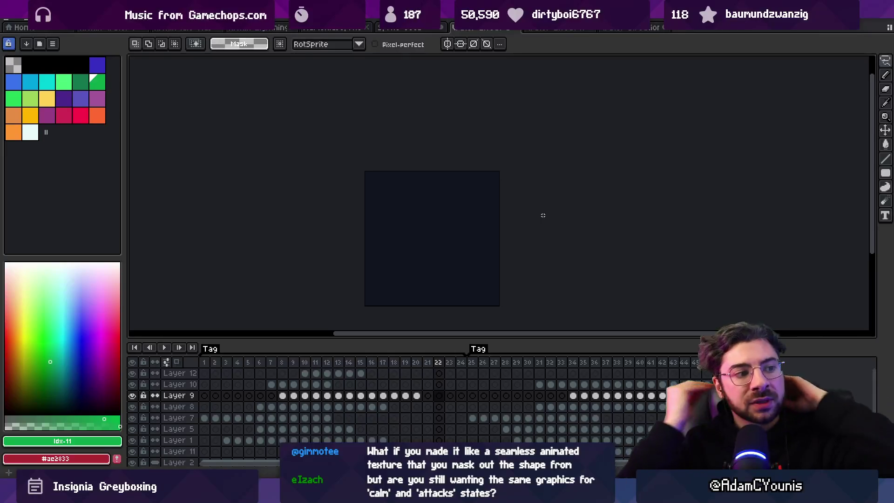
Step: Return to the splash document, select frames 2–22 across all layers, and go back to Unity
{"action": "left_click", "coordinate": [549, 30]}
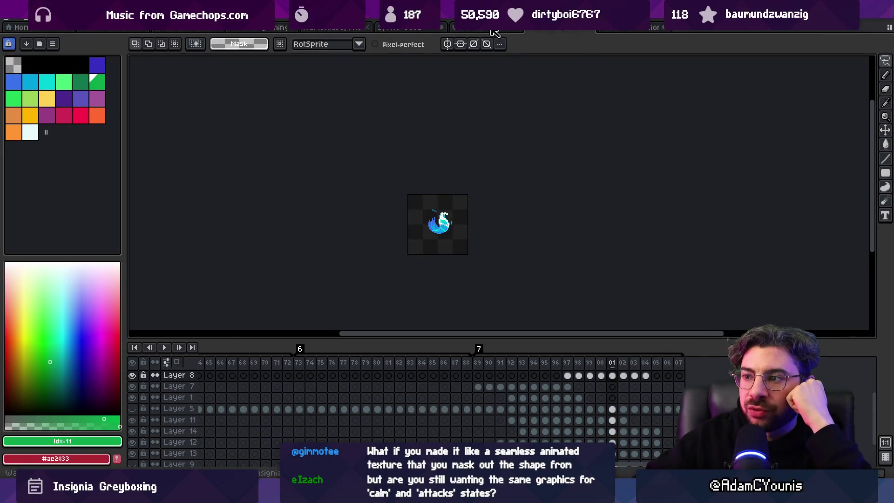
{"action": "left_click", "coordinate": [488, 30]}
{"action": "left_click", "coordinate": [411, 30]}
{"action": "left_click", "coordinate": [480, 29]}
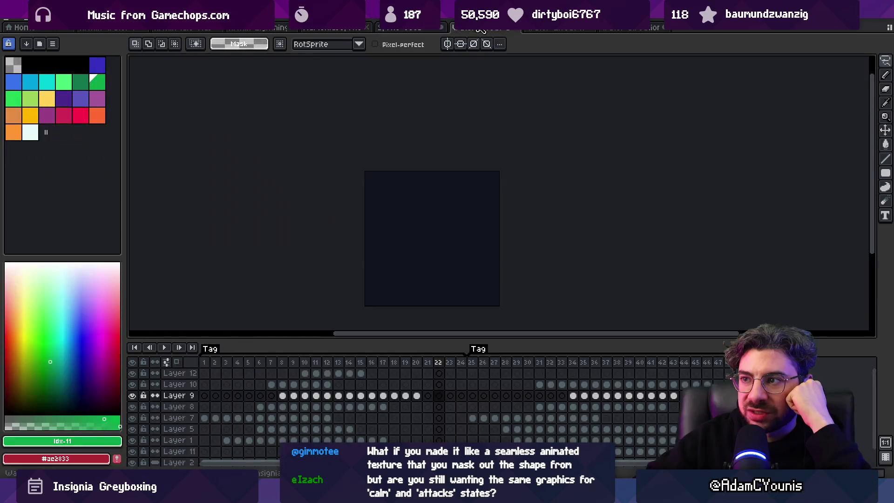
{"action": "mouse_move", "coordinate": [215, 363]}
{"action": "left_mouse_down"}
{"action": "mouse_move", "coordinate": [445, 358]}
{"action": "mouse_move", "coordinate": [279, 371]}
{"action": "mouse_move", "coordinate": [306, 370]}
{"action": "left_mouse_up"}
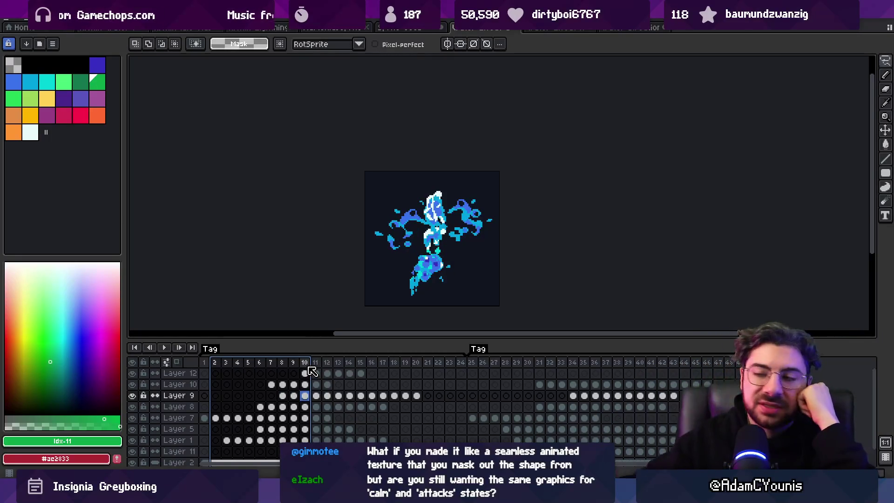
{"action": "key", "text": "alt+Tab"}
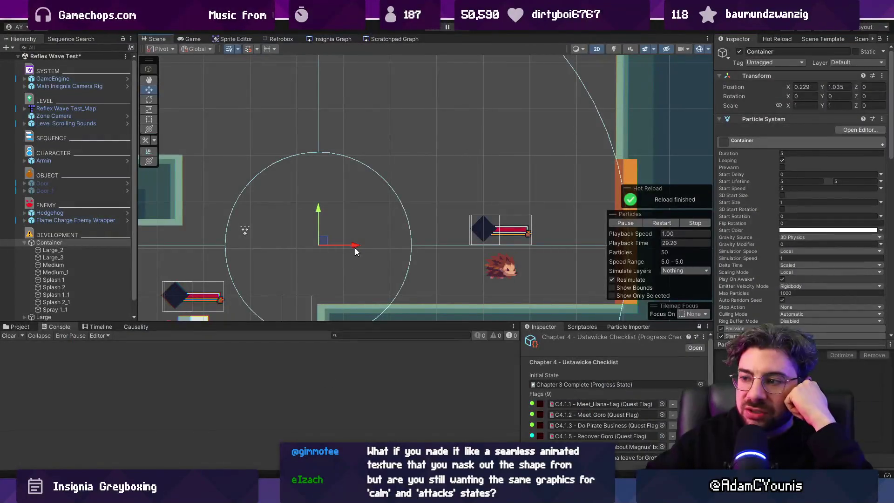
Step: Start play mode, smash the health box with the sword and jump onto the raised ledge
{"action": "left_click_drag", "start_coordinate": [418, 237], "coordinate": [386, 205]}
{"action": "left_click", "coordinate": [434, 28]}
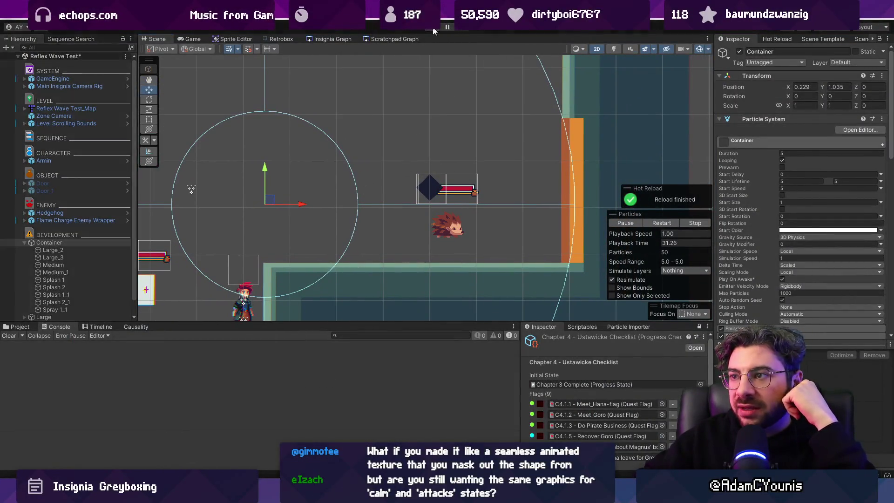
{"action": "key", "text": "Left"}
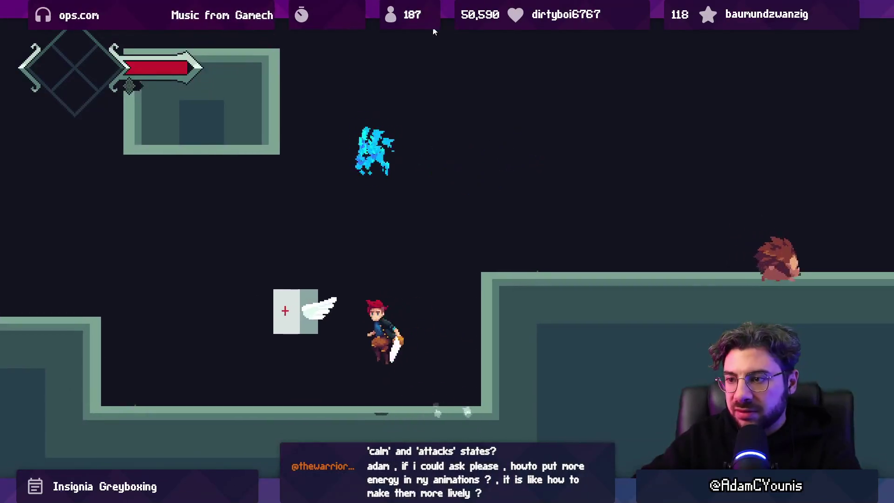
{"action": "key", "text": "x"}
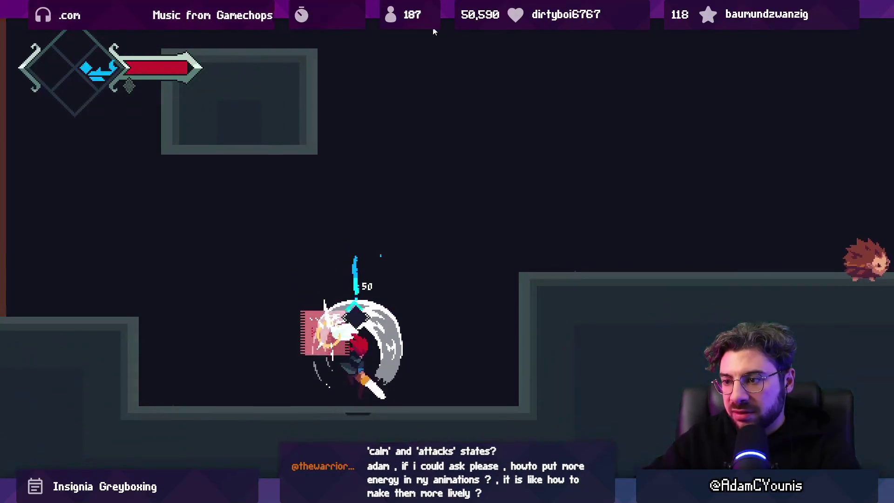
{"action": "key", "text": "space"}
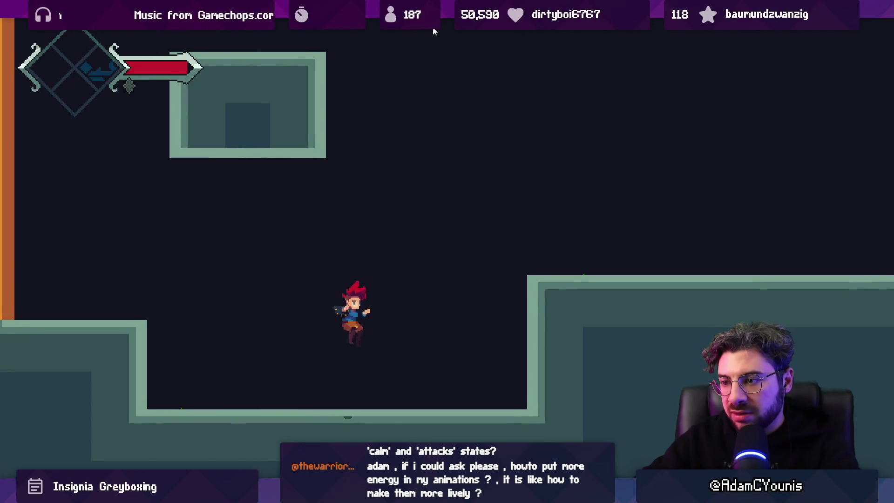
{"action": "key", "text": "Right"}
{"action": "key", "text": "space"}
Step: Defeat the flaming enemy to reach the reward, then restore the layout and show SceneMap
{"action": "key", "text": "Right"}
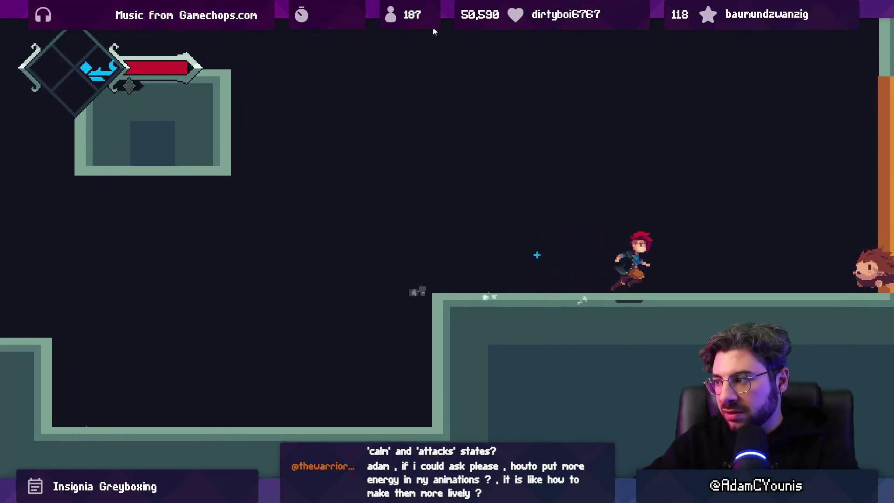
{"action": "key", "text": "x"}
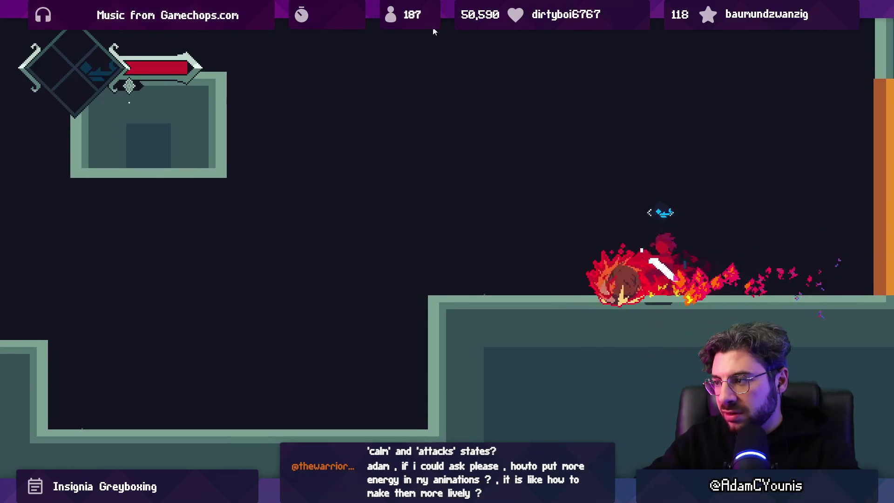
{"action": "key", "text": "Left"}
{"action": "key", "text": "space"}
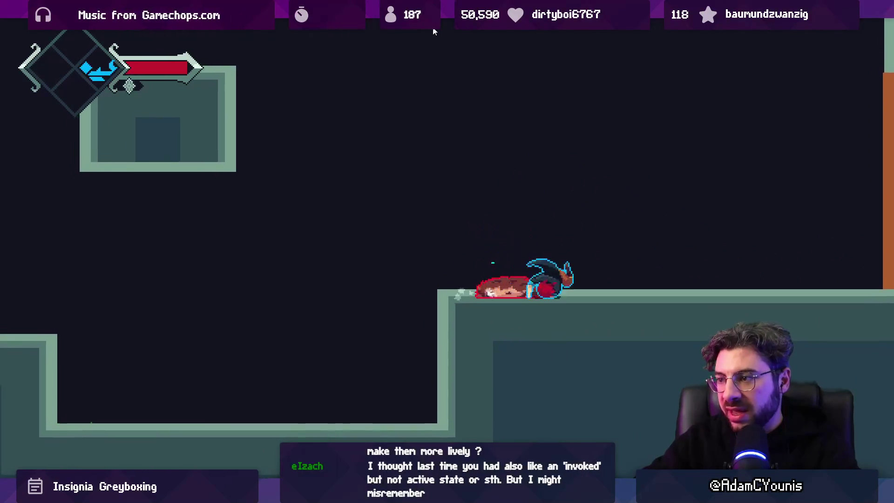
{"action": "key", "text": "Right"}
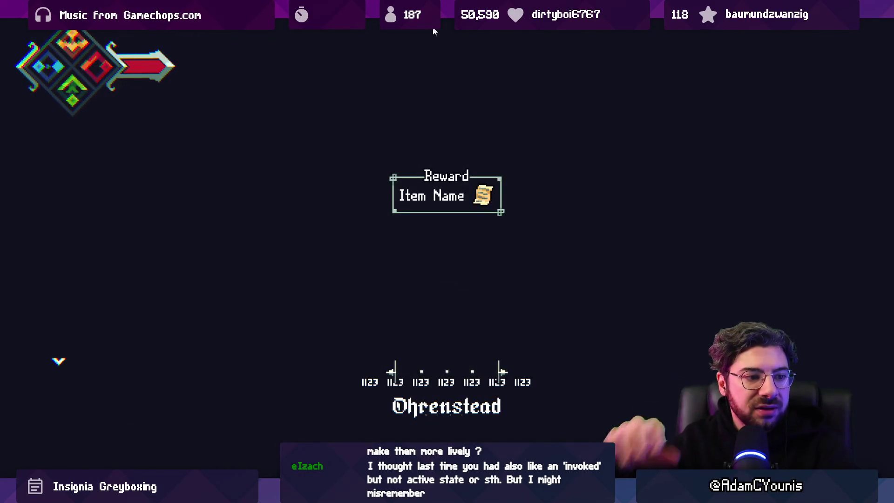
{"action": "key", "text": "shift+space"}
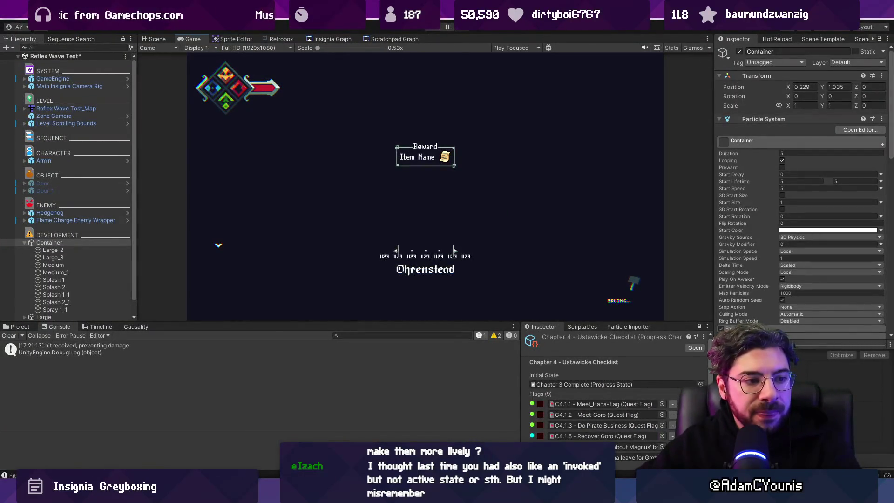
{"action": "left_click", "coordinate": [308, 40]}
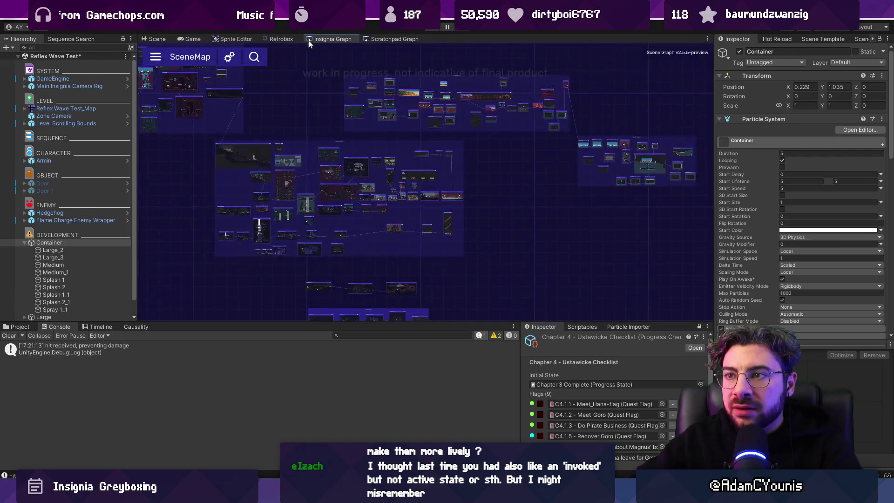
Step: Zoom the SceneMap and glance at the Aseprite water sprite before returning
{"action": "scroll", "coordinate": [560, 186], "scroll_direction": "up", "scroll_amount": 3}
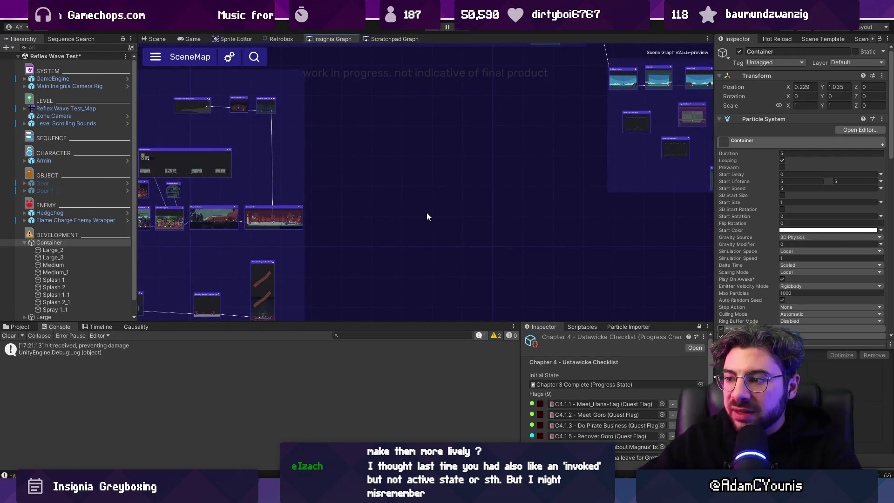
{"action": "key", "text": "alt+Tab"}
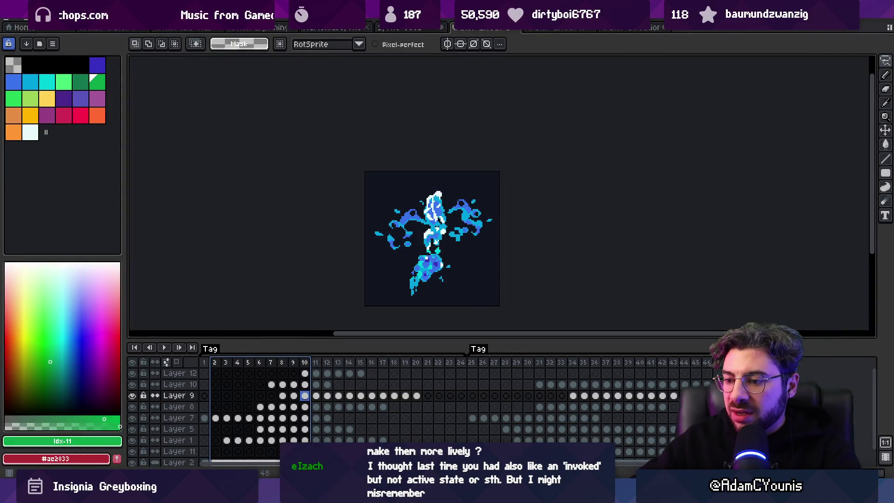
{"action": "key", "text": "alt+Tab"}
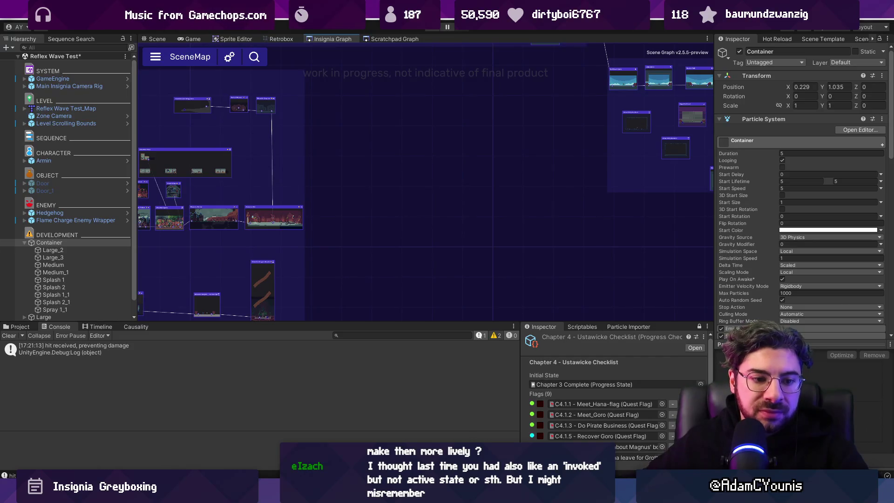
Step: Launch the Leonardo drawing app from Windows search
{"action": "key", "text": "super"}
{"action": "type", "text": "leonardo"}
{"action": "key", "text": "Return"}
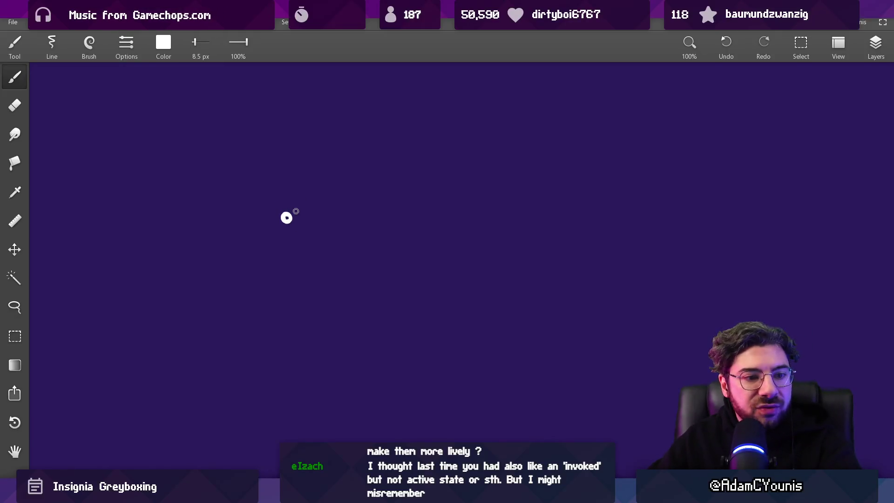
Step: Sketch the white S-shaped swoosh trail, then a sloping lower line ending in a small dot
{"action": "left_click_drag", "start_coordinate": [335, 204], "coordinate": [664, 309]}
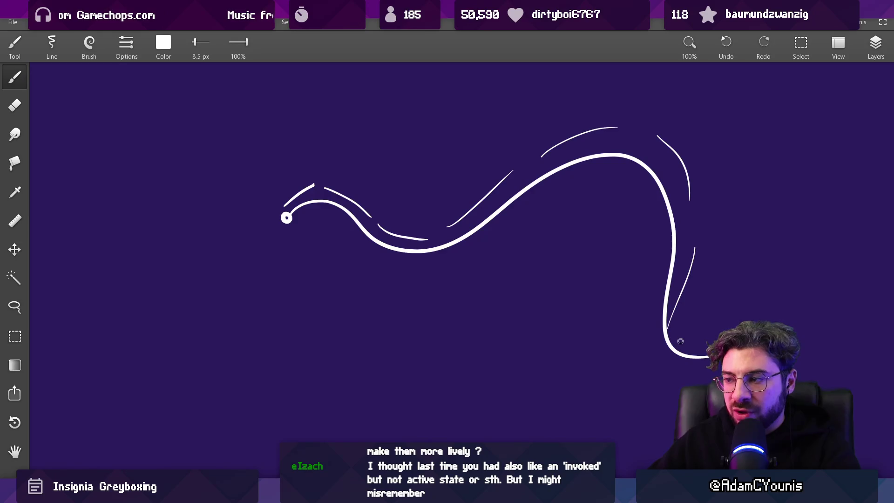
{"action": "scroll", "coordinate": [536, 313], "scroll_direction": "down", "scroll_amount": 2}
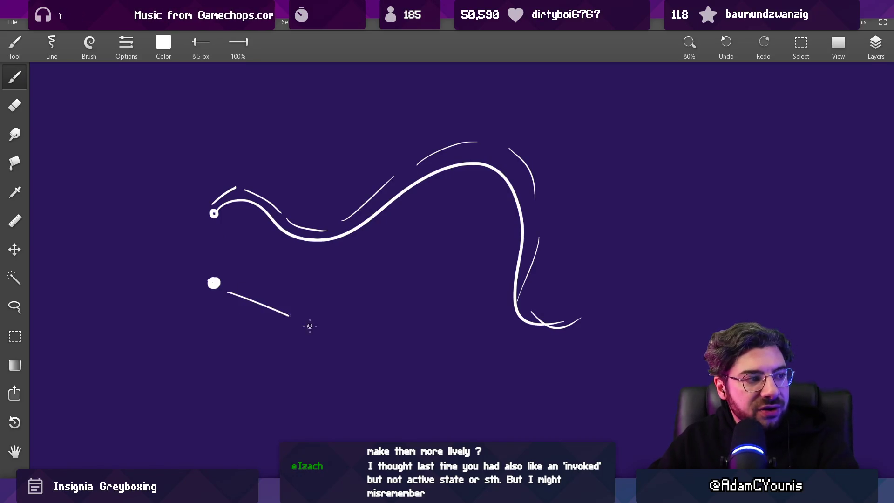
{"action": "left_click_drag", "start_coordinate": [263, 292], "coordinate": [418, 361]}
{"action": "key", "text": "ctrl+z"}
{"action": "key", "text": "ctrl+z"}
{"action": "key", "text": "ctrl+z"}
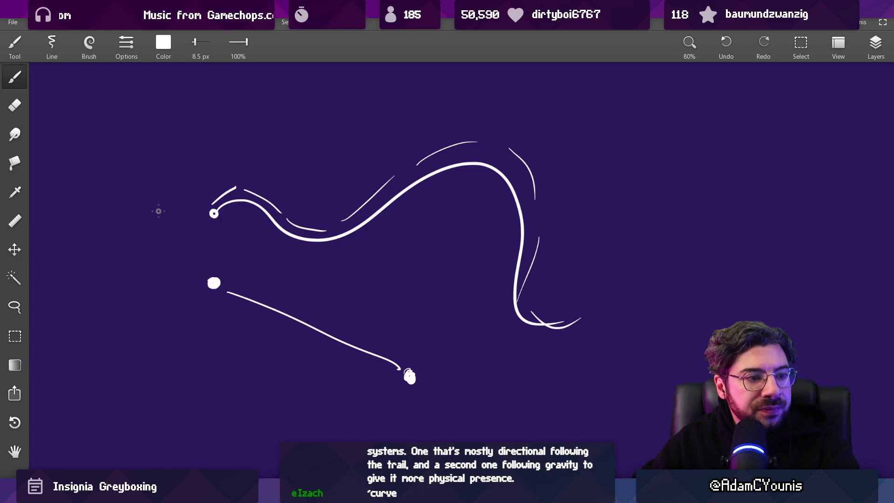
{"action": "left_click_drag", "start_coordinate": [179, 238], "coordinate": [208, 223]}
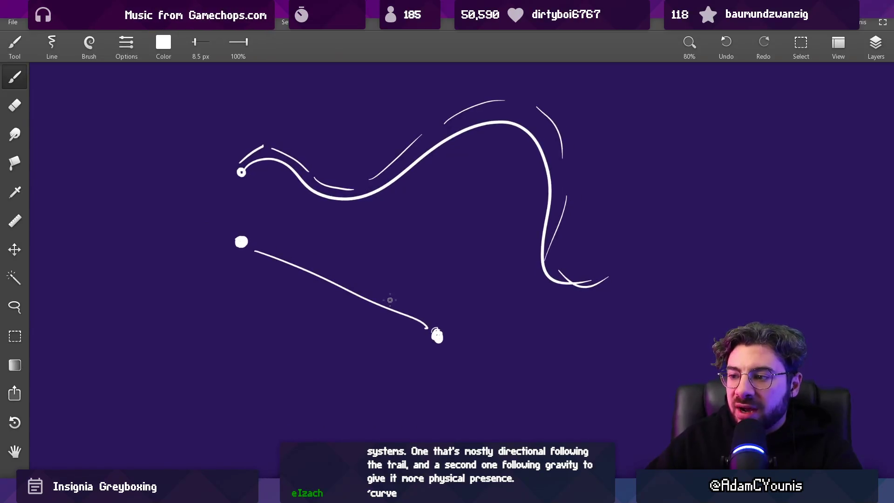
{"action": "left_click_drag", "start_coordinate": [435, 331], "coordinate": [438, 330]}
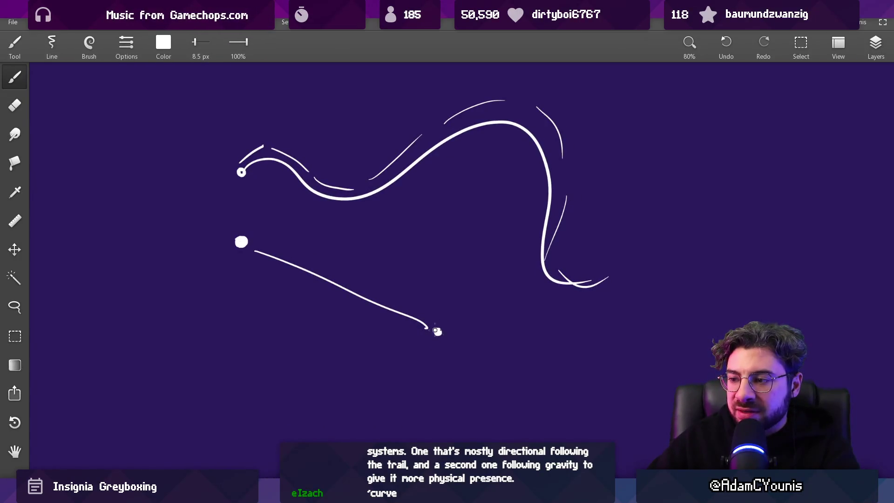
{"action": "key", "text": "e"}
{"action": "key", "text": "b"}
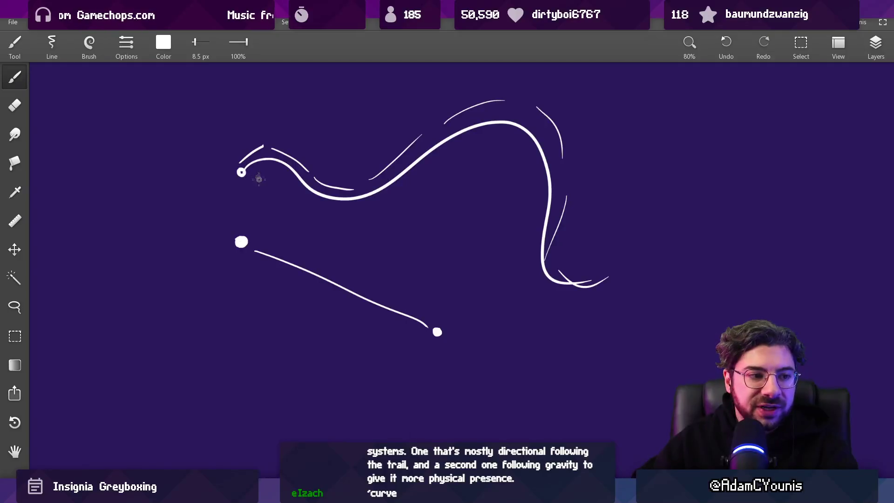
Step: Shrink the eraser to 54 px, erase the big start dot, and redraw a smaller dot
{"action": "key", "text": "e"}
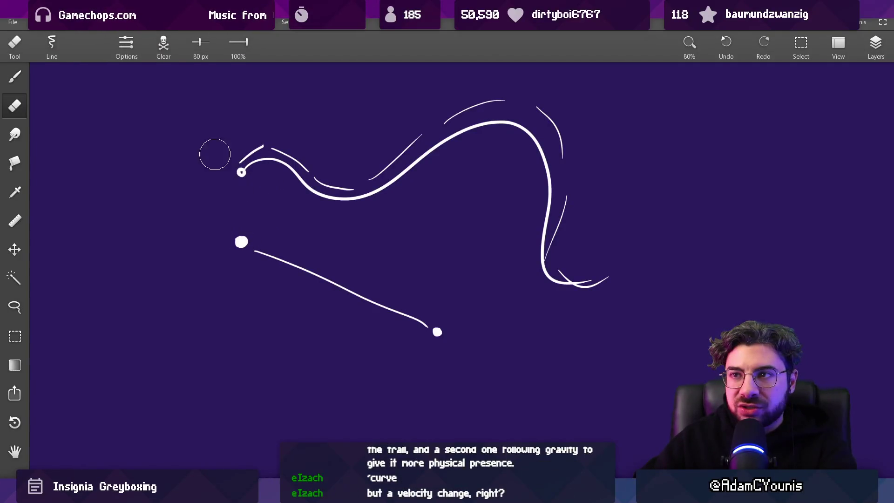
{"action": "key", "text": "bracketleft"}
{"action": "key", "text": "bracketleft"}
{"action": "key", "text": "bracketleft"}
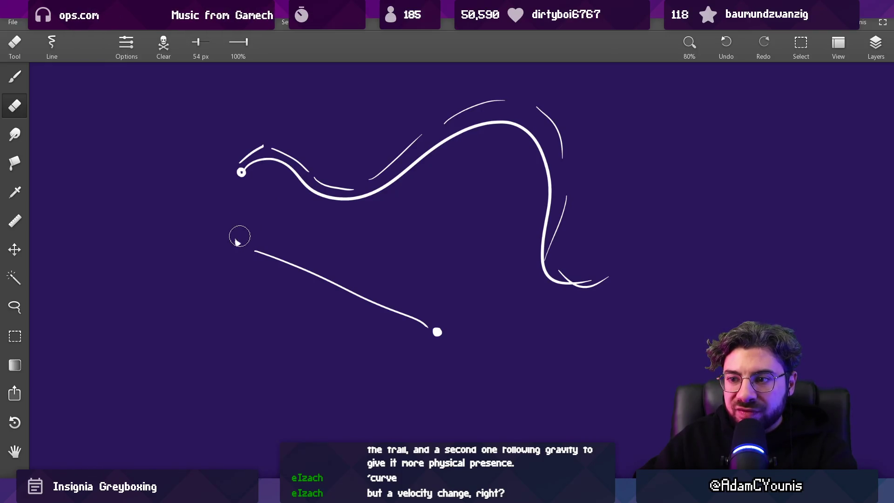
{"action": "key", "text": "b"}
{"action": "left_click", "coordinate": [237, 243]}
{"action": "scroll", "coordinate": [255, 232], "scroll_direction": "down", "scroll_amount": 2}
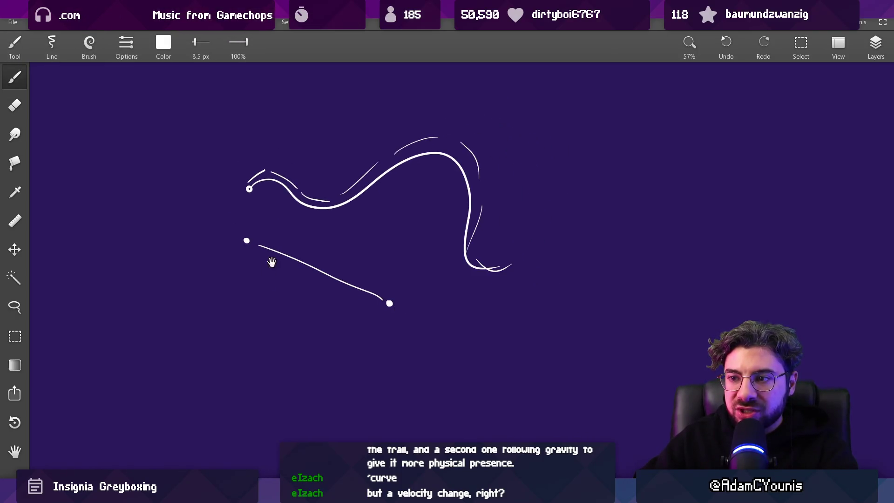
Step: Brush a long, nearly straight horizontal line beneath the sketches
{"action": "key", "text": "e"}
{"action": "key", "text": "bracketleft"}
{"action": "key", "text": "bracketleft"}
{"action": "key", "text": "bracketleft"}
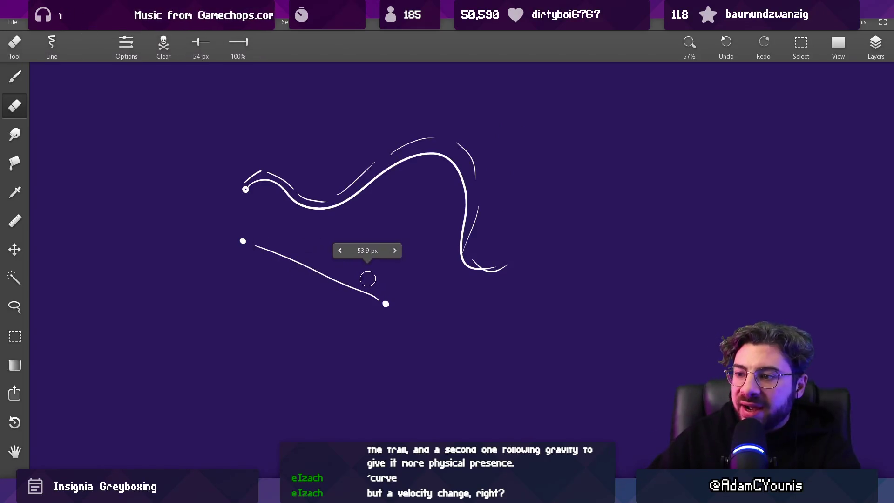
{"action": "key", "text": "b"}
{"action": "left_click_drag", "start_coordinate": [339, 277], "coordinate": [335, 274]}
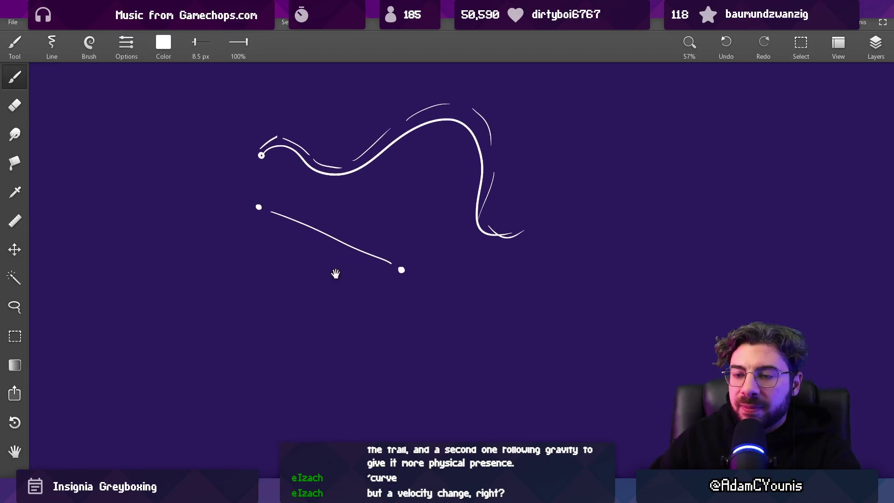
{"action": "left_click_drag", "start_coordinate": [192, 367], "coordinate": [407, 351]}
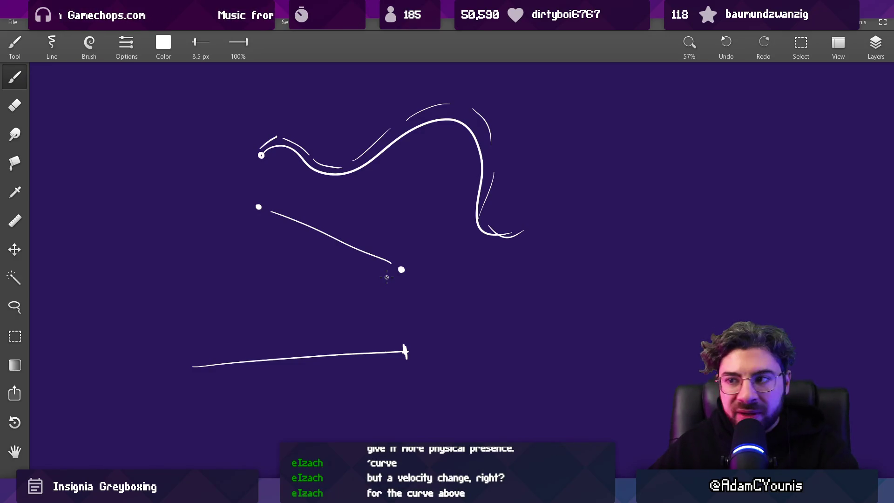
Step: Brush an arch topped by a short flat line above the trail, discarding a test stroke
{"action": "left_click_drag", "start_coordinate": [371, 153], "coordinate": [329, 202]}
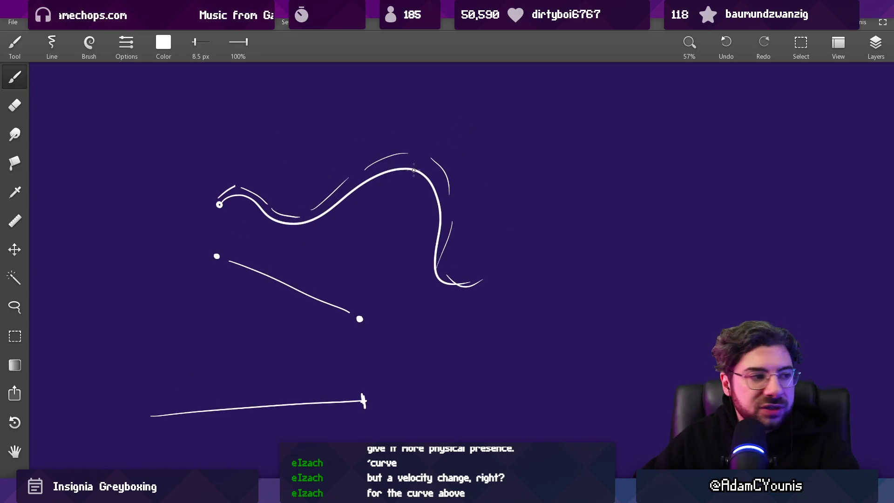
{"action": "left_click_drag", "start_coordinate": [425, 148], "coordinate": [393, 211]}
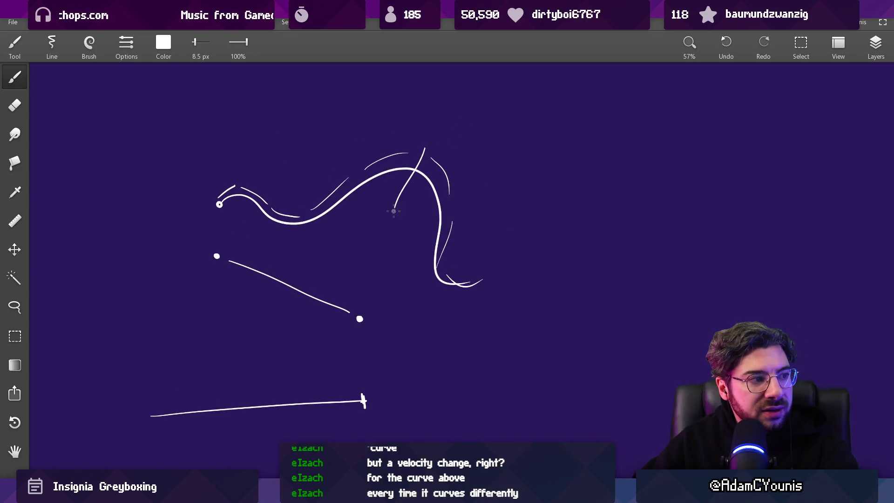
{"action": "key", "text": "ctrl+z"}
{"action": "scroll", "coordinate": [266, 236], "scroll_direction": "up", "scroll_amount": 3}
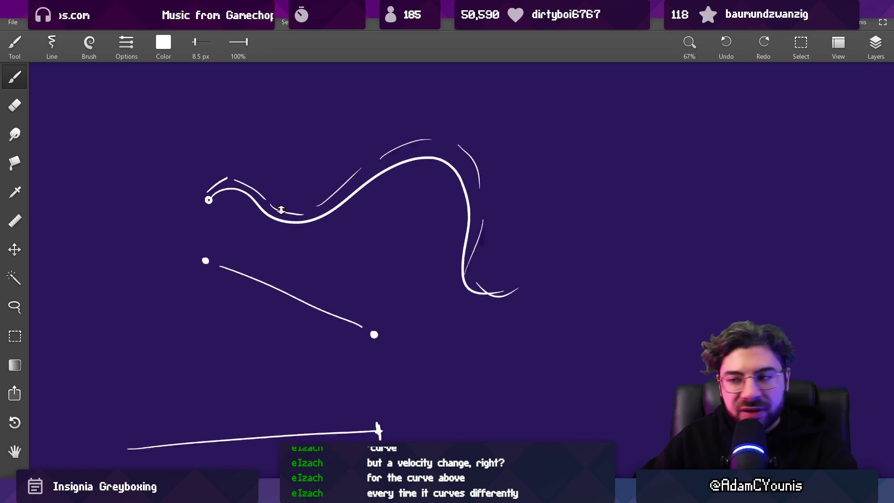
{"action": "left_click_drag", "start_coordinate": [222, 192], "coordinate": [334, 163]}
{"action": "scroll", "coordinate": [277, 137], "scroll_direction": "up", "scroll_amount": 2}
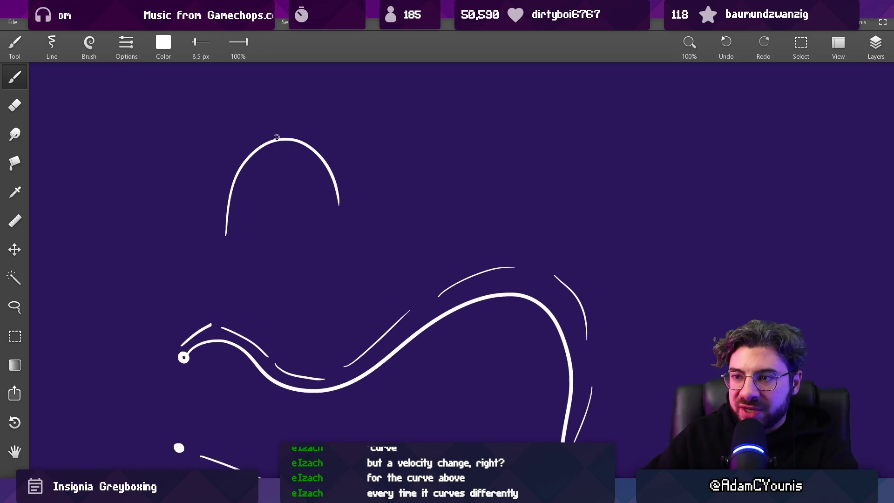
{"action": "scroll", "coordinate": [322, 168], "scroll_direction": "down", "scroll_amount": 2}
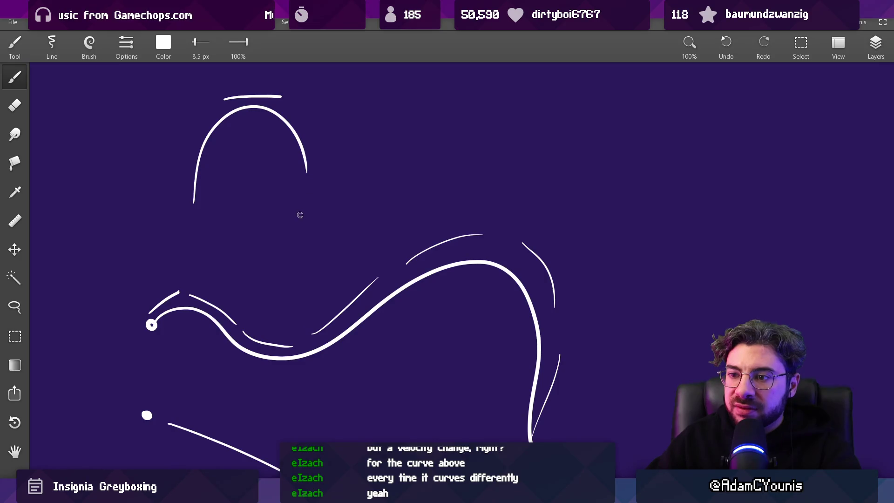
{"action": "scroll", "coordinate": [246, 242], "scroll_direction": "down", "scroll_amount": 1}
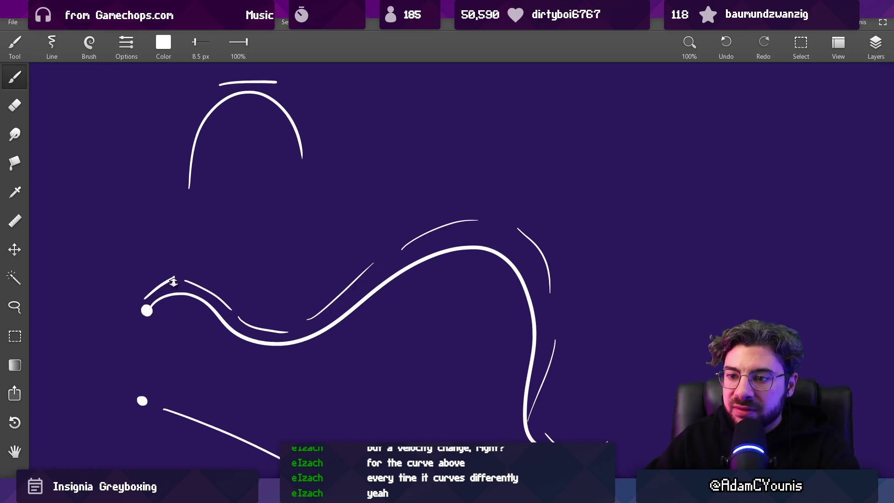
{"action": "scroll", "coordinate": [173, 282], "scroll_direction": "down", "scroll_amount": 5}
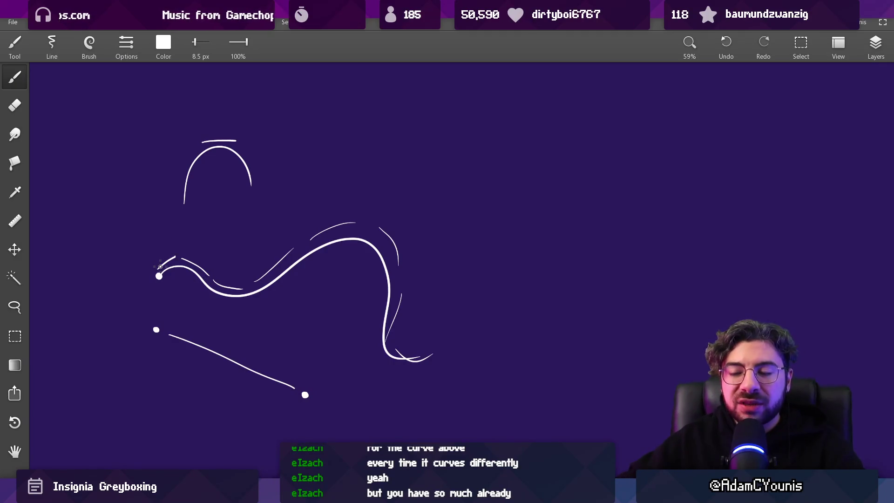
{"action": "left_click_drag", "start_coordinate": [183, 254], "coordinate": [381, 237]}
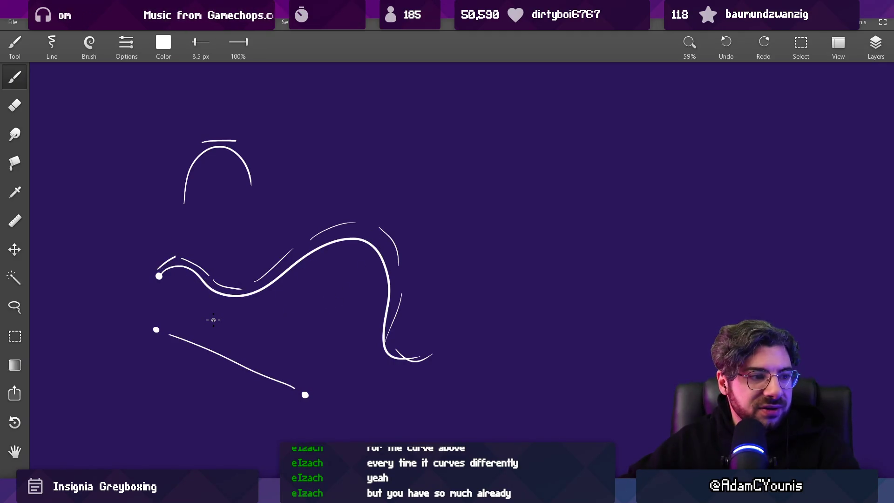
{"action": "scroll", "coordinate": [214, 319], "scroll_direction": "up", "scroll_amount": 5}
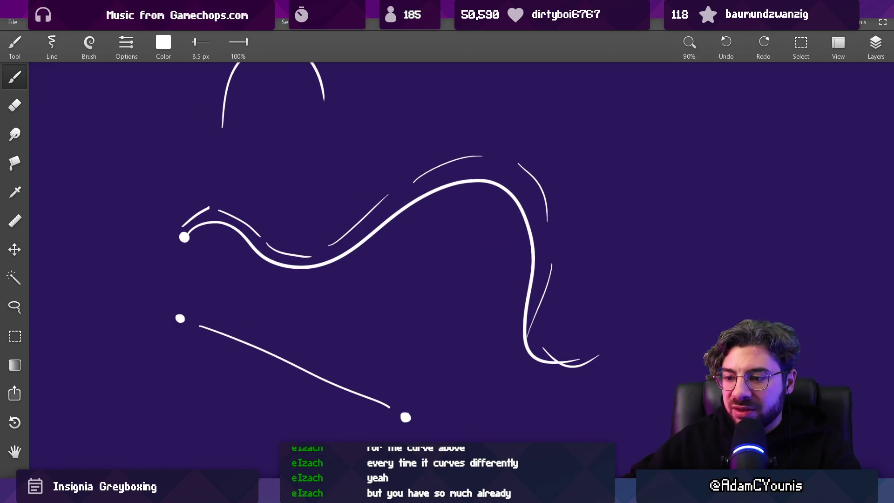
Step: Return to Aseprite and select frames 25–31 on Layer 9
{"action": "key", "text": "alt+Tab"}
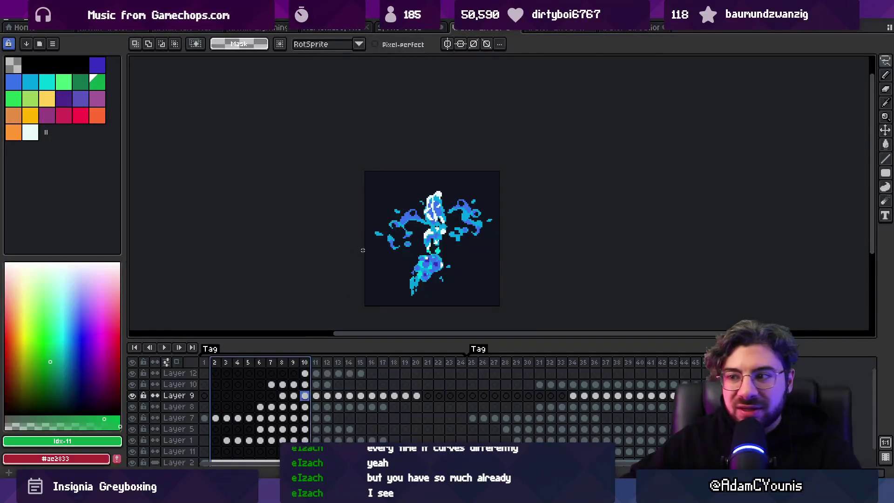
{"action": "left_click_drag", "start_coordinate": [362, 249], "coordinate": [268, 195]}
{"action": "mouse_move", "coordinate": [471, 362]}
{"action": "left_mouse_down"}
{"action": "mouse_move", "coordinate": [663, 365]}
{"action": "mouse_move", "coordinate": [558, 370]}
{"action": "left_mouse_up"}
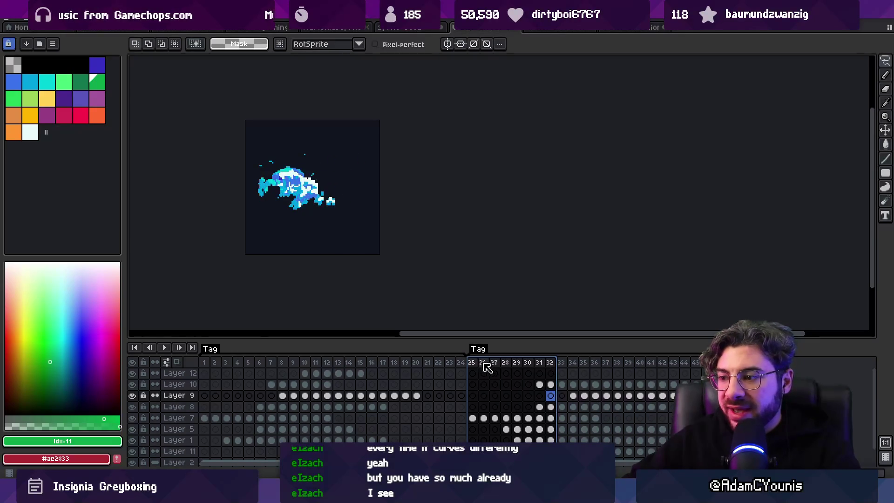
Step: In the other sprite, select frames 2–3 on Layer 8 and play the preview
{"action": "left_click", "coordinate": [564, 33]}
{"action": "scroll", "coordinate": [292, 366], "scroll_direction": "left", "scroll_amount": 10}
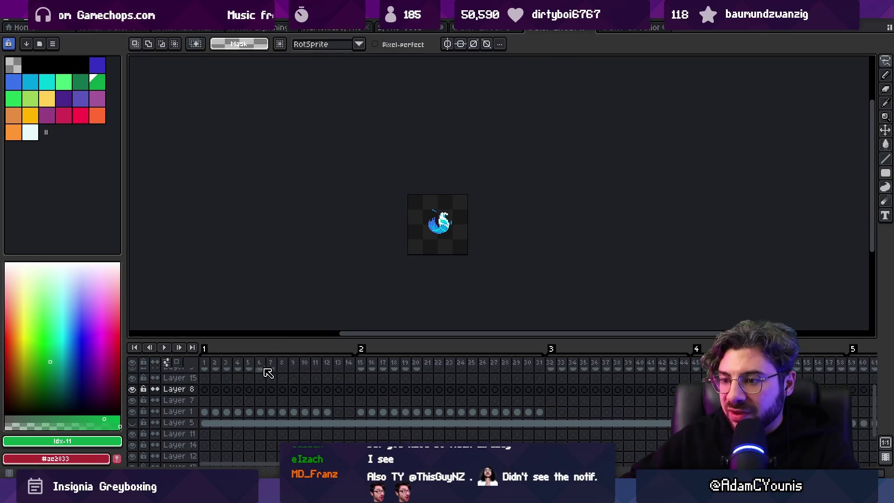
{"action": "left_click", "coordinate": [215, 363]}
{"action": "key", "text": "plus"}
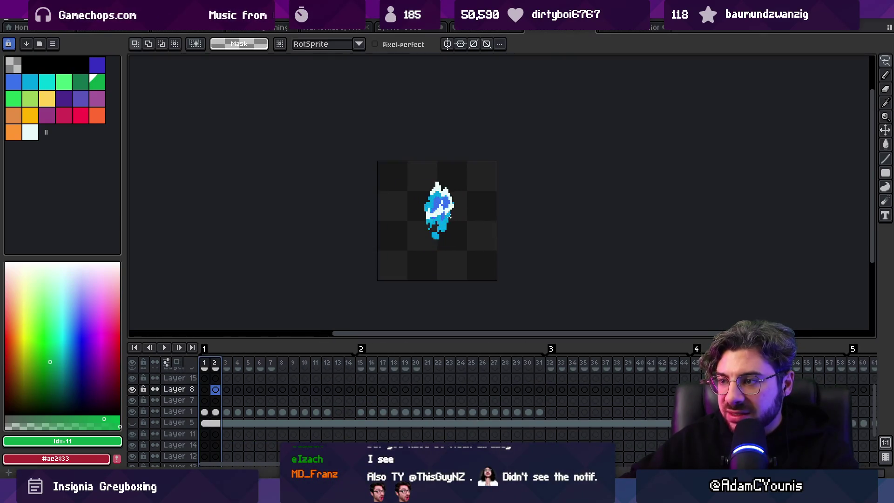
{"action": "left_click", "coordinate": [226, 363], "text": "shift"}
{"action": "key", "text": "Return"}
{"action": "key", "text": "Return"}
Step: Select frames 1–27 and play the blue slash animation, then play another open sprite
{"action": "mouse_move", "coordinate": [233, 369]}
{"action": "left_mouse_down"}
{"action": "mouse_move", "coordinate": [687, 377]}
{"action": "mouse_move", "coordinate": [367, 371]}
{"action": "mouse_move", "coordinate": [533, 362]}
{"action": "mouse_move", "coordinate": [379, 363]}
{"action": "mouse_move", "coordinate": [682, 363]}
{"action": "left_mouse_up"}
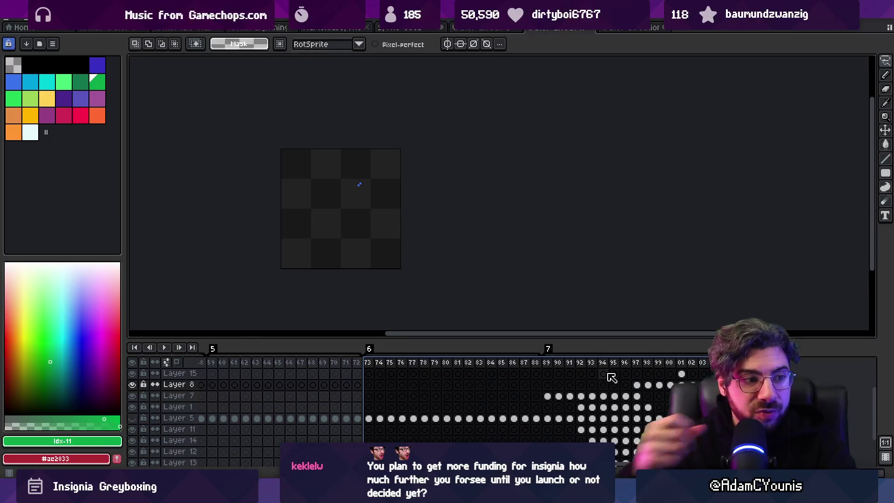
{"action": "scroll", "coordinate": [554, 389], "scroll_direction": "left", "scroll_amount": 10}
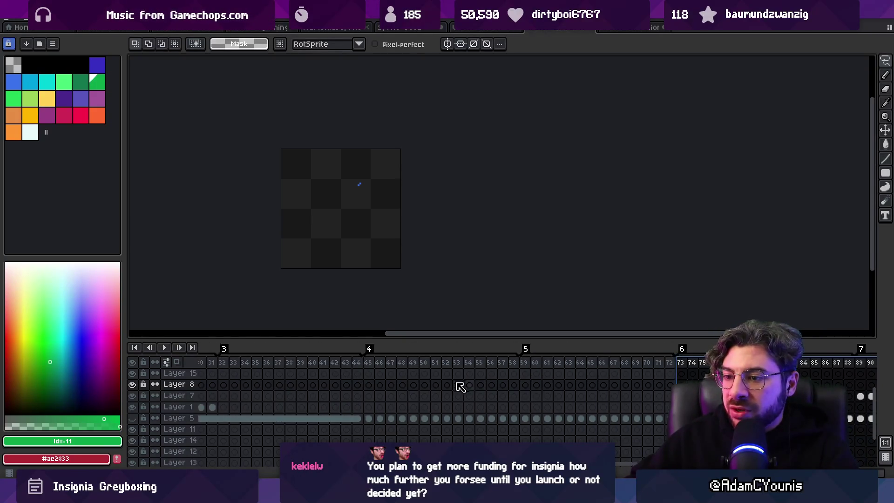
{"action": "scroll", "coordinate": [415, 396], "scroll_direction": "left", "scroll_amount": 1}
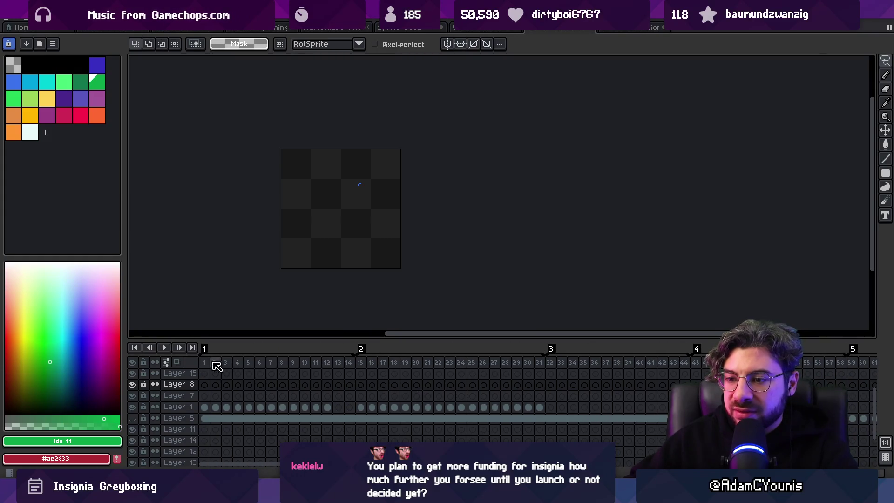
{"action": "key", "text": "Return"}
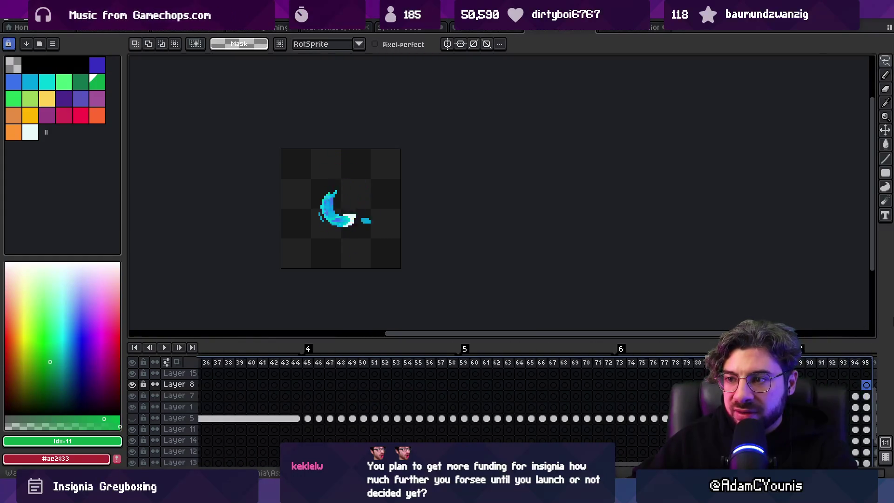
{"action": "left_click", "coordinate": [621, 28]}
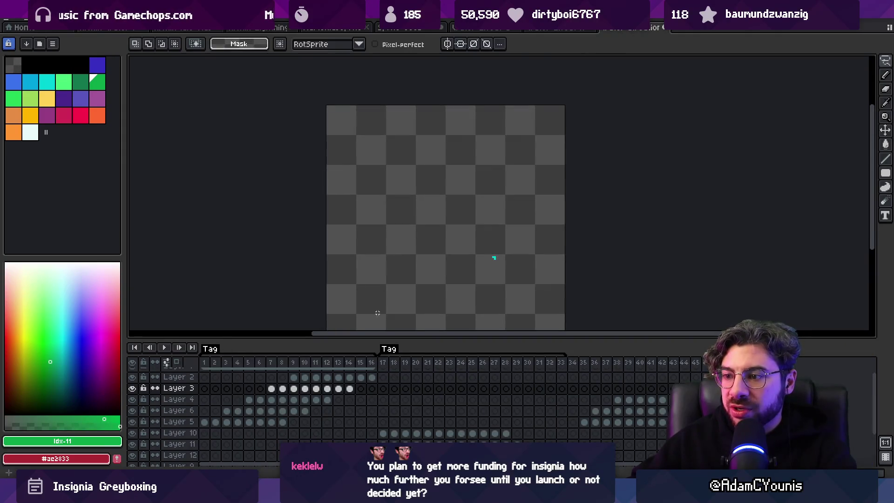
{"action": "key", "text": "Return"}
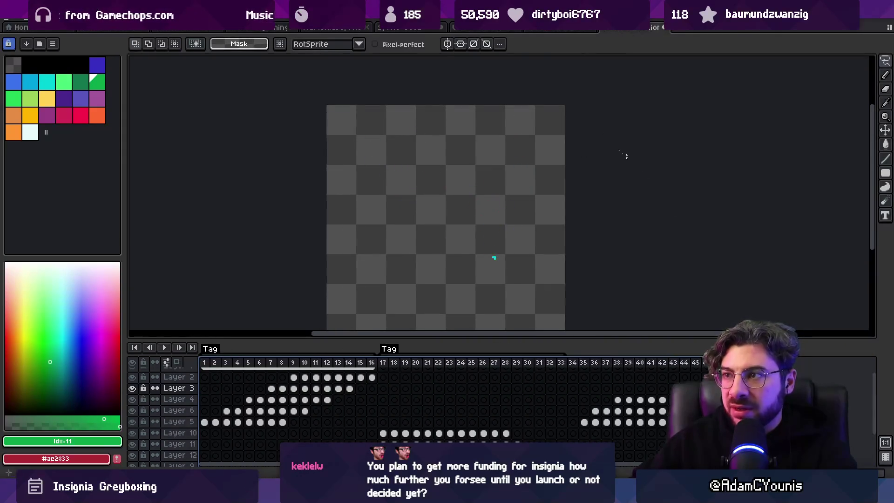
Step: Search Everything for 'fleur .ase' and open Water Fleur.aseprite
{"action": "key", "text": "ctrl+space"}
{"action": "type", "text": "fleur "}
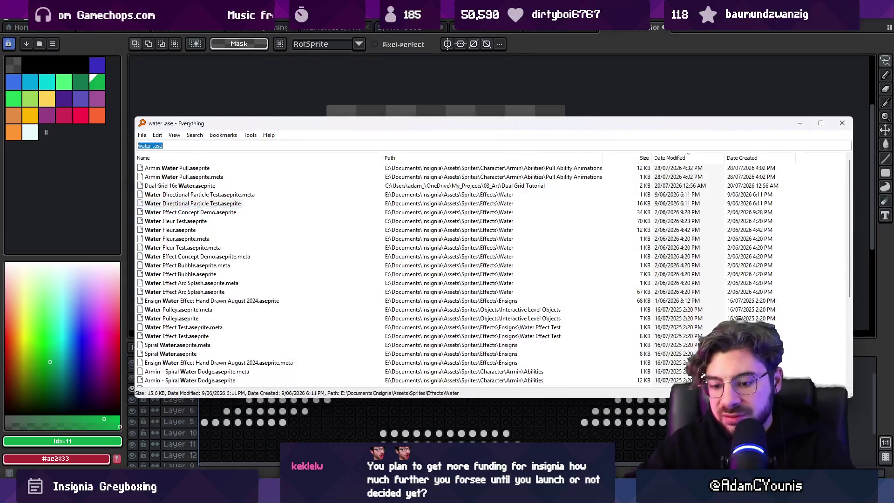
{"action": "type", "text": ".ase"}
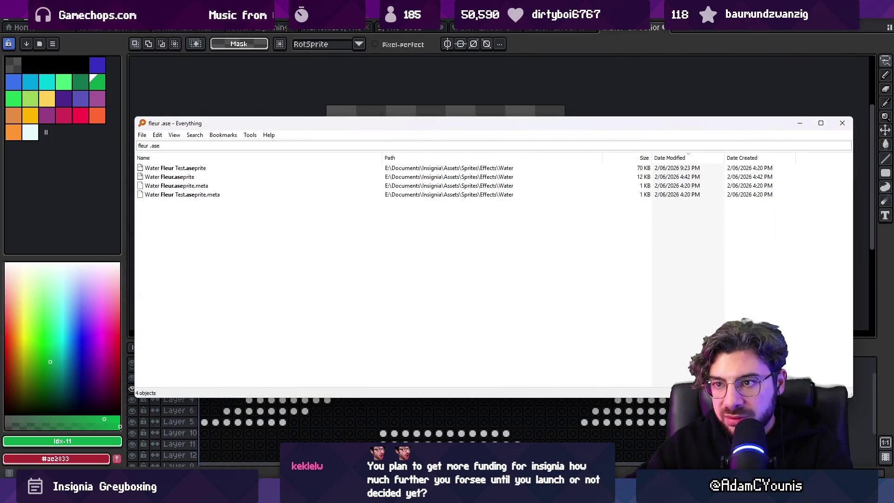
{"action": "left_click", "coordinate": [170, 177]}
{"action": "key", "text": "Return"}
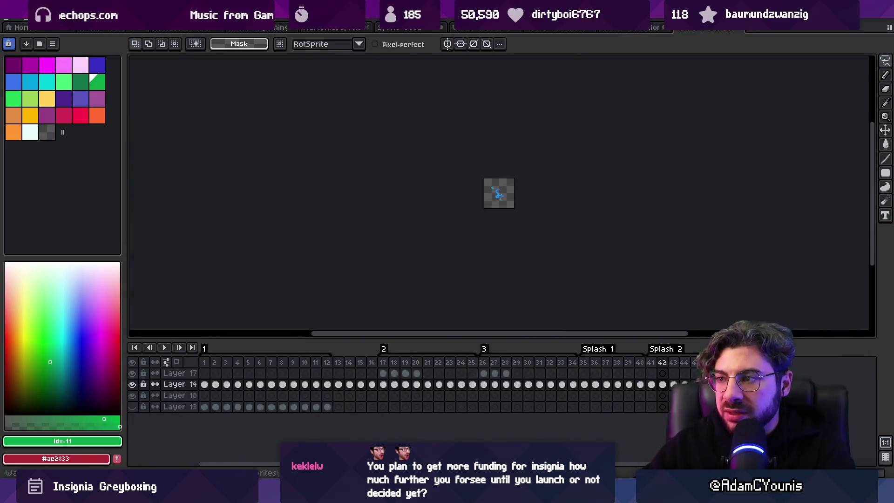
Step: Select frames 1–45 of the Water Fleur splash and play and stop its loop twice
{"action": "scroll", "coordinate": [460, 245], "scroll_direction": "up", "scroll_amount": 3}
{"action": "mouse_move", "coordinate": [210, 365]}
{"action": "left_mouse_down"}
{"action": "mouse_move", "coordinate": [349, 369]}
{"action": "mouse_move", "coordinate": [481, 349]}
{"action": "mouse_move", "coordinate": [635, 349]}
{"action": "mouse_move", "coordinate": [689, 365]}
{"action": "mouse_move", "coordinate": [295, 356]}
{"action": "mouse_move", "coordinate": [319, 362]}
{"action": "left_mouse_up"}
{"action": "key", "text": "Return"}
{"action": "left_click", "coordinate": [310, 352]}
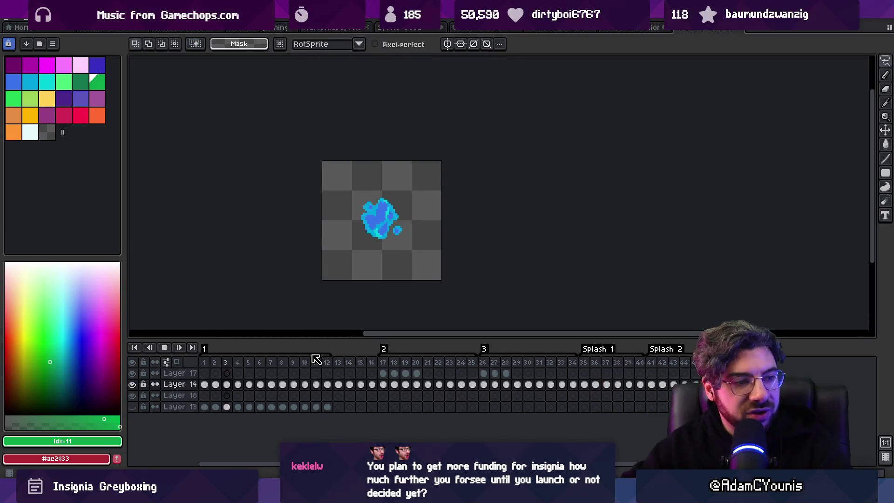
{"action": "key", "text": "Return"}
{"action": "key", "text": "Return"}
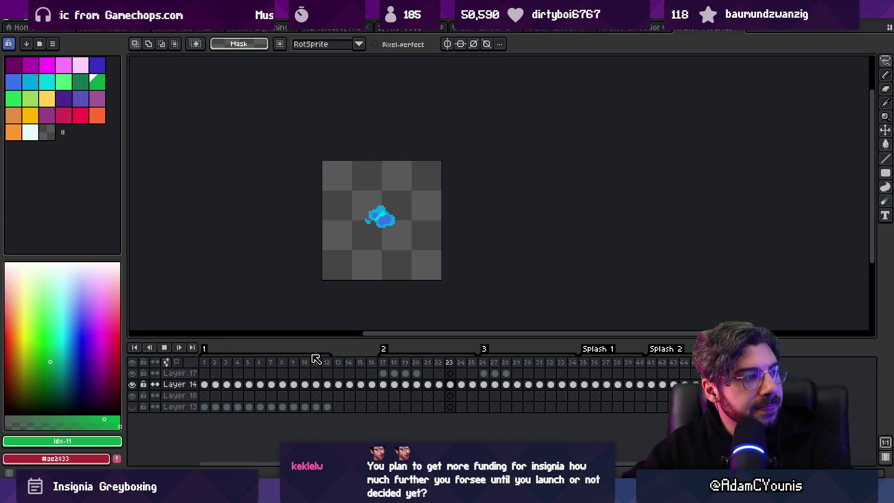
{"action": "key", "text": "Return"}
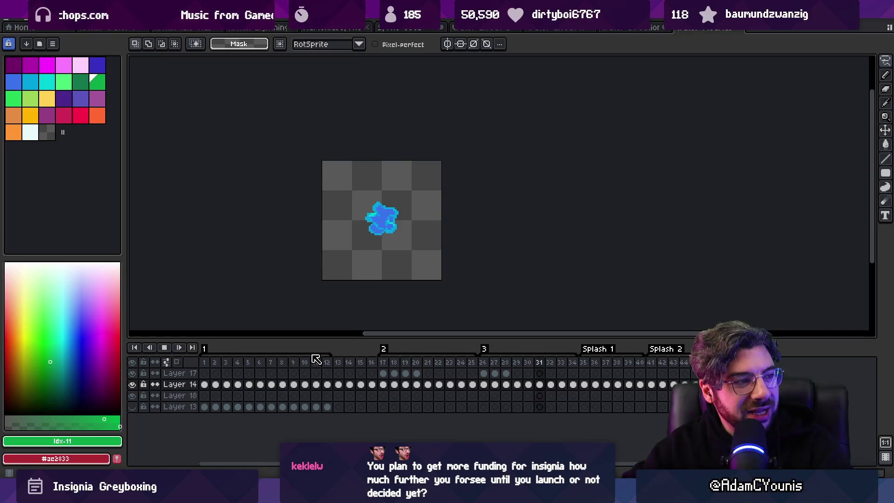
{"action": "key", "text": "Return"}
{"action": "key", "text": "Return"}
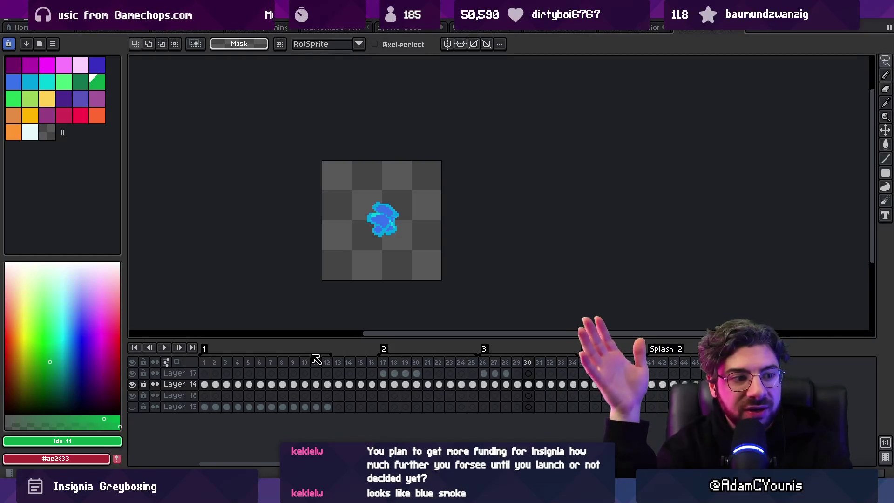
Step: Look at the blue smoke sprite, then switch to the Unity Editor
{"action": "left_click", "coordinate": [629, 28]}
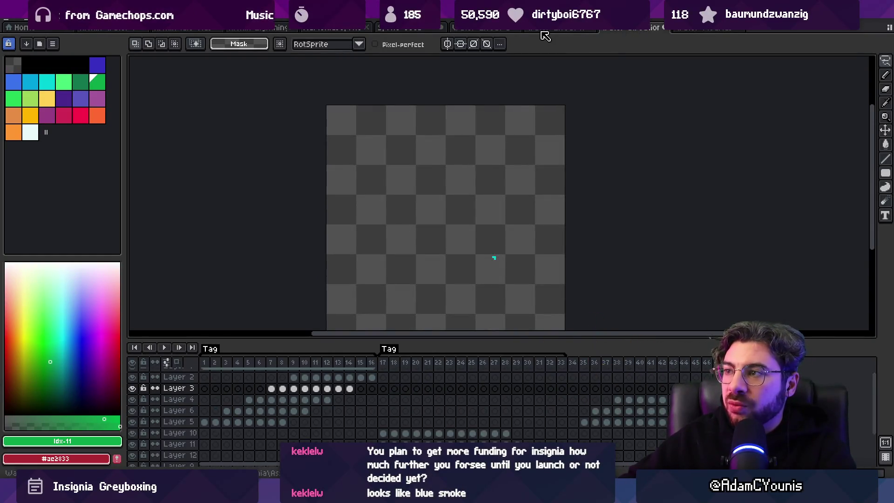
{"action": "left_click", "coordinate": [497, 29]}
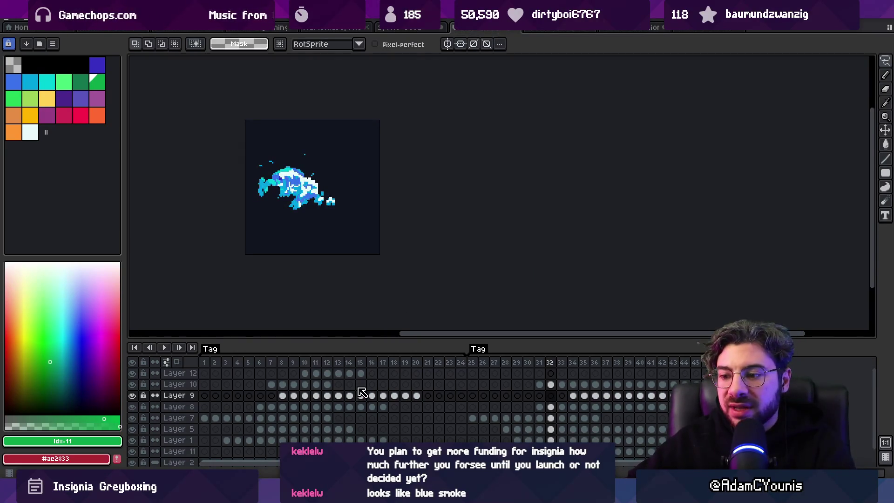
{"action": "key", "text": "alt+Tab"}
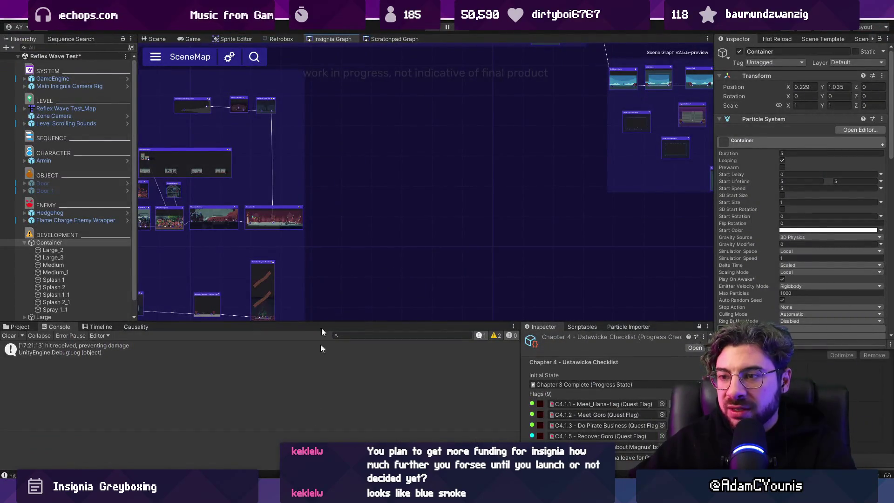
Step: Check the Scratchpad Graph, pan and zoom the Scene view to the character, then return to Aseprite
{"action": "left_click", "coordinate": [404, 38]}
{"action": "left_click", "coordinate": [149, 38]}
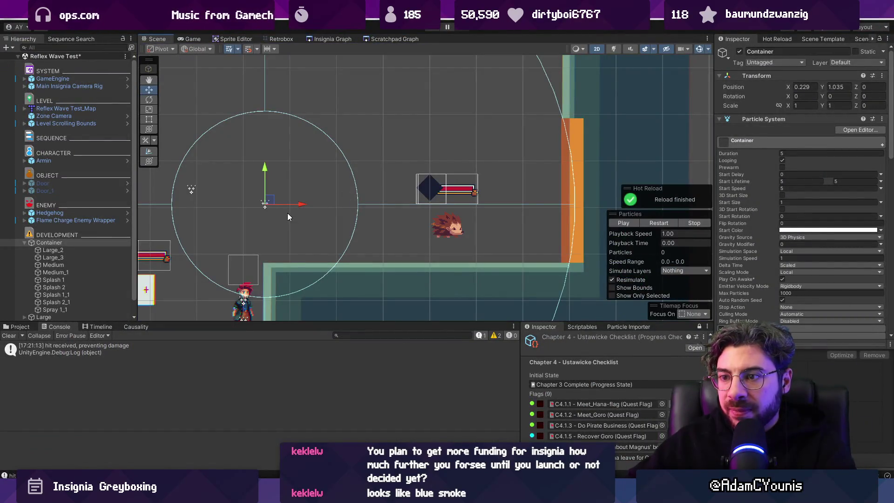
{"action": "left_click_drag", "start_coordinate": [289, 210], "coordinate": [381, 175]}
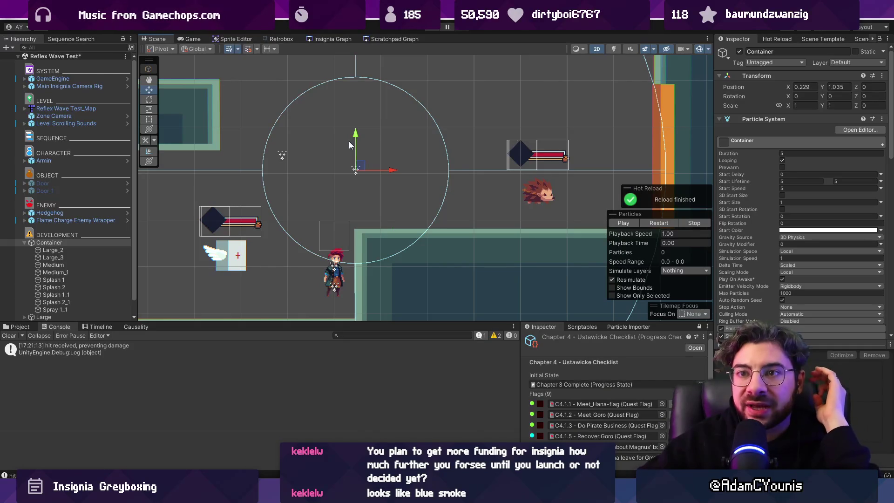
{"action": "scroll", "coordinate": [490, 158], "scroll_direction": "down", "scroll_amount": 2}
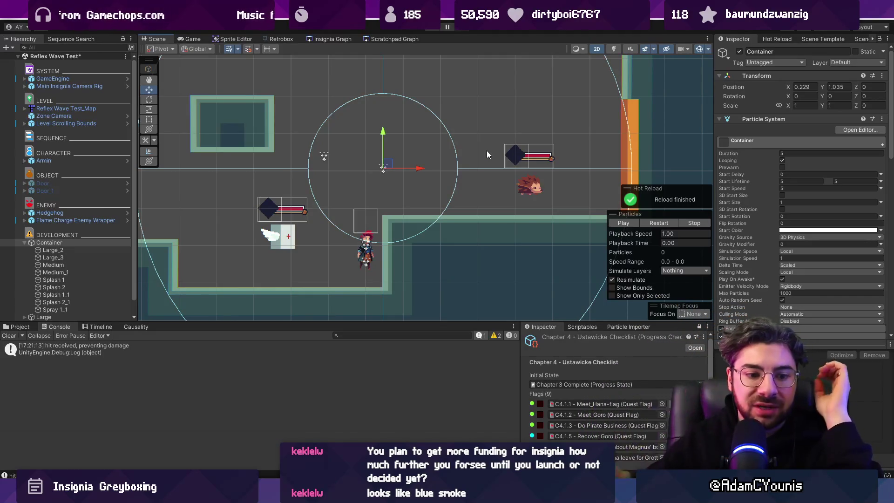
{"action": "key", "text": "alt+Tab"}
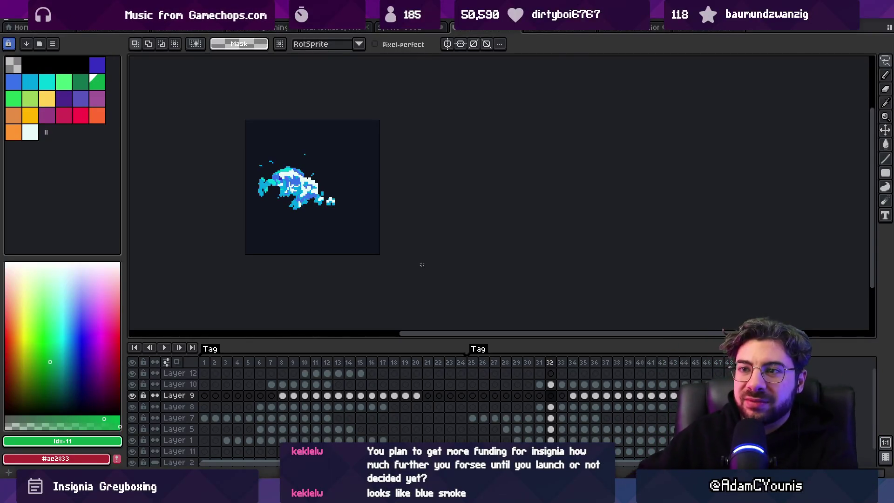
Step: Narrow the palette panel, adjust the canvas zoom, and flip through the open sprite tabs
{"action": "left_click_drag", "start_coordinate": [125, 144], "coordinate": [102, 144]}
{"action": "key", "text": "z"}
{"action": "scroll", "coordinate": [353, 182], "scroll_direction": "down", "scroll_amount": 5}
{"action": "scroll", "coordinate": [354, 182], "scroll_direction": "up", "scroll_amount": 1}
{"action": "left_click", "coordinate": [640, 28]}
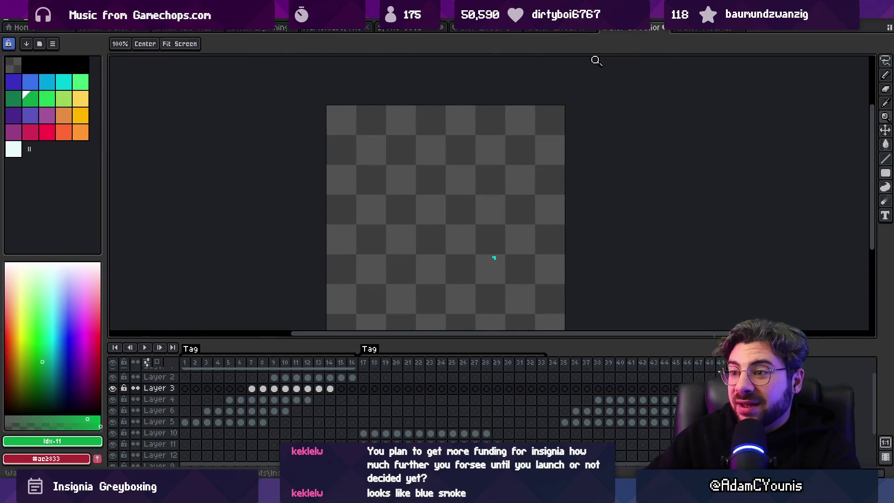
{"action": "left_click", "coordinate": [559, 29]}
Step: Check frame ranges 51 onward and 1–32 in other sprites, then start File > New
{"action": "left_click_drag", "start_coordinate": [220, 363], "coordinate": [688, 362]}
{"action": "left_click", "coordinate": [686, 29]}
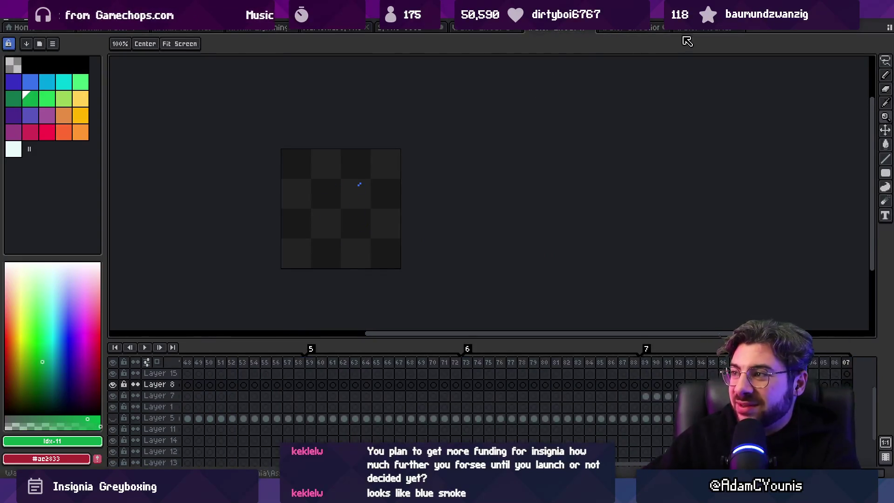
{"action": "left_click", "coordinate": [628, 28]}
{"action": "left_click_drag", "start_coordinate": [185, 363], "coordinate": [544, 366]}
{"action": "key", "text": "Escape"}
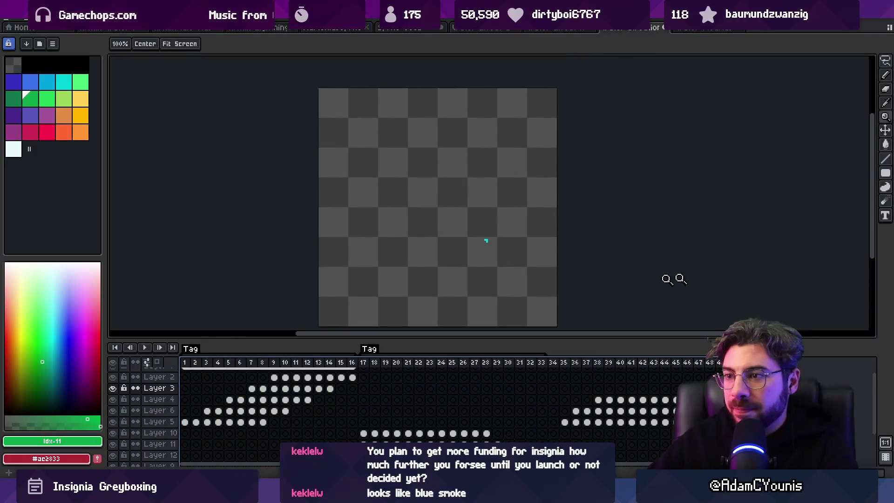
{"action": "key", "text": "alt+f"}
{"action": "key", "text": "Return"}
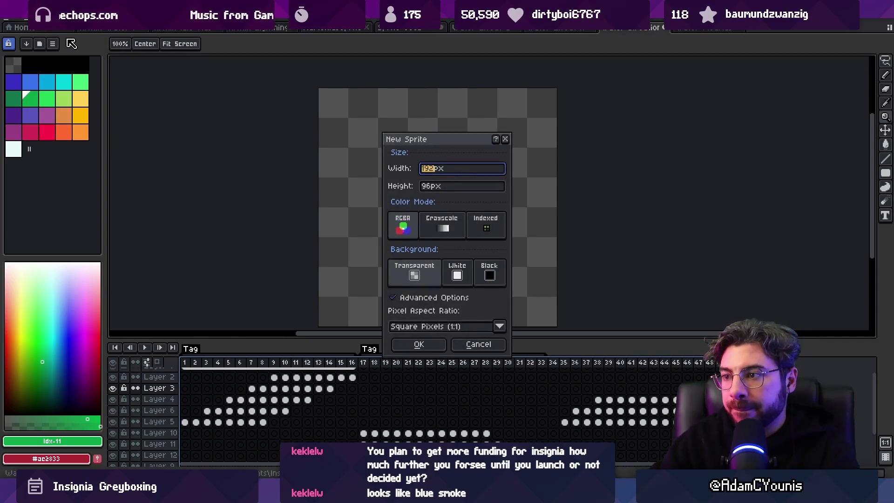
Step: Create a new 64×64 px sprite
{"action": "type", "text": "4"}
{"action": "key", "text": "Tab"}
{"action": "type", "text": "64"}
{"action": "key", "text": "Return"}
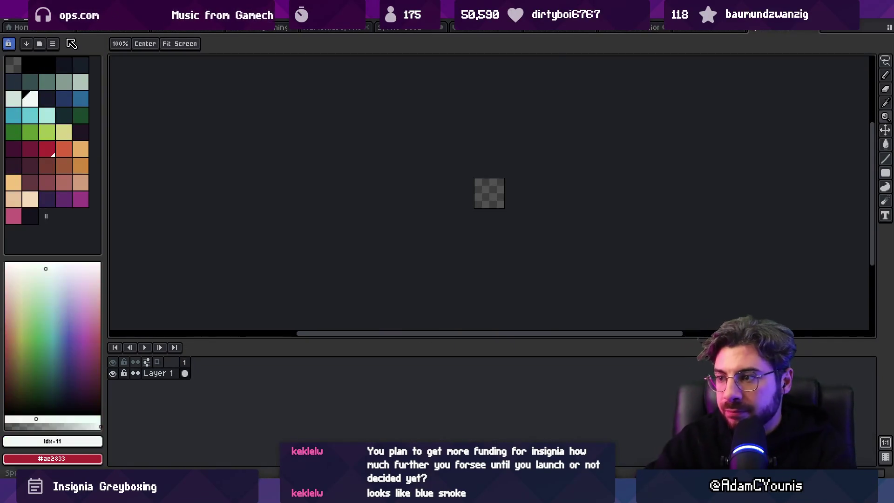
Step: Widen the palette panel and load the Ensigns palette
{"action": "scroll", "coordinate": [525, 193], "scroll_direction": "up", "scroll_amount": 4}
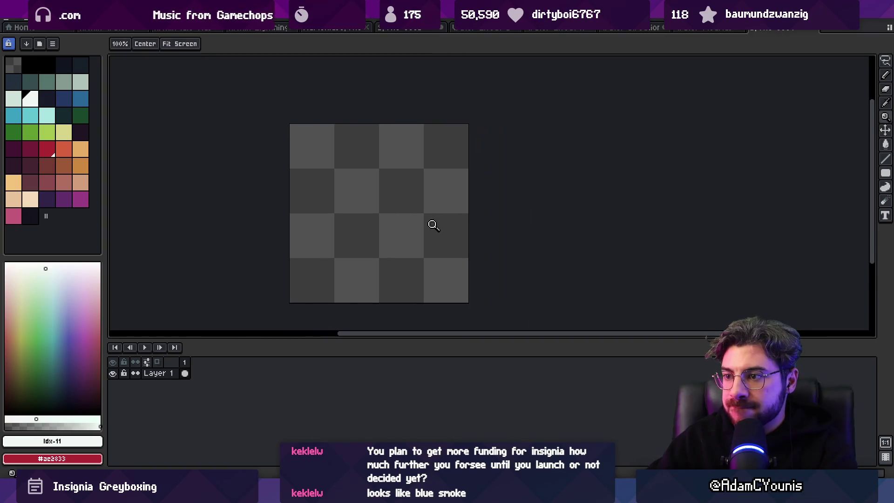
{"action": "scroll", "coordinate": [436, 219], "scroll_direction": "up", "scroll_amount": 1}
{"action": "left_click_drag", "start_coordinate": [106, 151], "coordinate": [112, 146]}
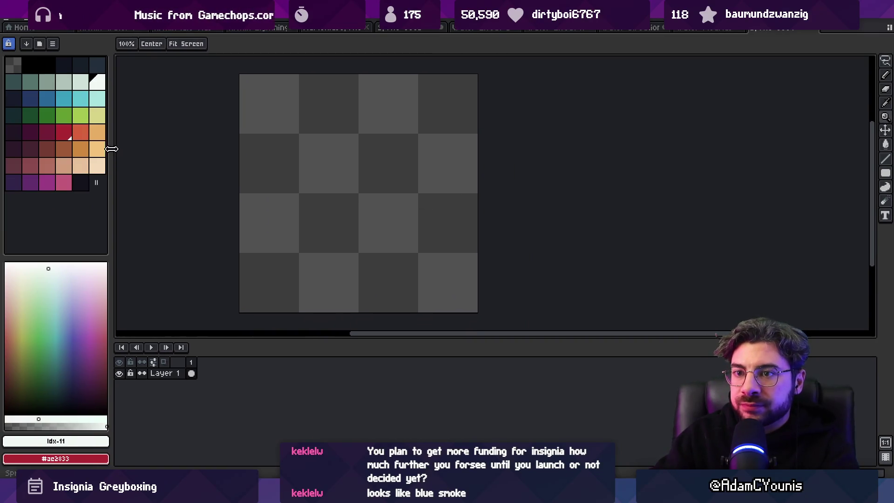
{"action": "left_click", "coordinate": [40, 44]}
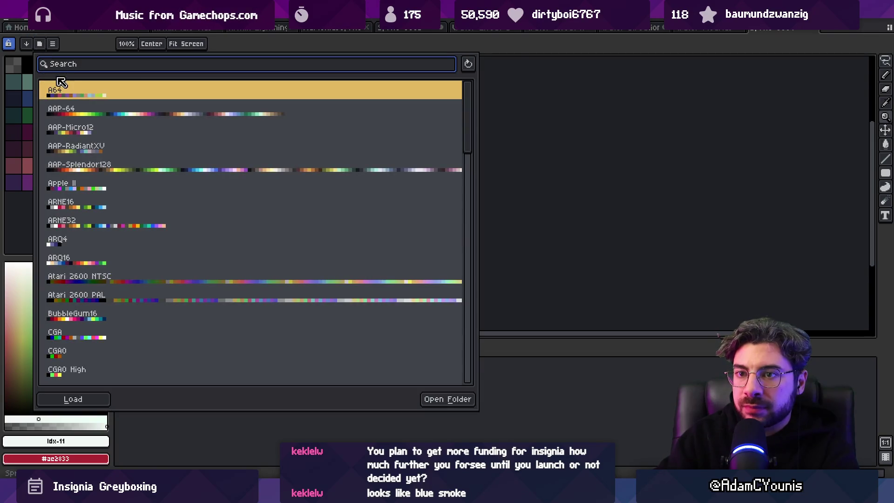
{"action": "type", "text": "ens"}
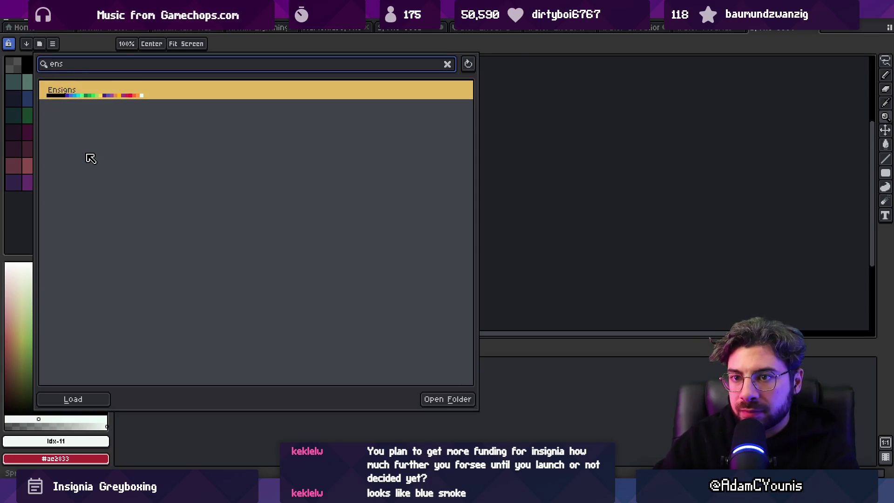
{"action": "left_click", "coordinate": [489, 112]}
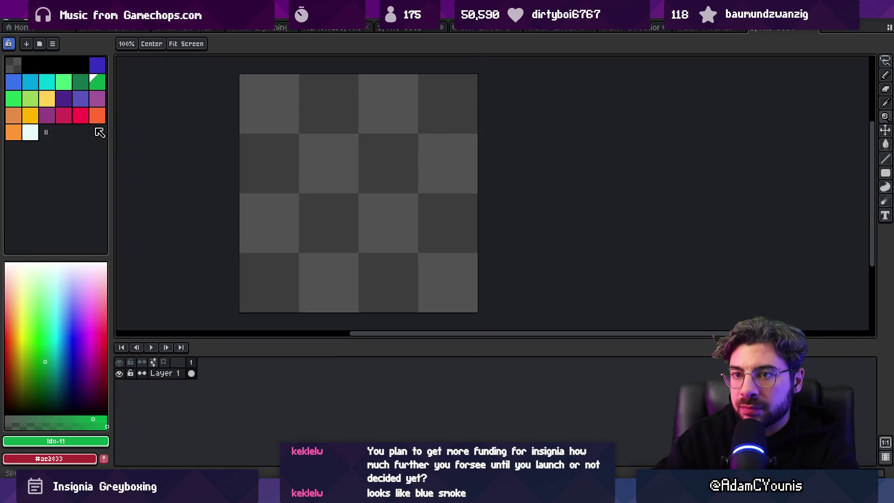
Step: Pick cyan from the palette, draw test pixel marks, then undo them
{"action": "key", "text": "super"}
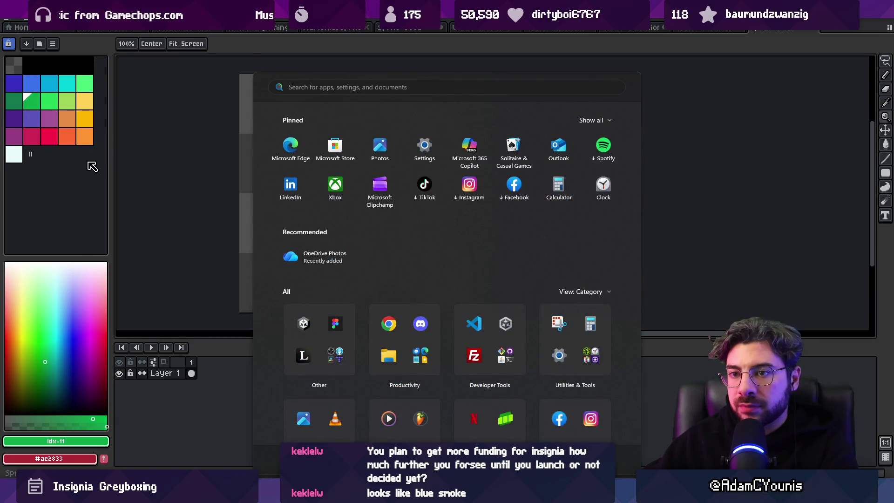
{"action": "key", "text": "super"}
{"action": "left_click", "coordinate": [49, 83]}
{"action": "key", "text": "b"}
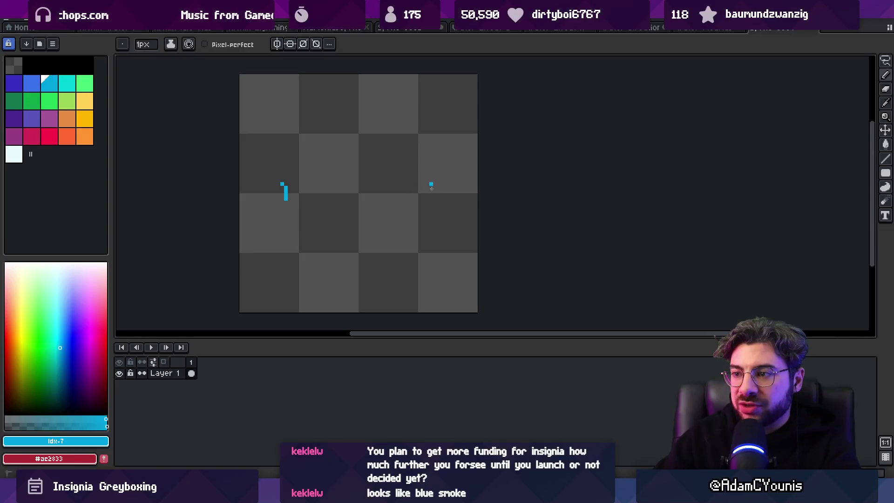
{"action": "key", "text": "ctrl+z"}
{"action": "key", "text": "m"}
{"action": "key", "text": "z"}
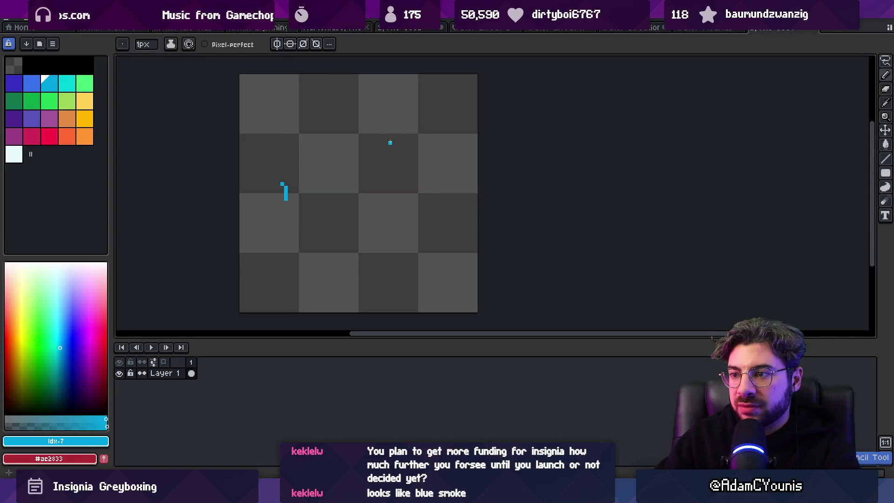
{"action": "key", "text": "ctrl+z"}
{"action": "scroll", "coordinate": [356, 184], "scroll_direction": "down", "scroll_amount": 1}
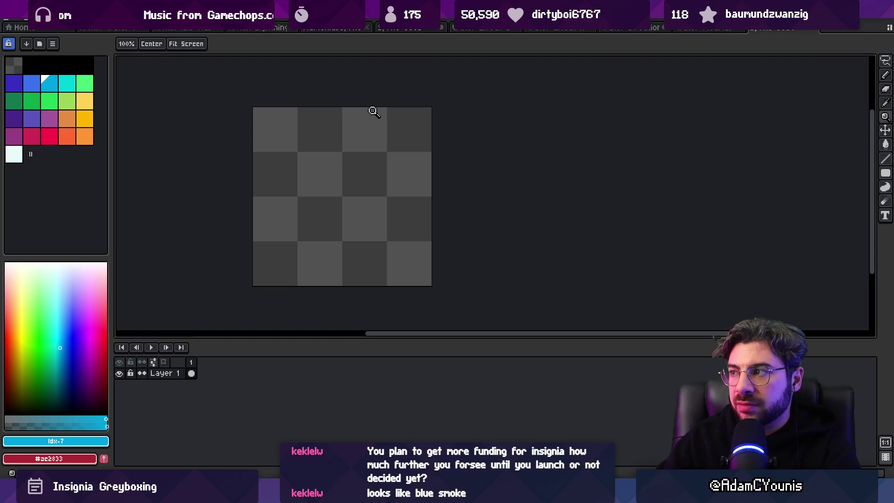
Step: Resize the canvas to 128 × 128 px via Sprite > Canvas Size
{"action": "left_click", "coordinate": [54, 18]}
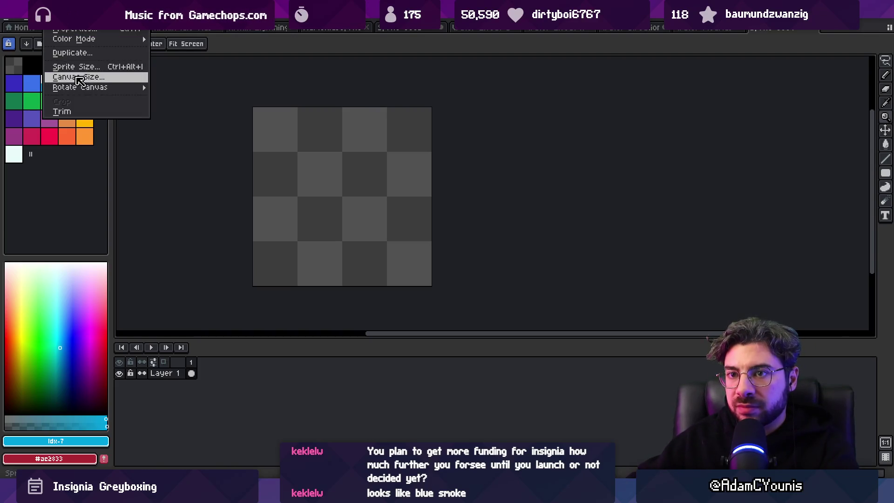
{"action": "left_click", "coordinate": [78, 81]}
{"action": "type", "text": "128"}
{"action": "key", "text": "Tab"}
{"action": "type", "text": "128"}
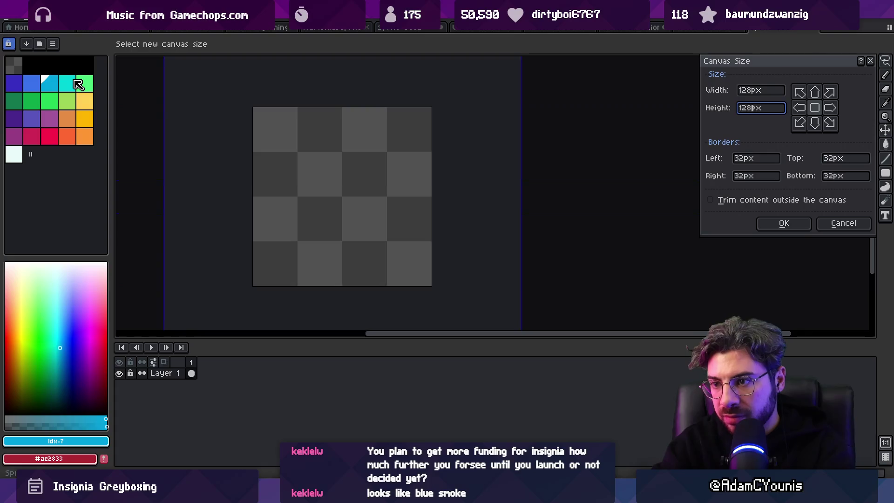
{"action": "key", "text": "Return"}
{"action": "scroll", "coordinate": [361, 229], "scroll_direction": "down", "scroll_amount": 3}
{"action": "scroll", "coordinate": [407, 241], "scroll_direction": "up", "scroll_amount": 3}
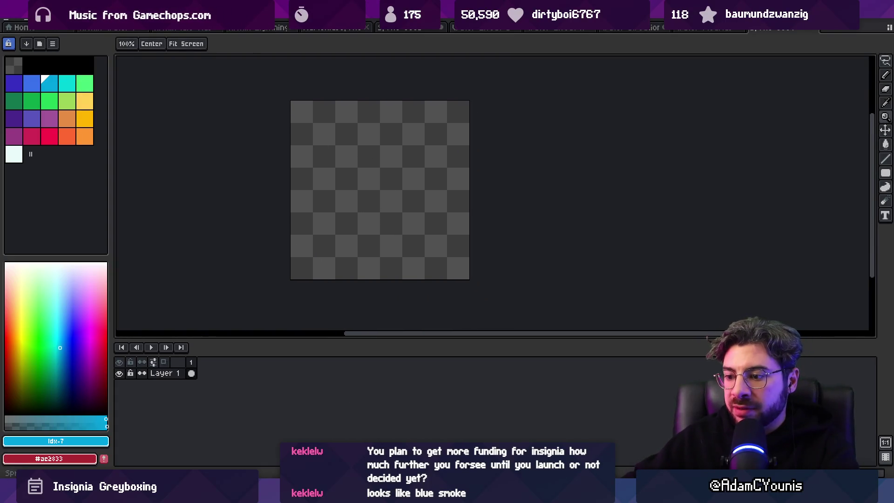
Step: Search for 'sword combo 7' and open Sword Combo 7.aseprite
{"action": "key", "text": "alt+Tab"}
{"action": "type", "text": "sword combo 7"}
{"action": "key", "text": "Down"}
{"action": "key", "text": "Down"}
{"action": "key", "text": "Down"}
{"action": "key", "text": "Down"}
{"action": "key", "text": "Return"}
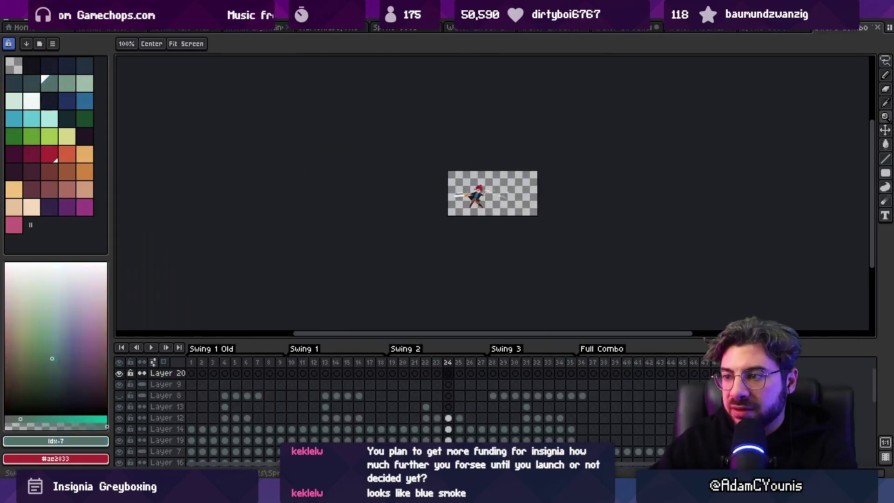
Step: Go to frame 4 of the swing and copy it merged across all layers
{"action": "scroll", "coordinate": [565, 257], "scroll_direction": "up", "scroll_amount": 2}
{"action": "left_click", "coordinate": [225, 363]}
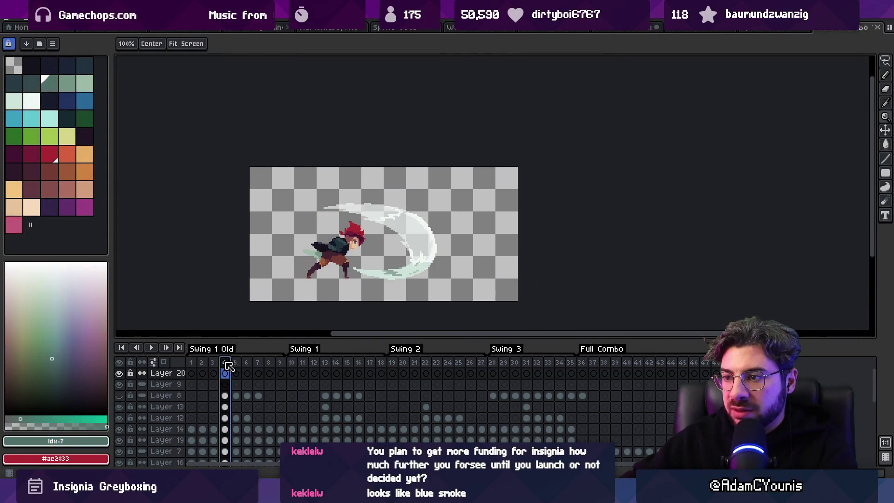
{"action": "right_click", "coordinate": [166, 399]}
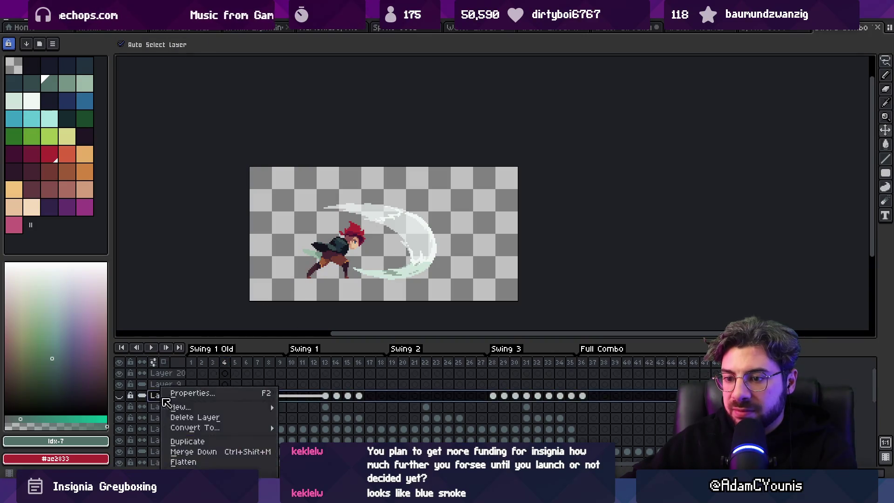
{"action": "left_click", "coordinate": [182, 461]}
{"action": "key", "text": "ctrl+z"}
{"action": "right_click", "coordinate": [186, 443]}
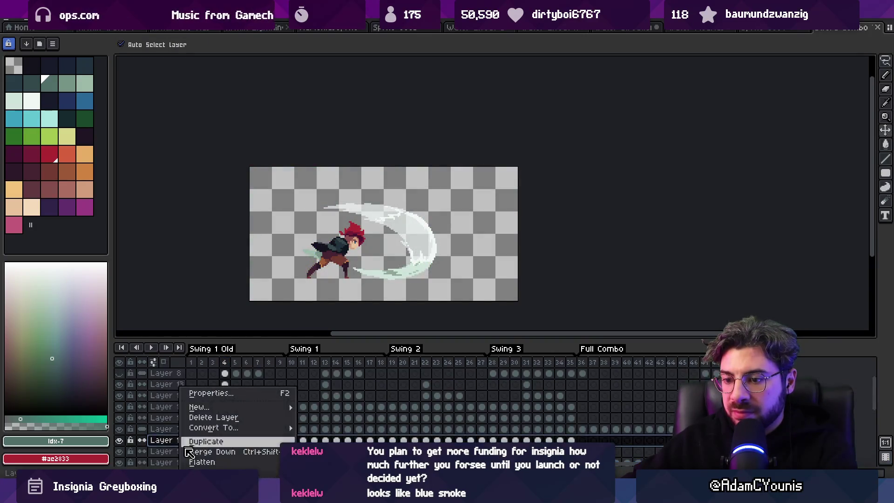
{"action": "key", "text": "Escape"}
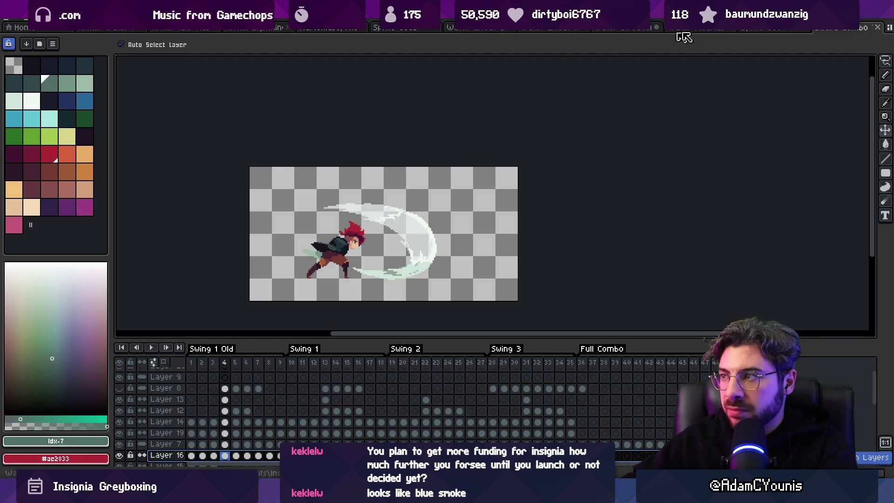
Step: Paste the swing frame into the 128 px sprite and place it down and left
{"action": "left_click", "coordinate": [764, 29]}
{"action": "key", "text": "ctrl+v"}
{"action": "left_click_drag", "start_coordinate": [422, 180], "coordinate": [399, 211]}
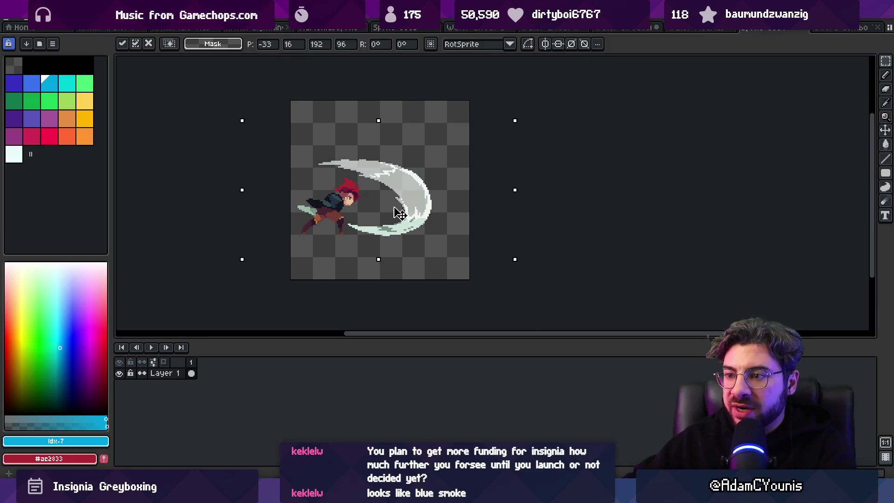
{"action": "key", "text": "Return"}
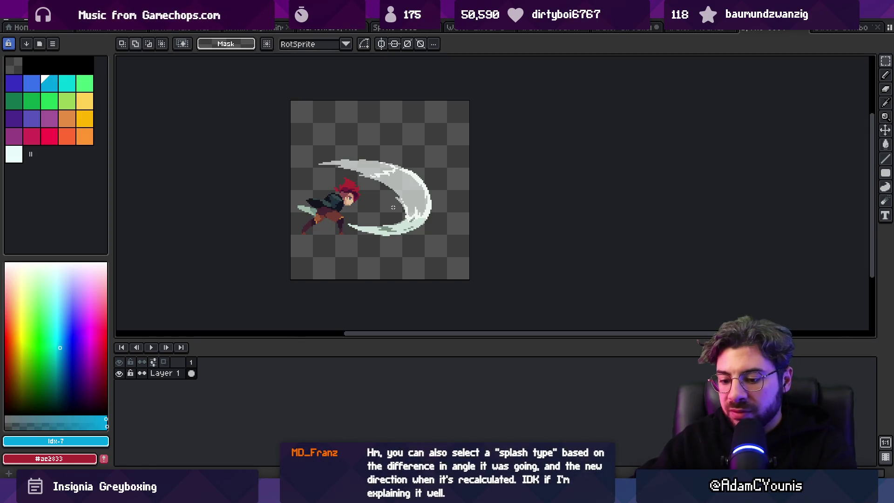
Step: Add a new empty layer above the swing and open Layer 1's properties
{"action": "key", "text": "shift+n"}
{"action": "scroll", "coordinate": [387, 193], "scroll_direction": "up", "scroll_amount": 2}
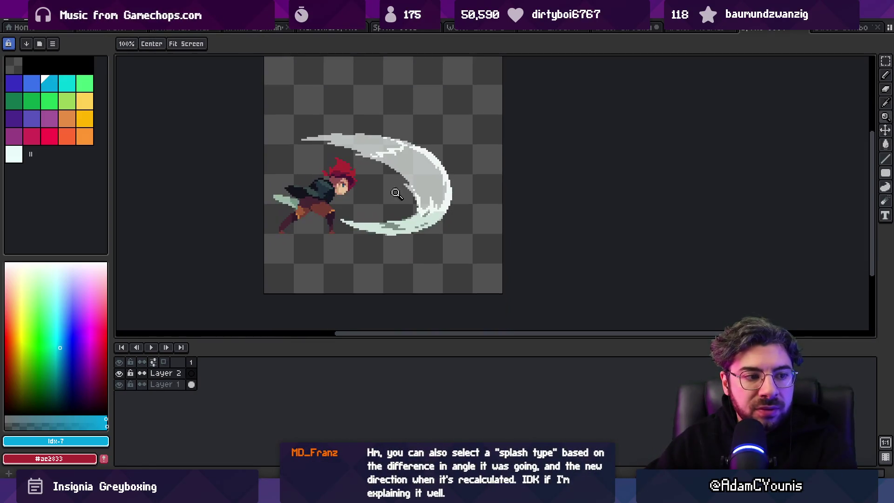
{"action": "double_click", "coordinate": [184, 385]}
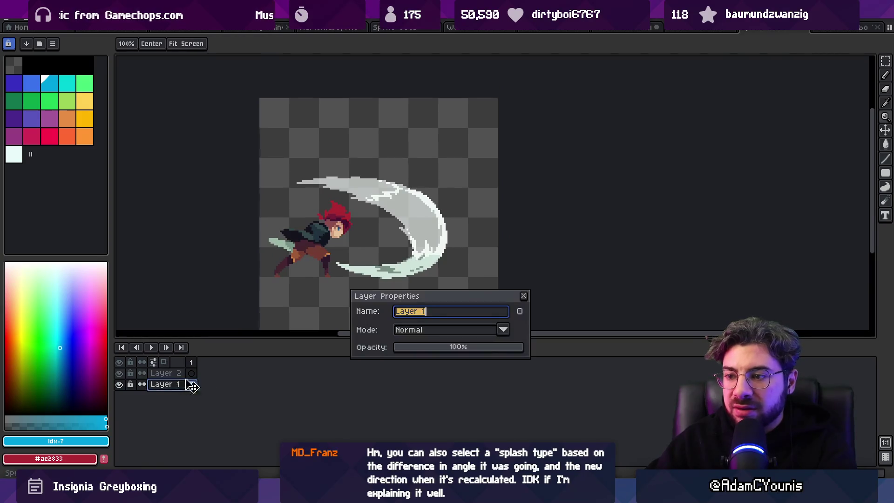
Step: Fade Layer 1, the sword-swing layer, to 54% opacity
{"action": "left_click", "coordinate": [487, 348]}
{"action": "left_click", "coordinate": [464, 347]}
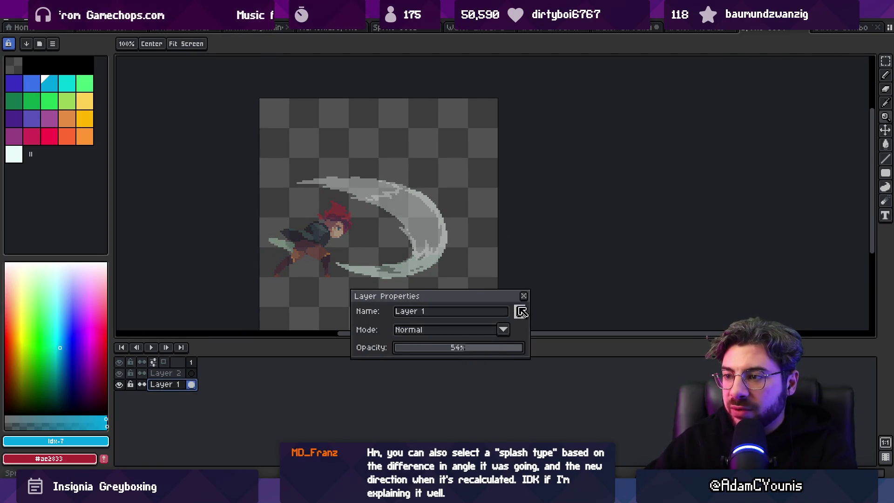
{"action": "left_click", "coordinate": [524, 297]}
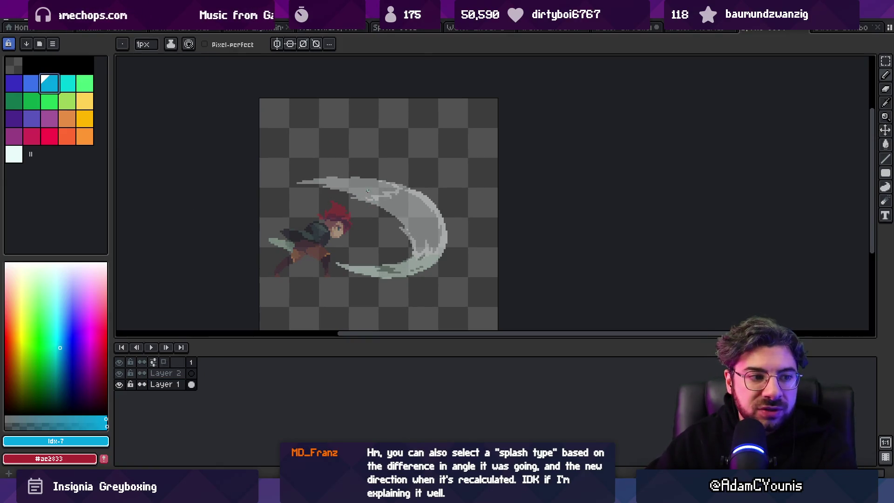
Step: On Layer 2, try blue strokes along the arc's bottom, top tip and curve, undoing each
{"action": "key", "text": "alt+Up"}
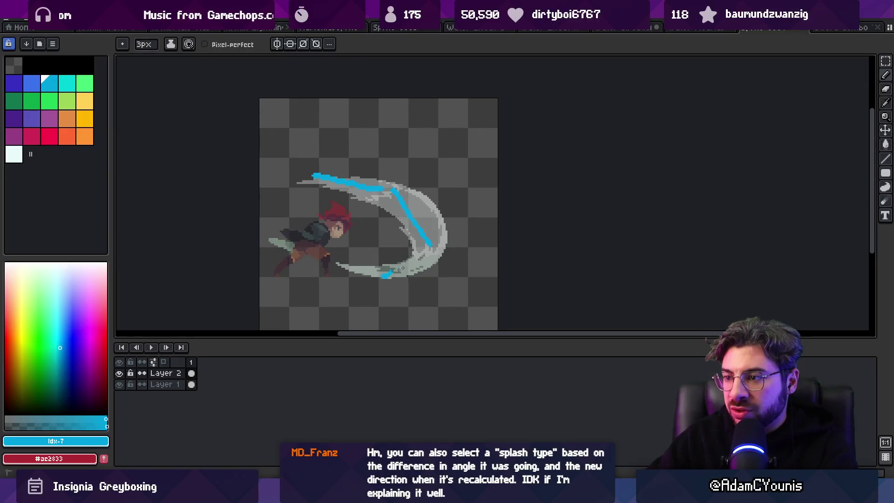
{"action": "key", "text": "ctrl+z"}
{"action": "key", "text": "ctrl+z"}
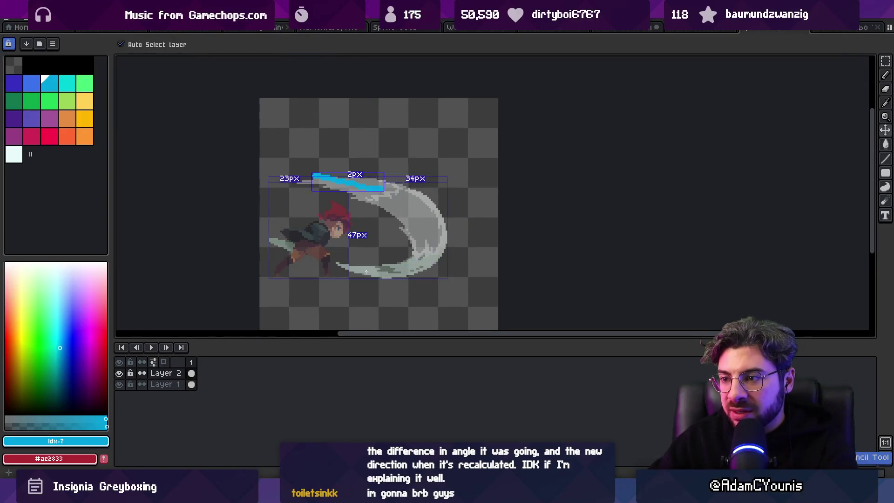
{"action": "left_click_drag", "start_coordinate": [373, 271], "coordinate": [417, 272]}
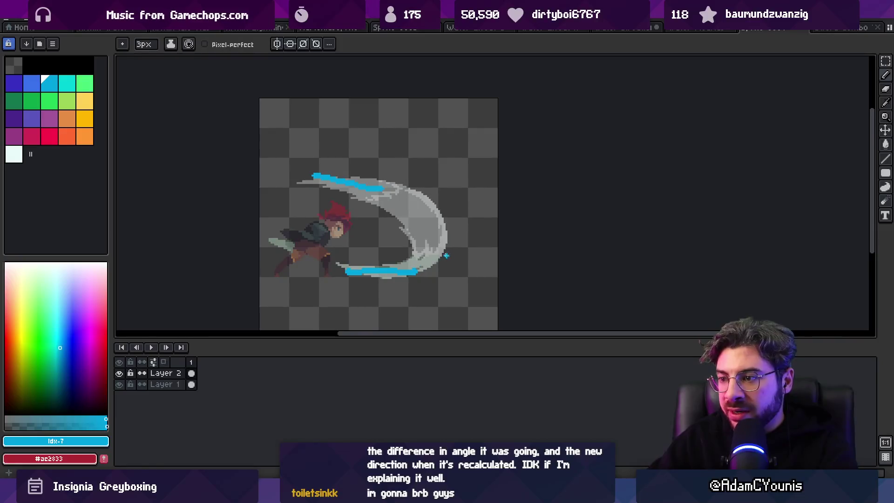
{"action": "key", "text": "ctrl+z"}
{"action": "key", "text": "ctrl+z"}
{"action": "key", "text": "ctrl+z"}
{"action": "left_click_drag", "start_coordinate": [297, 182], "coordinate": [327, 181]}
{"action": "key", "text": "ctrl+z"}
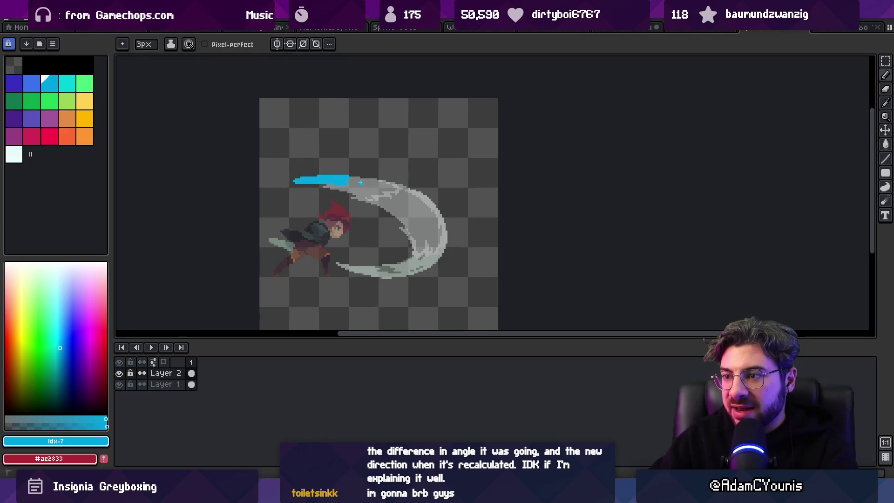
{"action": "key", "text": "ctrl+z"}
{"action": "left_click_drag", "start_coordinate": [355, 182], "coordinate": [397, 183]}
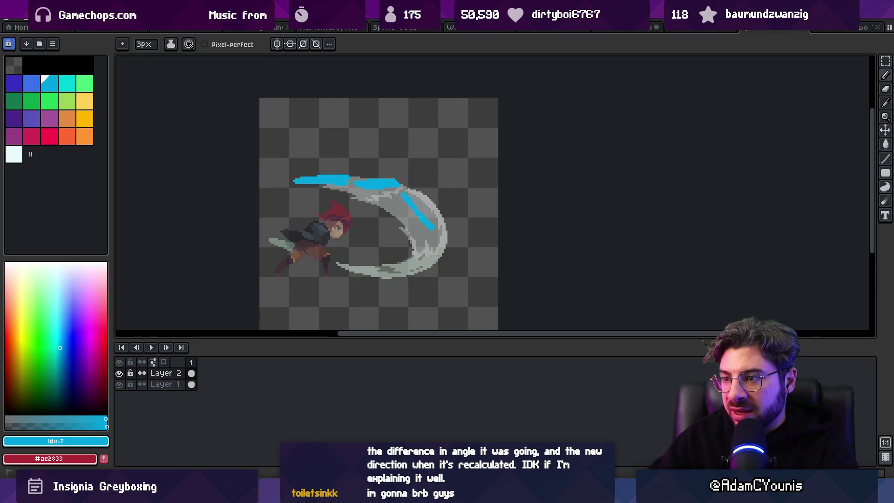
{"action": "key", "text": "ctrl+z"}
{"action": "left_click_drag", "start_coordinate": [432, 237], "coordinate": [426, 259]}
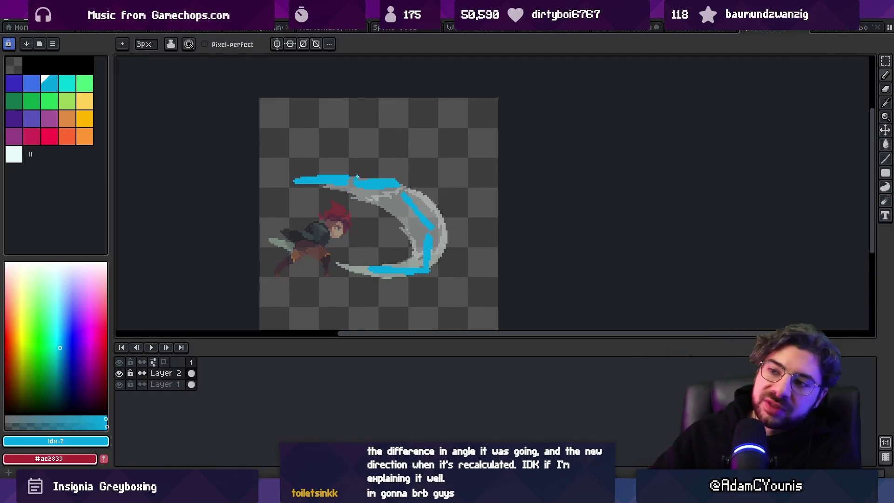
Step: Try straight, wavy and arched blue strokes over the arc's top, undoing all to leave Layer 2 clear
{"action": "left_click_drag", "start_coordinate": [389, 160], "coordinate": [374, 166]}
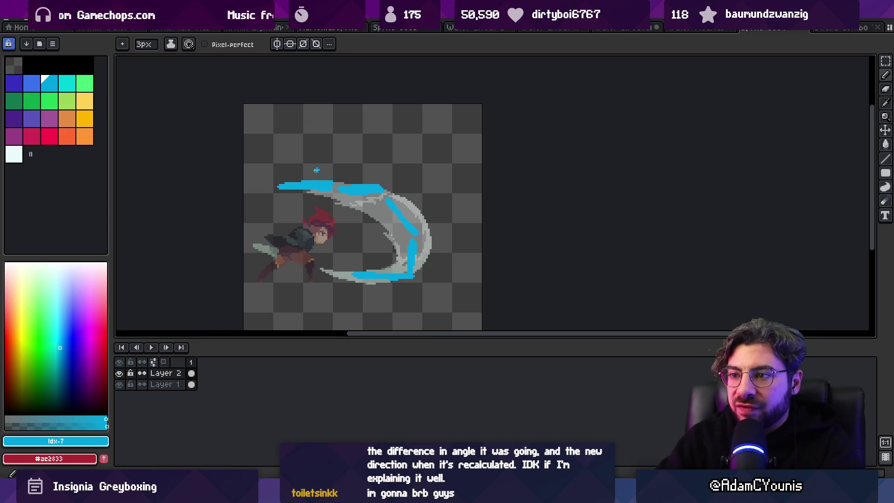
{"action": "left_click_drag", "start_coordinate": [298, 172], "coordinate": [353, 173]}
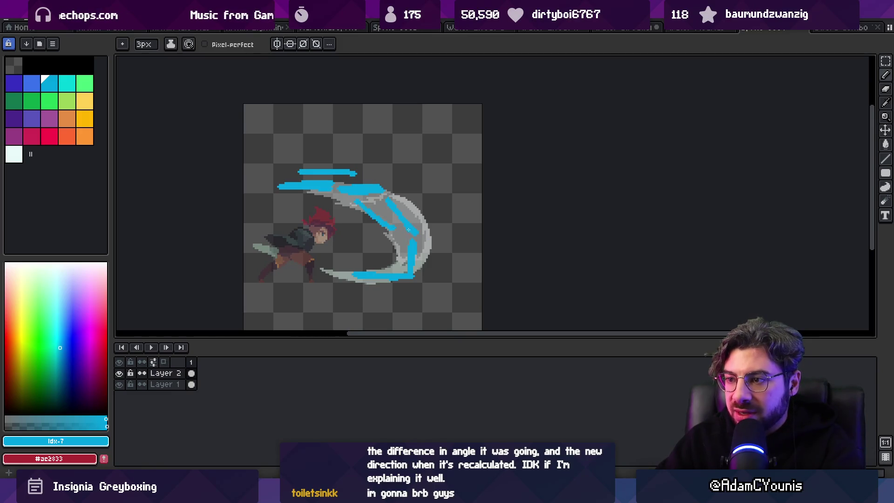
{"action": "key", "text": "ctrl+z"}
{"action": "key", "text": "ctrl+z"}
{"action": "key", "text": "ctrl+z"}
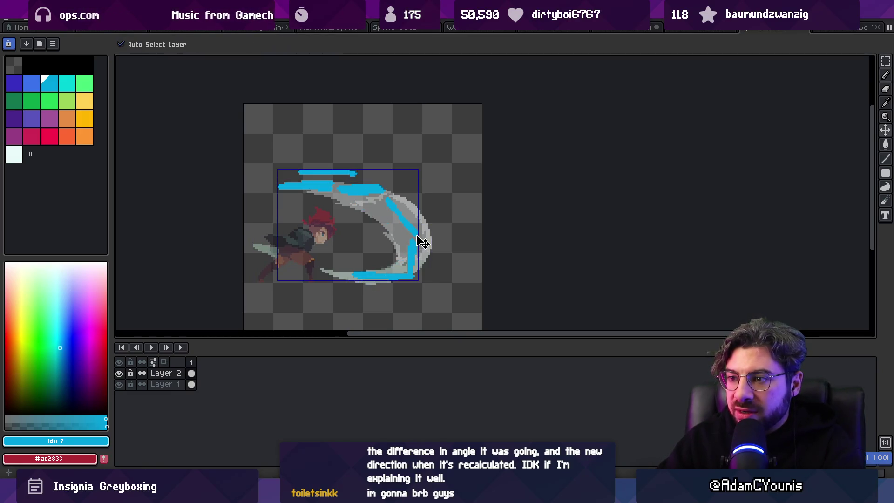
{"action": "key", "text": "ctrl+z"}
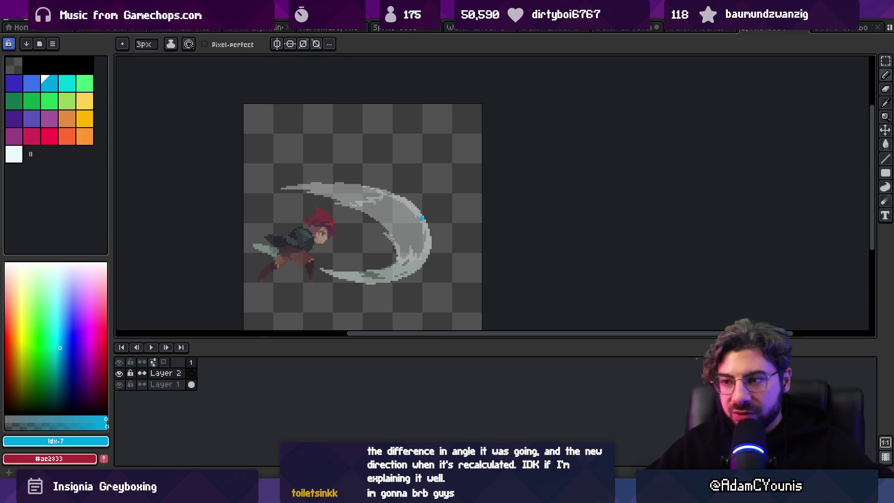
{"action": "scroll", "coordinate": [289, 199], "scroll_direction": "up", "scroll_amount": 2}
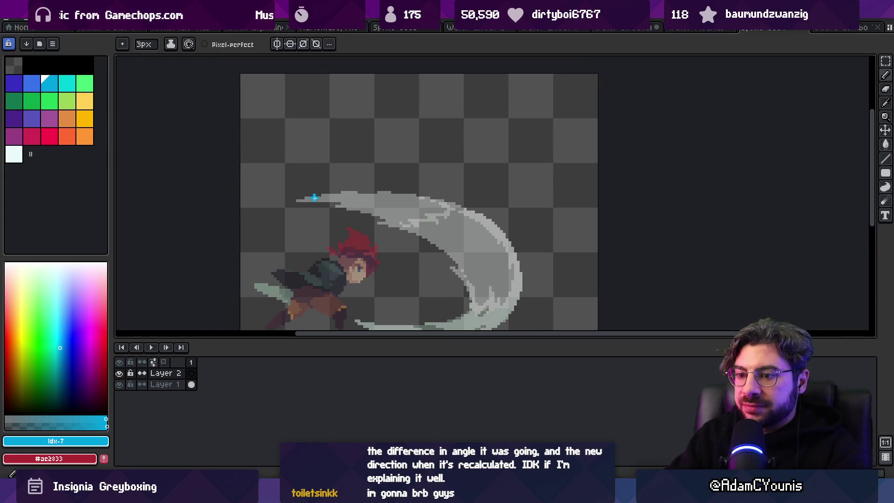
{"action": "mouse_move", "coordinate": [291, 199]}
{"action": "left_mouse_down"}
{"action": "mouse_move", "coordinate": [384, 196]}
{"action": "mouse_move", "coordinate": [359, 196]}
{"action": "left_mouse_up"}
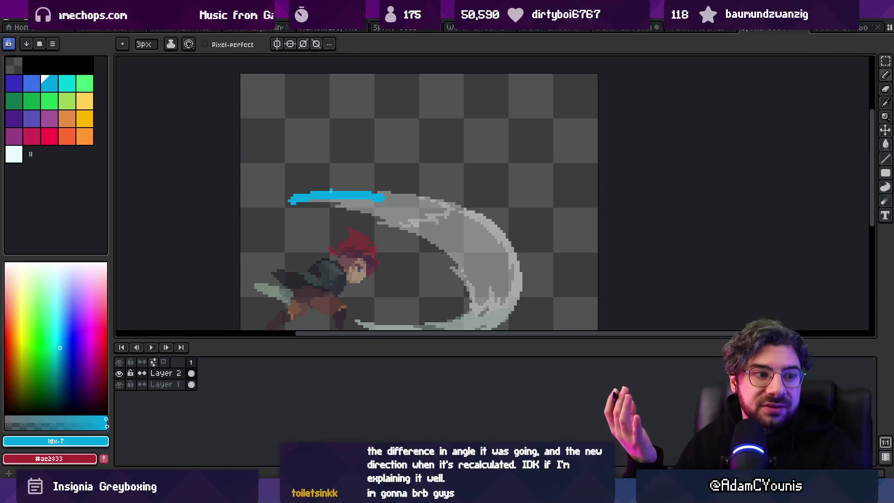
{"action": "key", "text": "ctrl+z"}
{"action": "left_click_drag", "start_coordinate": [292, 200], "coordinate": [433, 190]}
{"action": "key", "text": "ctrl+z"}
{"action": "left_click_drag", "start_coordinate": [276, 195], "coordinate": [386, 194]}
{"action": "key", "text": "ctrl+z"}
{"action": "left_click_drag", "start_coordinate": [267, 205], "coordinate": [394, 210]}
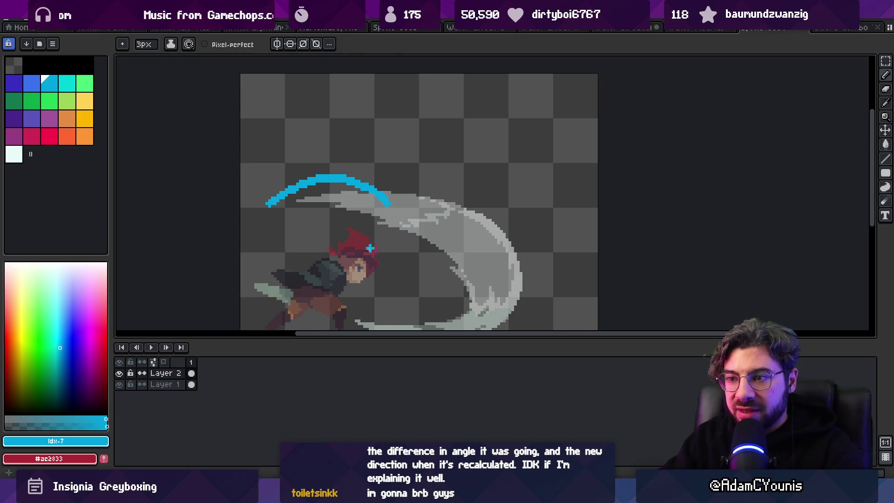
{"action": "key", "text": "ctrl+z"}
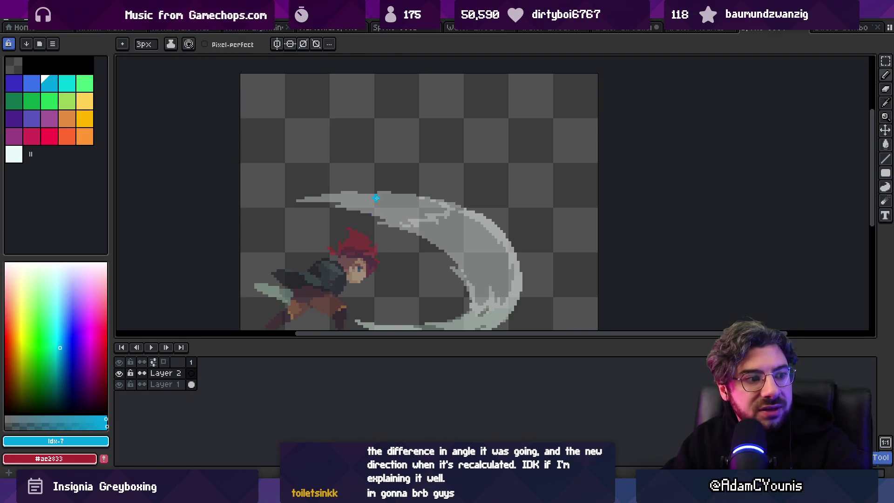
Step: Search the system apps for Chrome
{"action": "key", "text": "super"}
{"action": "type", "text": "chronme"}
{"action": "key", "text": "BackSpace"}
{"action": "key", "text": "BackSpace"}
{"action": "key", "text": "BackSpace"}
Step: Launch Chrome, search 'lord of the rings water horses', and open the river scene video from Videos
{"action": "type", "text": "me"}
{"action": "key", "text": "Return"}
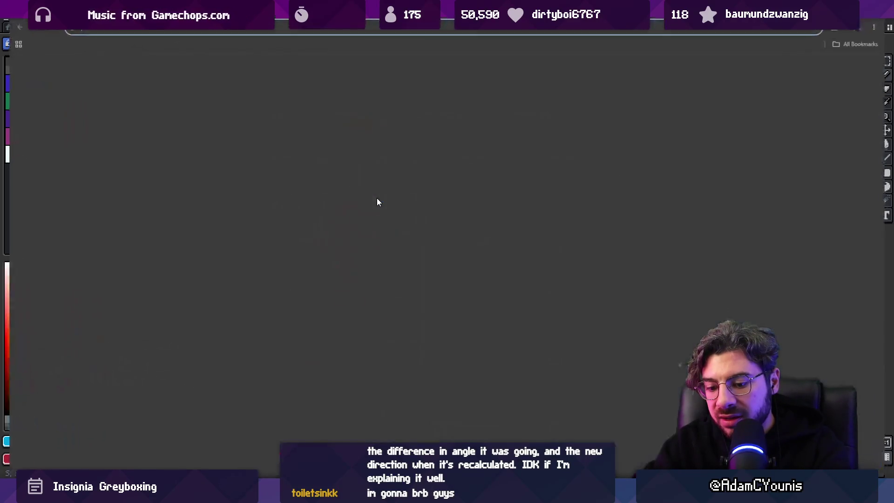
{"action": "type", "text": "lord of the rings water horses"}
{"action": "key", "text": "Return"}
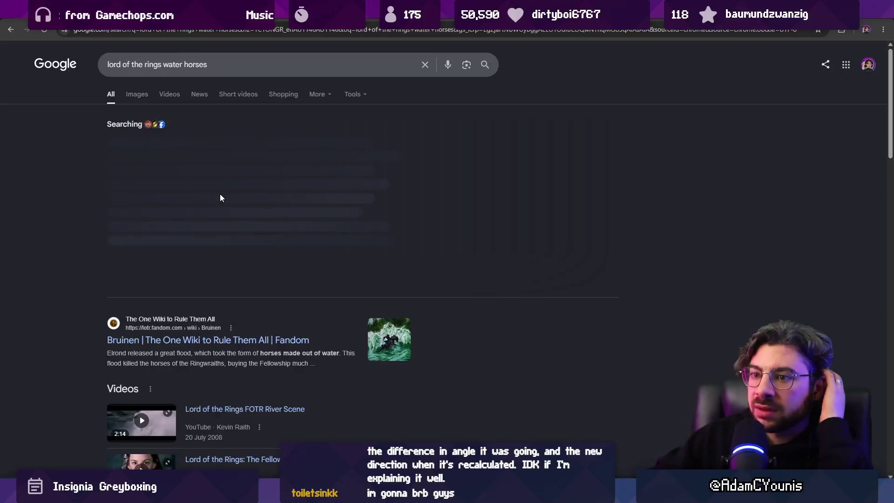
{"action": "left_click", "coordinate": [169, 95]}
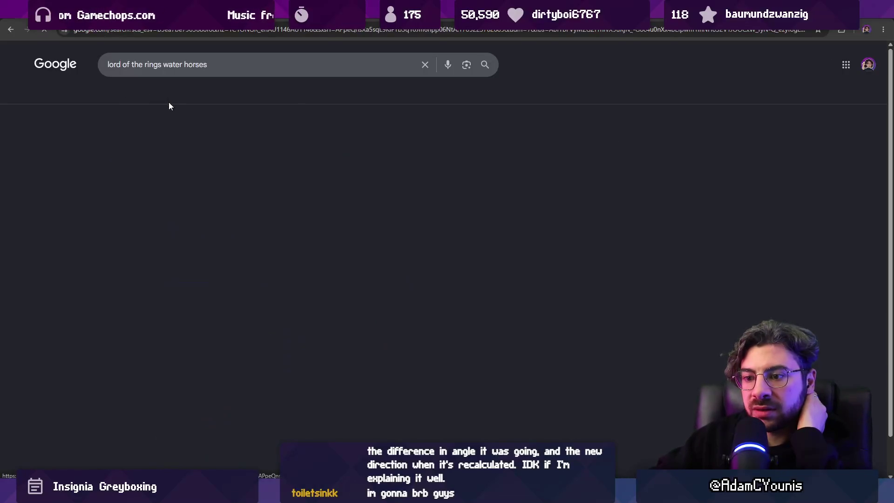
{"action": "left_click", "coordinate": [173, 198]}
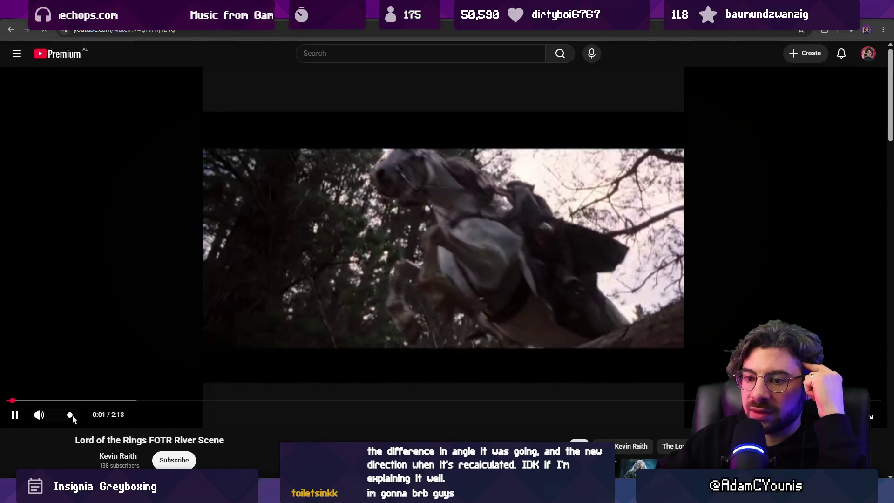
Step: Mute the river scene video, skip ahead and pause it at 1:12, then return to Aseprite
{"action": "left_click", "coordinate": [40, 414]}
{"action": "mouse_move", "coordinate": [42, 400]}
{"action": "left_mouse_down"}
{"action": "mouse_move", "coordinate": [470, 401]}
{"action": "mouse_move", "coordinate": [402, 401]}
{"action": "left_mouse_up"}
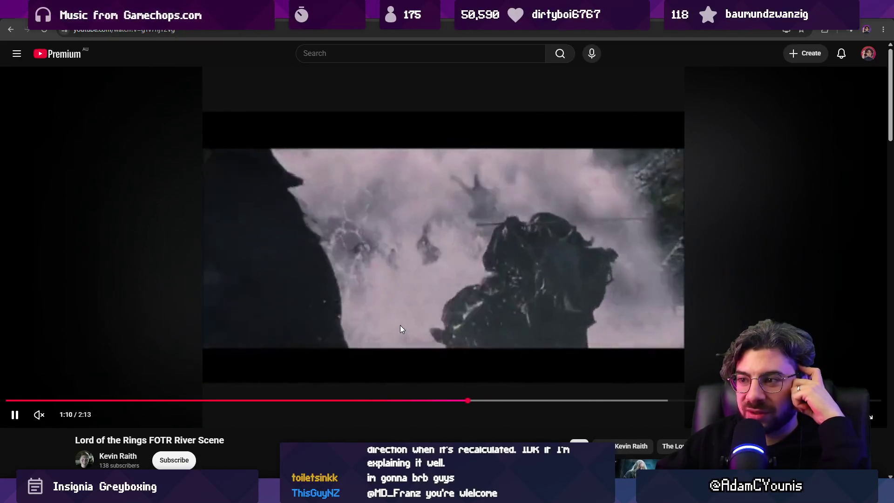
{"action": "left_click", "coordinate": [402, 328]}
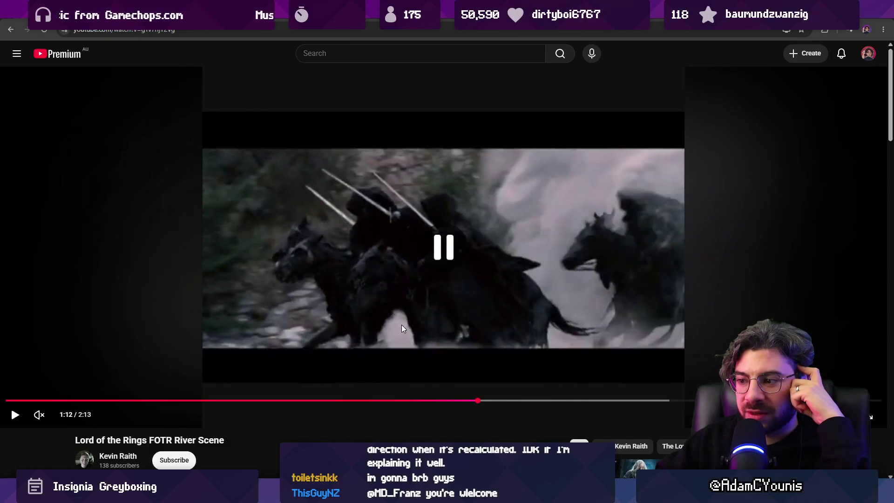
{"action": "key", "text": "alt+Tab"}
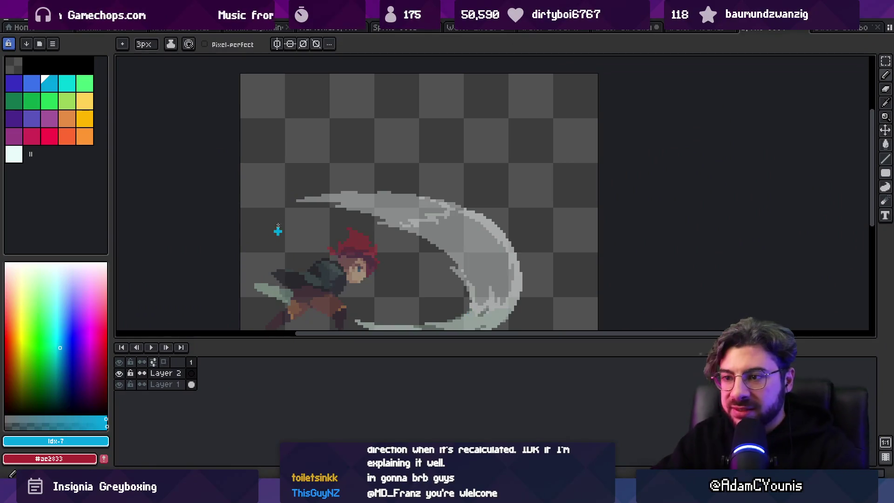
Step: Sketch four blue test strokes across the slash plus marks on its lower part, then undo them
{"action": "left_click_drag", "start_coordinate": [313, 185], "coordinate": [340, 214]}
{"action": "left_click_drag", "start_coordinate": [352, 179], "coordinate": [388, 227]}
{"action": "left_click_drag", "start_coordinate": [406, 187], "coordinate": [441, 235]}
{"action": "mouse_move", "coordinate": [472, 205]}
{"action": "left_mouse_down"}
{"action": "mouse_move", "coordinate": [508, 264]}
{"action": "mouse_move", "coordinate": [498, 205]}
{"action": "mouse_move", "coordinate": [501, 247]}
{"action": "left_mouse_up"}
{"action": "key", "text": "space"}
{"action": "left_click_drag", "start_coordinate": [455, 217], "coordinate": [460, 260]}
{"action": "left_click_drag", "start_coordinate": [410, 229], "coordinate": [405, 274]}
{"action": "left_click_drag", "start_coordinate": [390, 227], "coordinate": [361, 269]}
{"action": "left_click", "coordinate": [350, 255]}
{"action": "key", "text": "ctrl+z"}
{"action": "key", "text": "ctrl+z"}
{"action": "key", "text": "ctrl+z"}
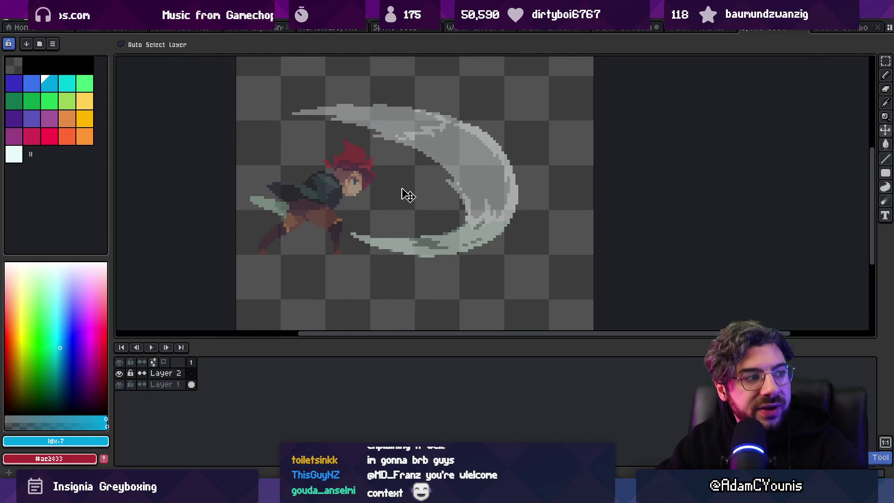
Step: Try a long blue diagonal with hatching strokes, undo it all, and recentre the sprite view
{"action": "left_click_drag", "start_coordinate": [402, 138], "coordinate": [399, 205]}
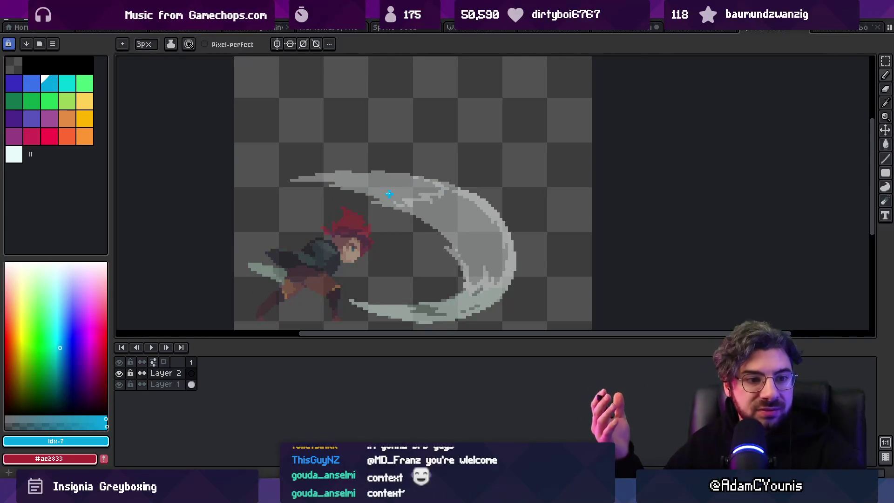
{"action": "left_click_drag", "start_coordinate": [439, 199], "coordinate": [381, 200]}
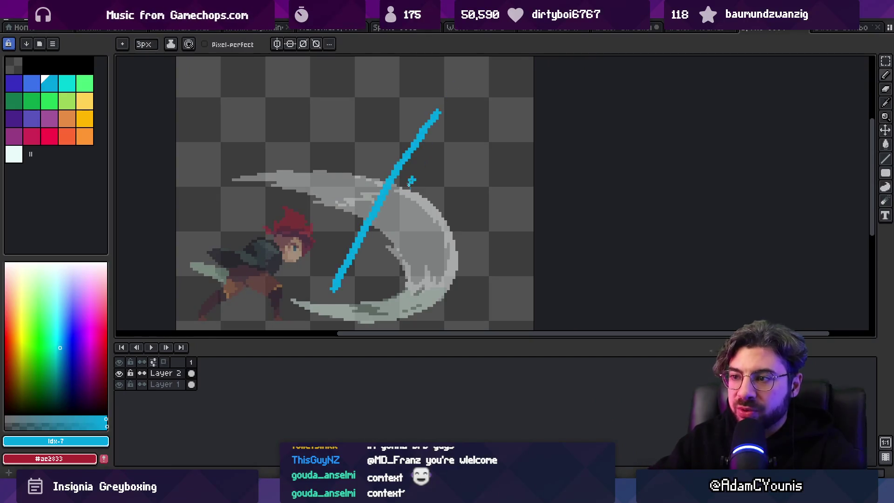
{"action": "left_click_drag", "start_coordinate": [339, 300], "coordinate": [431, 100]}
{"action": "mouse_move", "coordinate": [359, 222]}
{"action": "left_mouse_down"}
{"action": "mouse_move", "coordinate": [333, 273]}
{"action": "mouse_move", "coordinate": [421, 99]}
{"action": "left_mouse_up"}
{"action": "left_click_drag", "start_coordinate": [427, 93], "coordinate": [438, 63]}
{"action": "left_click", "coordinate": [389, 263]}
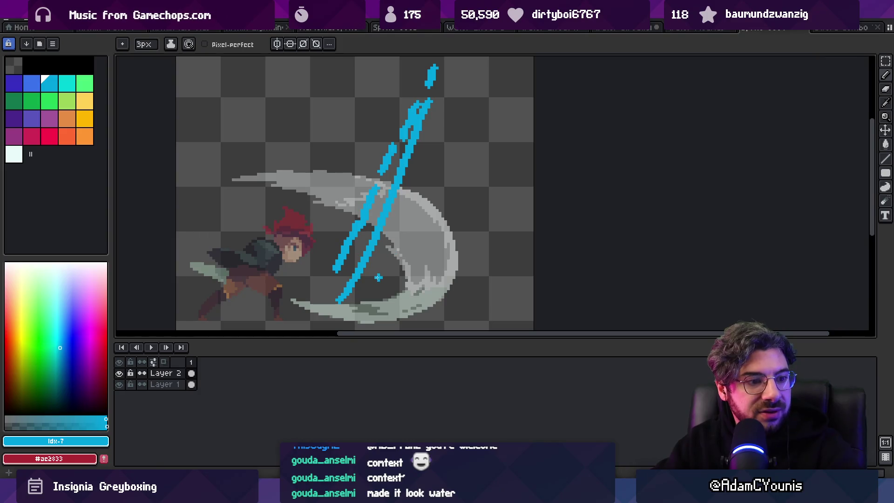
{"action": "key", "text": "ctrl+z"}
{"action": "key", "text": "ctrl+z"}
{"action": "key", "text": "ctrl+z"}
{"action": "left_click_drag", "start_coordinate": [339, 274], "coordinate": [399, 61]}
{"action": "key", "text": "ctrl+z"}
{"action": "key", "text": "ctrl+z"}
{"action": "key", "text": "ctrl+z"}
{"action": "left_click_drag", "start_coordinate": [385, 178], "coordinate": [414, 195]}
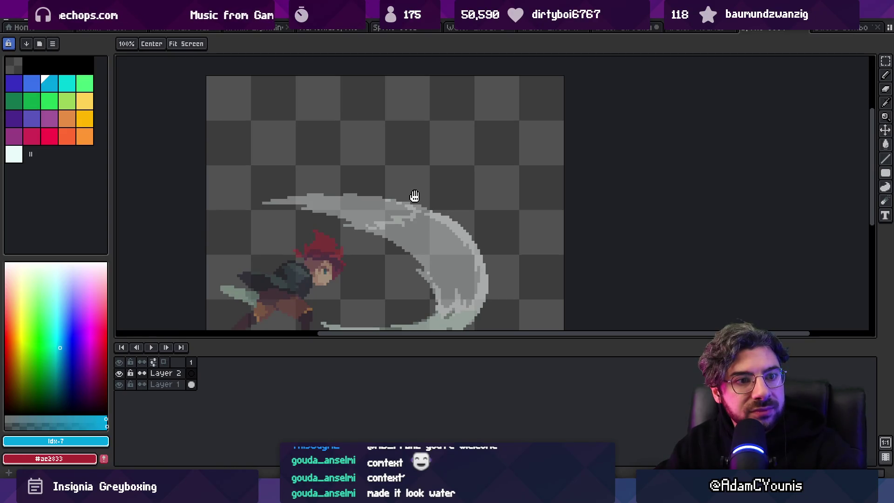
{"action": "left_click_drag", "start_coordinate": [414, 196], "coordinate": [414, 198]}
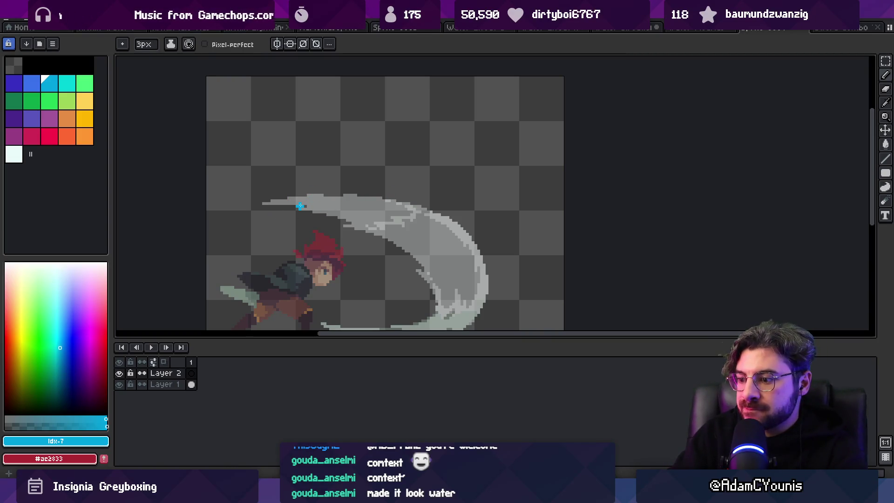
{"action": "left_click_drag", "start_coordinate": [300, 209], "coordinate": [286, 170]}
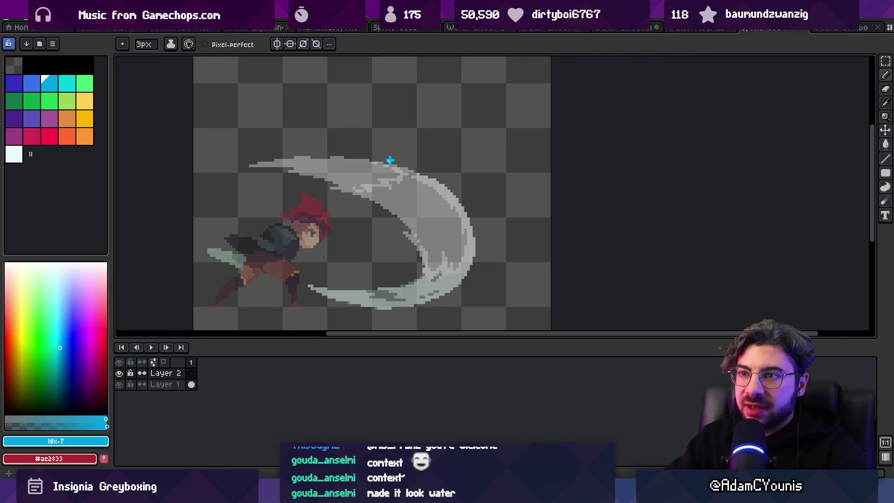
Step: Extend the animation to 13 frames and move the small blue splash at the slash tip to frame 2
{"action": "key", "text": "plus"}
{"action": "key", "text": "plus"}
{"action": "key", "text": "plus"}
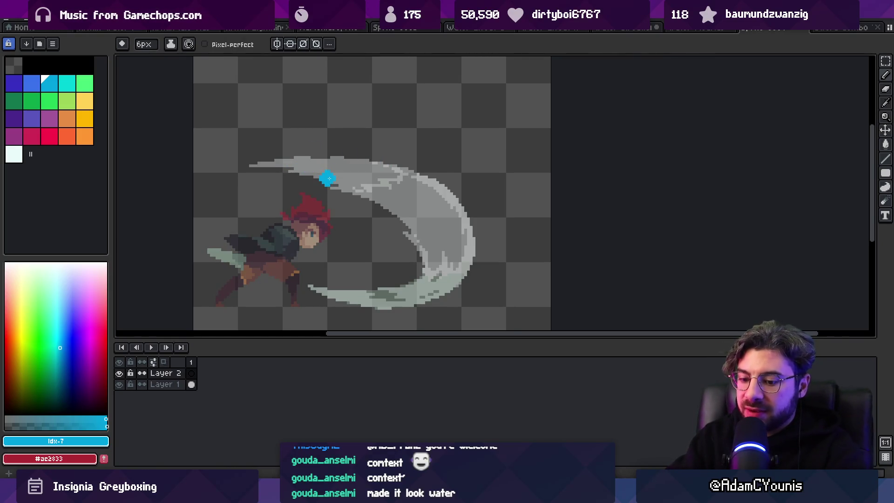
{"action": "key", "text": "alt+n"}
{"action": "key", "text": "alt+n"}
{"action": "key", "text": "alt+n"}
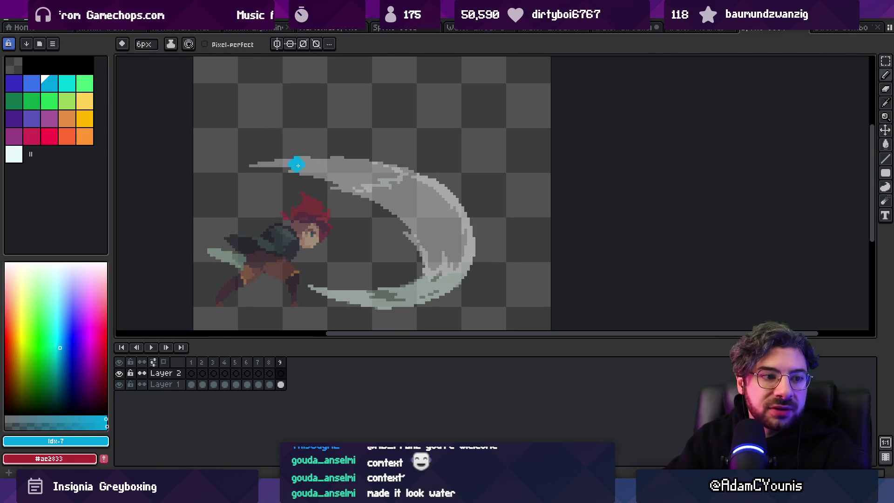
{"action": "left_click", "coordinate": [191, 373]}
{"action": "key", "text": "minus"}
{"action": "key", "text": "minus"}
{"action": "key", "text": "minus"}
{"action": "left_click_drag", "start_coordinate": [246, 177], "coordinate": [256, 168]}
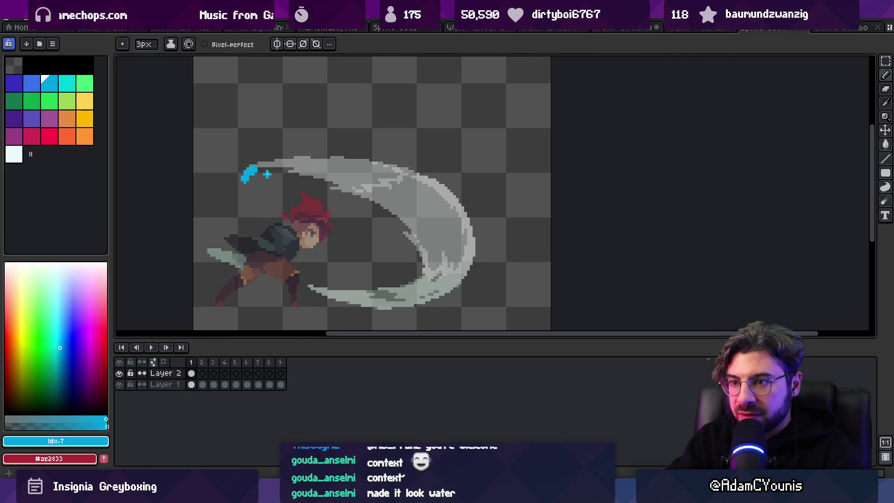
{"action": "key", "text": "ctrl+z"}
{"action": "key", "text": "i"}
{"action": "key", "text": "ctrl+z"}
{"action": "key", "text": "Left"}
{"action": "key", "text": "Left"}
{"action": "key", "text": "Left"}
{"action": "key", "text": "b"}
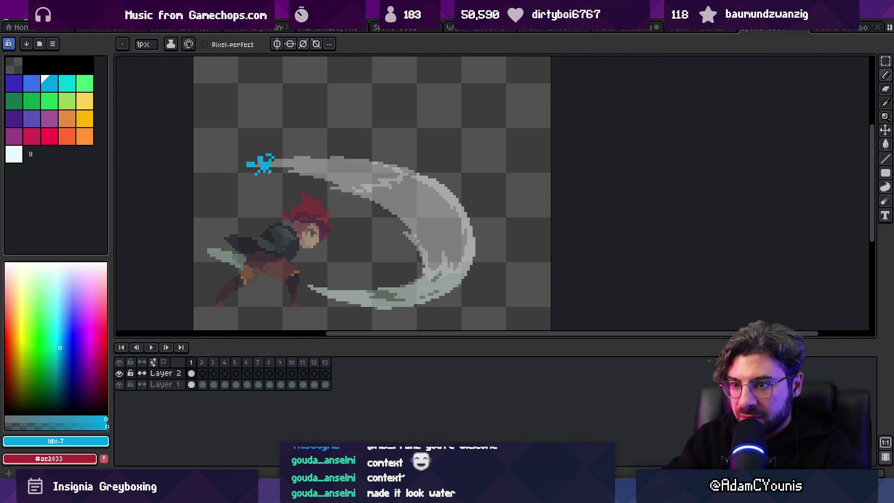
{"action": "left_click_drag", "start_coordinate": [192, 373], "coordinate": [203, 373]}
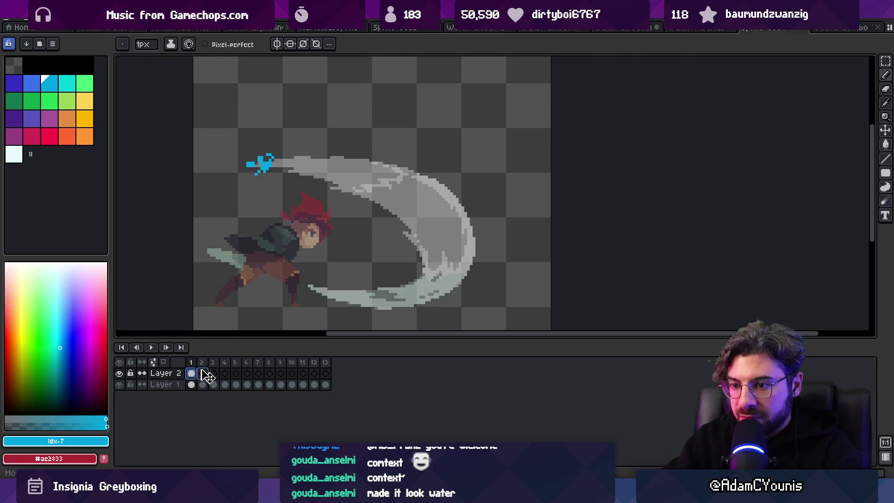
Step: Paint a tiny splash on frame 1, water along the slash top on frame 3, and down the arc on frame 4
{"action": "left_click", "coordinate": [193, 373]}
{"action": "left_click_drag", "start_coordinate": [268, 162], "coordinate": [259, 164]}
{"action": "key", "text": "Right"}
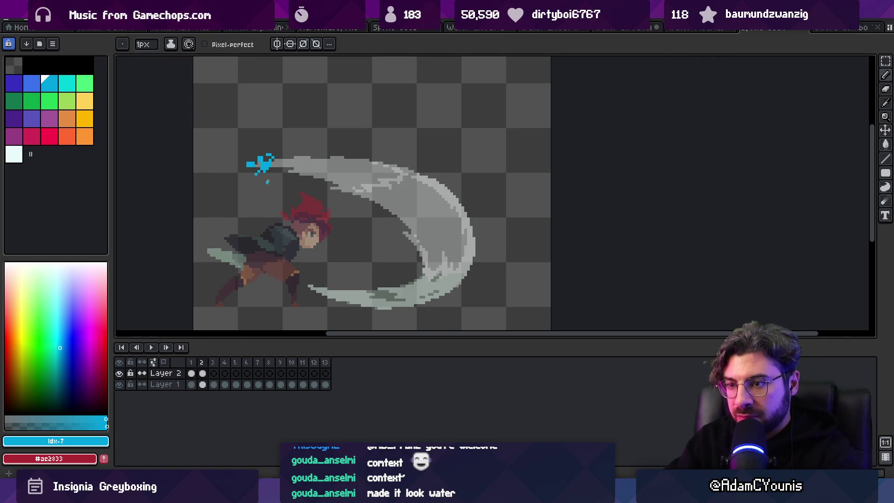
{"action": "key", "text": "Right"}
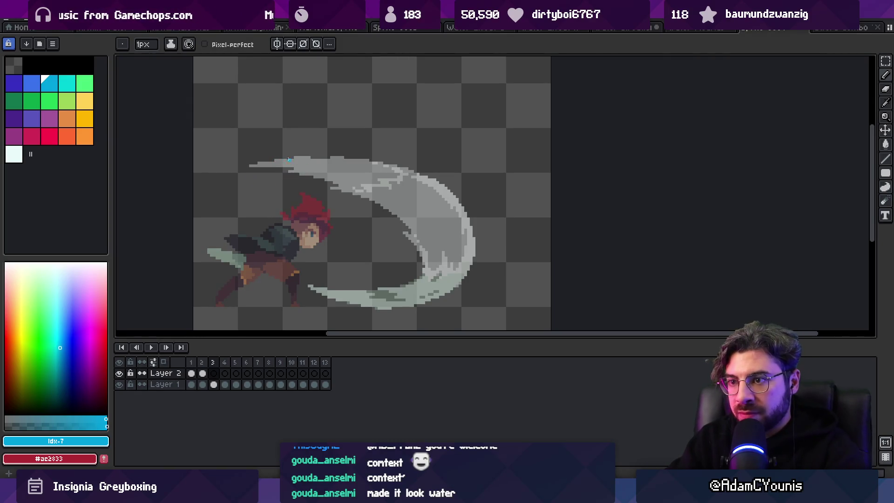
{"action": "left_click_drag", "start_coordinate": [276, 163], "coordinate": [296, 163]}
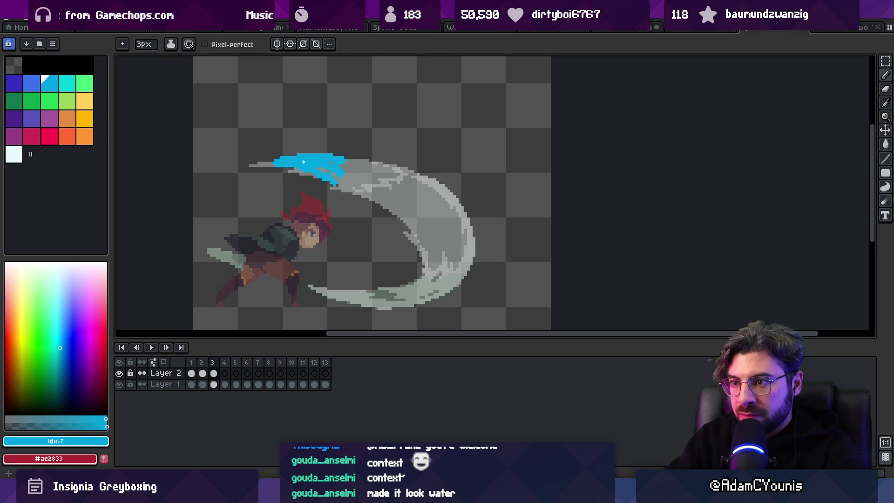
{"action": "key", "text": "minus"}
{"action": "key", "text": "Right"}
{"action": "mouse_move", "coordinate": [303, 162]}
{"action": "left_mouse_down"}
{"action": "mouse_move", "coordinate": [386, 186]}
{"action": "mouse_move", "coordinate": [428, 226]}
{"action": "mouse_move", "coordinate": [419, 177]}
{"action": "mouse_move", "coordinate": [440, 266]}
{"action": "left_mouse_up"}
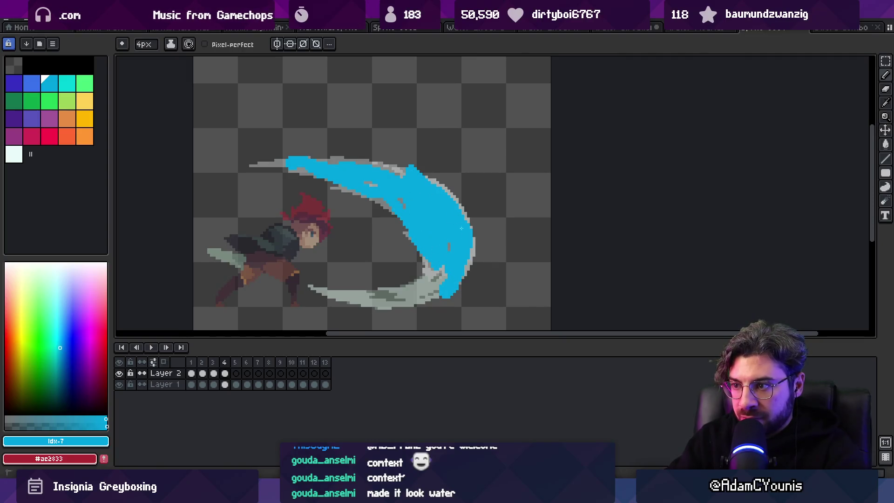
{"action": "left_click_drag", "start_coordinate": [461, 228], "coordinate": [468, 269]}
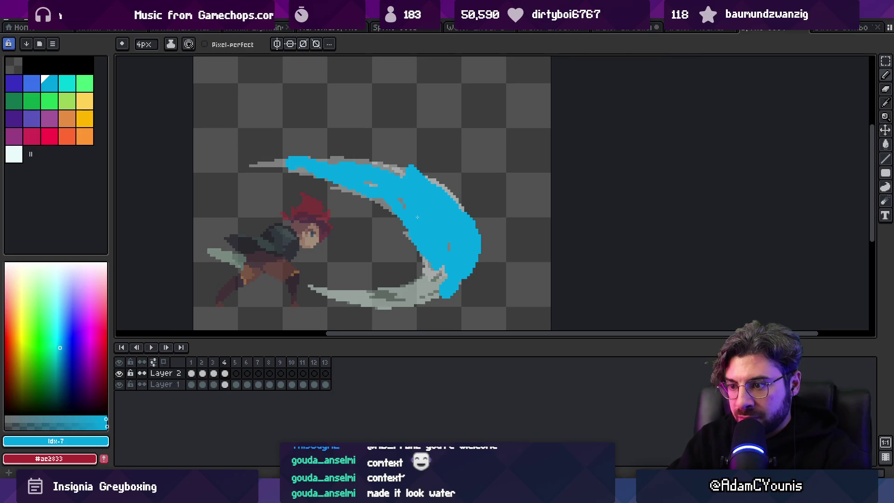
Step: Paint water along the upper arc on frame 5 and the lower arc on frame 6, then preview
{"action": "key", "text": "Right"}
{"action": "mouse_move", "coordinate": [290, 162]}
{"action": "left_mouse_down"}
{"action": "mouse_move", "coordinate": [399, 201]}
{"action": "mouse_move", "coordinate": [438, 275]}
{"action": "mouse_move", "coordinate": [447, 196]}
{"action": "mouse_move", "coordinate": [410, 286]}
{"action": "mouse_move", "coordinate": [330, 293]}
{"action": "mouse_move", "coordinate": [461, 266]}
{"action": "mouse_move", "coordinate": [448, 249]}
{"action": "left_mouse_up"}
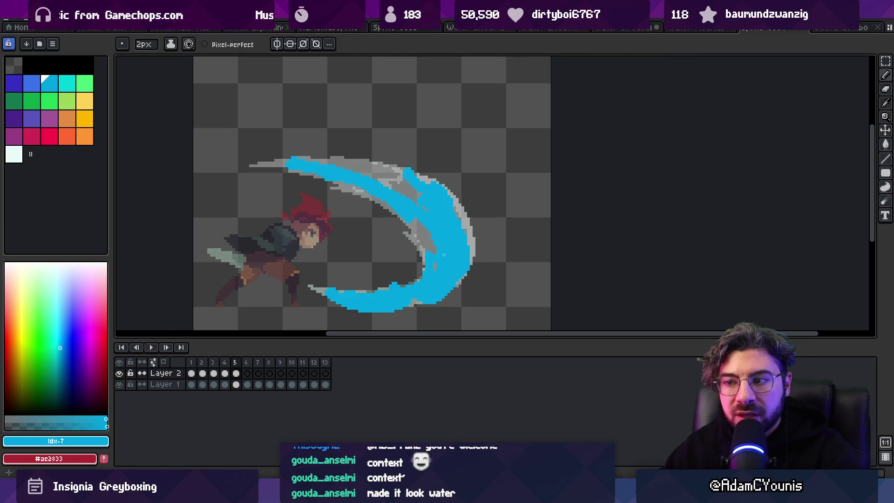
{"action": "left_click_drag", "start_coordinate": [191, 362], "coordinate": [236, 373]}
{"action": "left_click", "coordinate": [347, 214]}
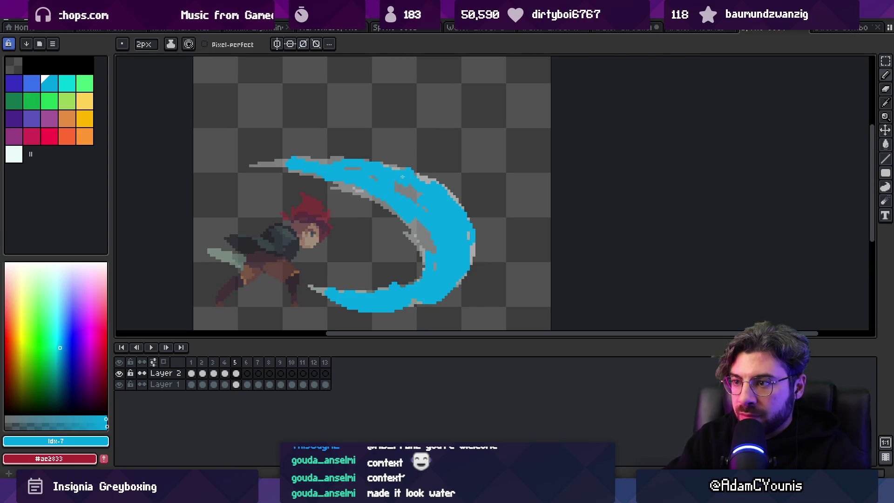
{"action": "key", "text": "Right"}
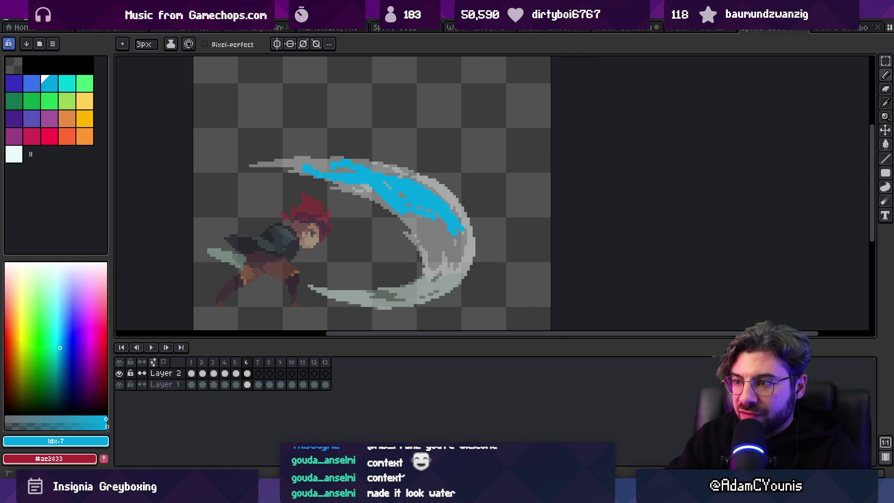
{"action": "left_click_drag", "start_coordinate": [456, 232], "coordinate": [444, 291]}
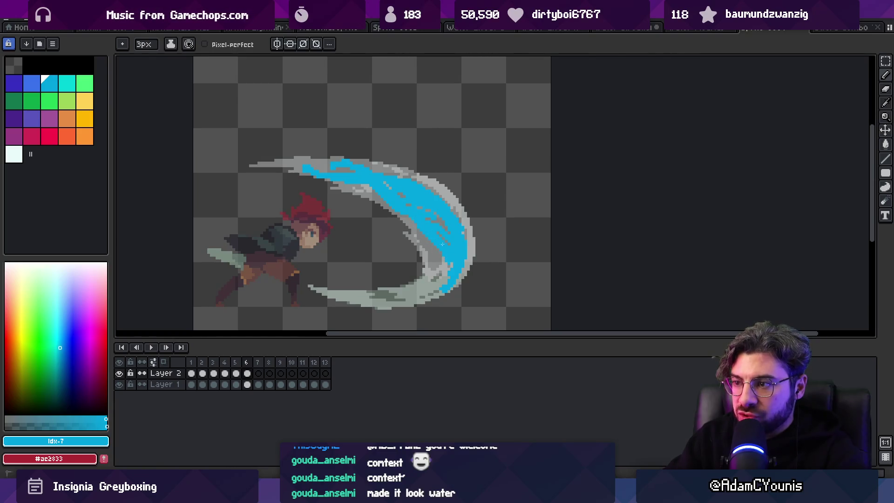
{"action": "mouse_move", "coordinate": [436, 266]}
{"action": "left_mouse_down"}
{"action": "mouse_move", "coordinate": [430, 286]}
{"action": "mouse_move", "coordinate": [473, 264]}
{"action": "mouse_move", "coordinate": [405, 293]}
{"action": "mouse_move", "coordinate": [370, 294]}
{"action": "left_mouse_up"}
{"action": "key", "text": "Return"}
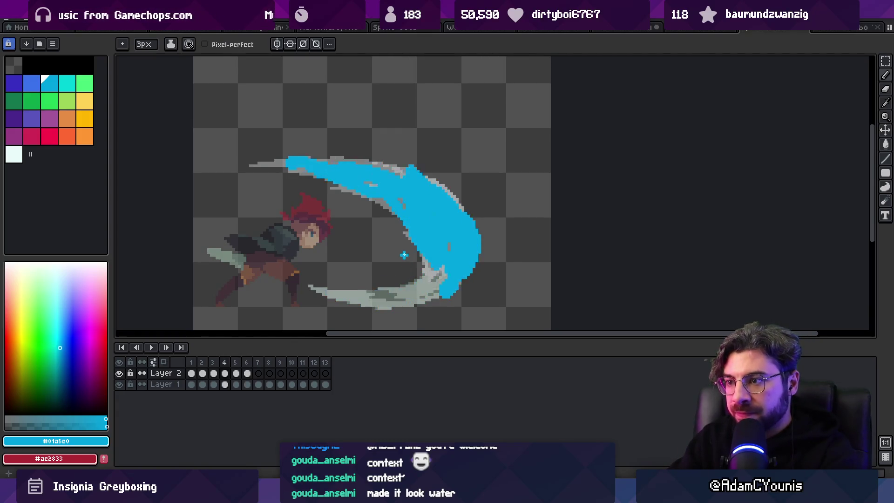
Step: With onion skin on, paint frame 7's water using a 1–2px pencil, adding broken pixels on the upper arc
{"action": "key", "text": "Right"}
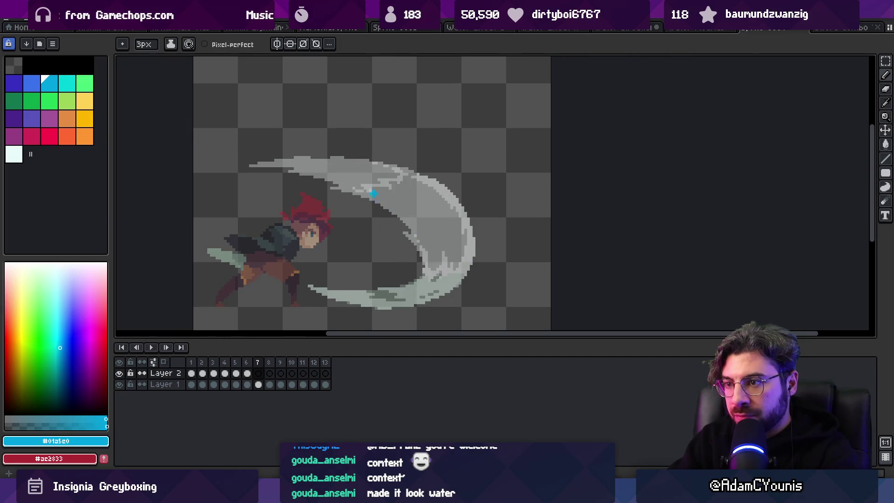
{"action": "left_click", "coordinate": [163, 362]}
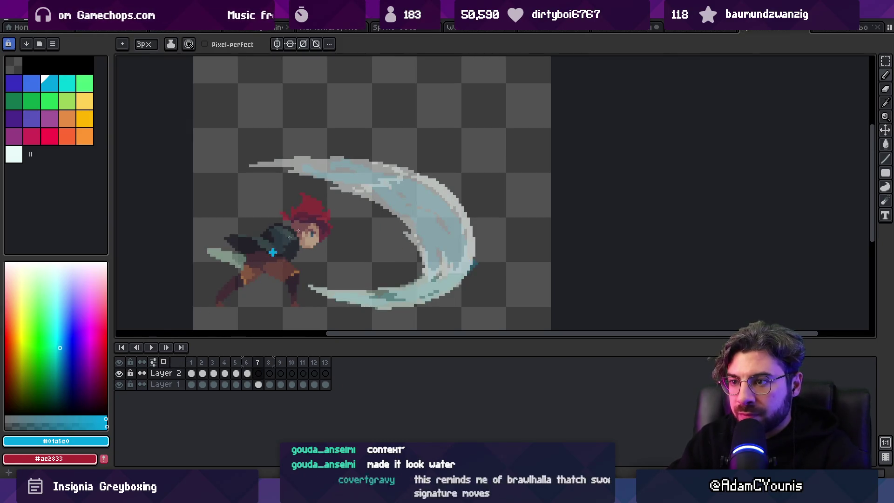
{"action": "mouse_move", "coordinate": [335, 178]}
{"action": "left_mouse_down"}
{"action": "mouse_move", "coordinate": [386, 184]}
{"action": "mouse_move", "coordinate": [397, 210]}
{"action": "mouse_move", "coordinate": [421, 226]}
{"action": "mouse_move", "coordinate": [430, 251]}
{"action": "mouse_move", "coordinate": [421, 277]}
{"action": "mouse_move", "coordinate": [382, 294]}
{"action": "mouse_move", "coordinate": [461, 270]}
{"action": "mouse_move", "coordinate": [445, 289]}
{"action": "mouse_move", "coordinate": [449, 237]}
{"action": "mouse_move", "coordinate": [437, 251]}
{"action": "mouse_move", "coordinate": [454, 216]}
{"action": "mouse_move", "coordinate": [470, 245]}
{"action": "left_mouse_up"}
{"action": "key", "text": "ctrl+z"}
{"action": "key", "text": "minus"}
{"action": "key", "text": "plus"}
{"action": "key", "text": "e"}
{"action": "key", "text": "b"}
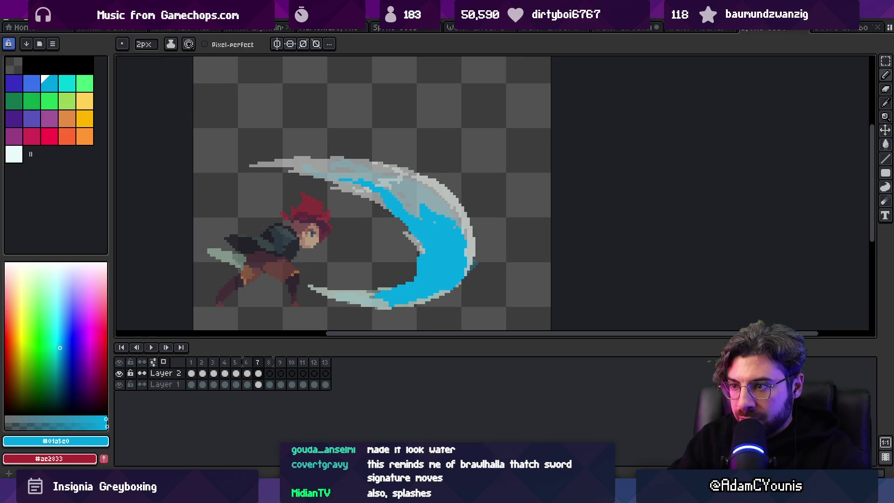
{"action": "key", "text": "minus"}
{"action": "left_click_drag", "start_coordinate": [413, 185], "coordinate": [415, 190]}
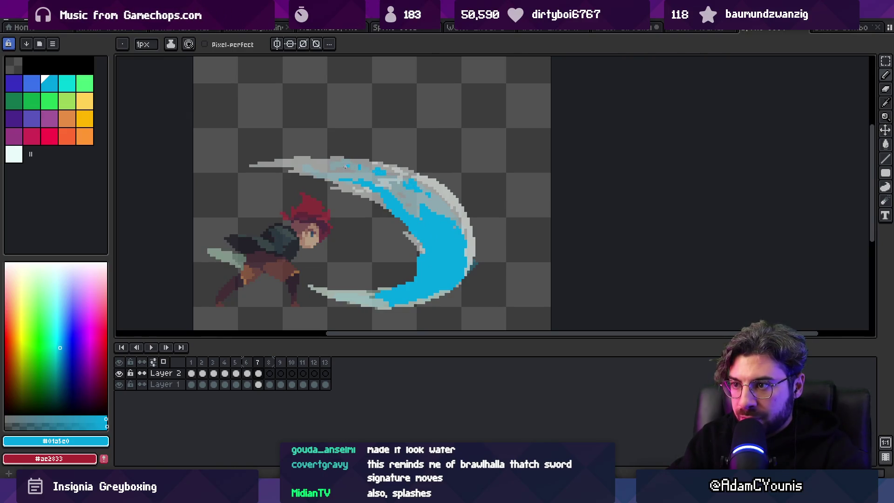
{"action": "key", "text": "comma"}
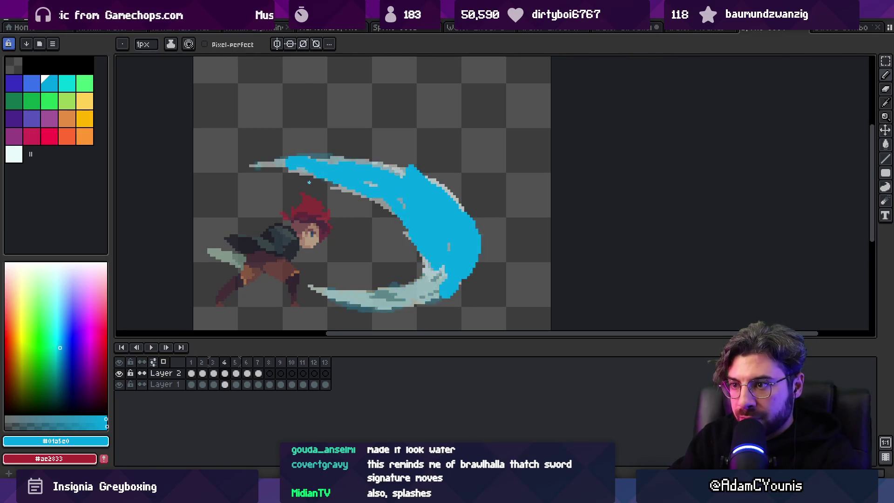
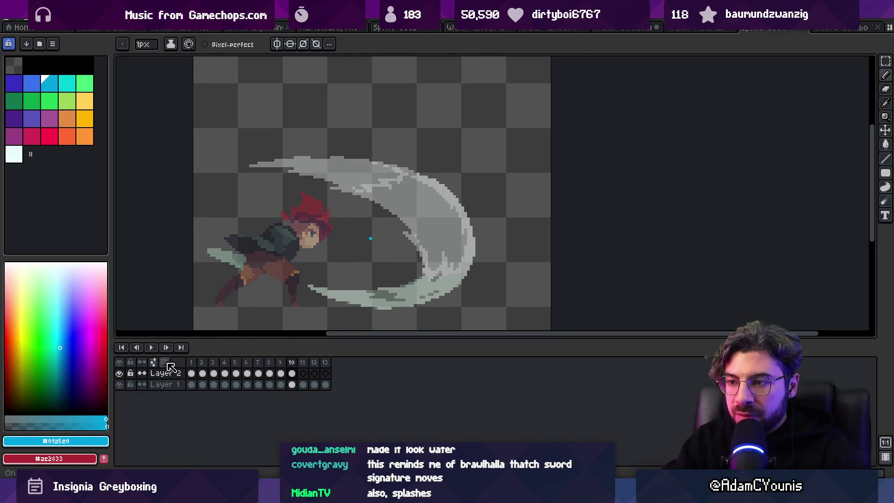
Step: Zoom out to see the whole sprite, stop playback and return to frame 4 with the Pencil
{"action": "key", "text": "z"}
{"action": "key", "text": "minus"}
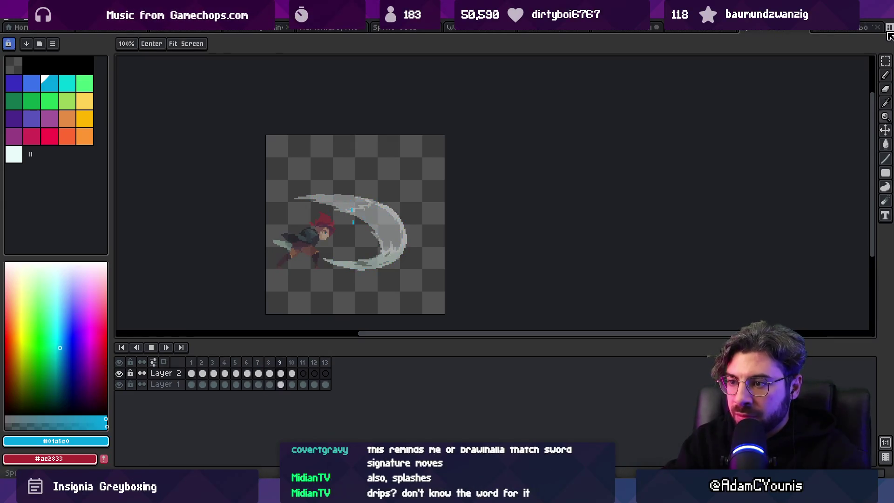
{"action": "key", "text": "Return"}
{"action": "key", "text": "m"}
{"action": "key", "text": "Left"}
{"action": "key", "text": "Left"}
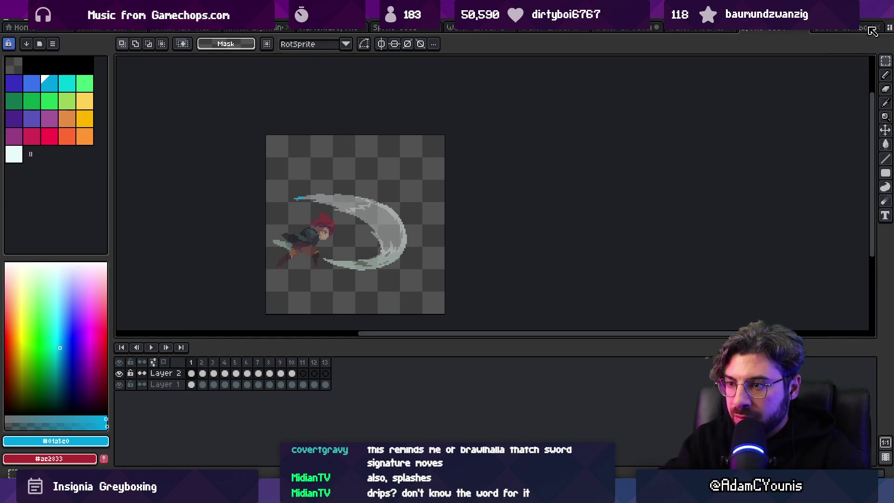
{"action": "key", "text": "b"}
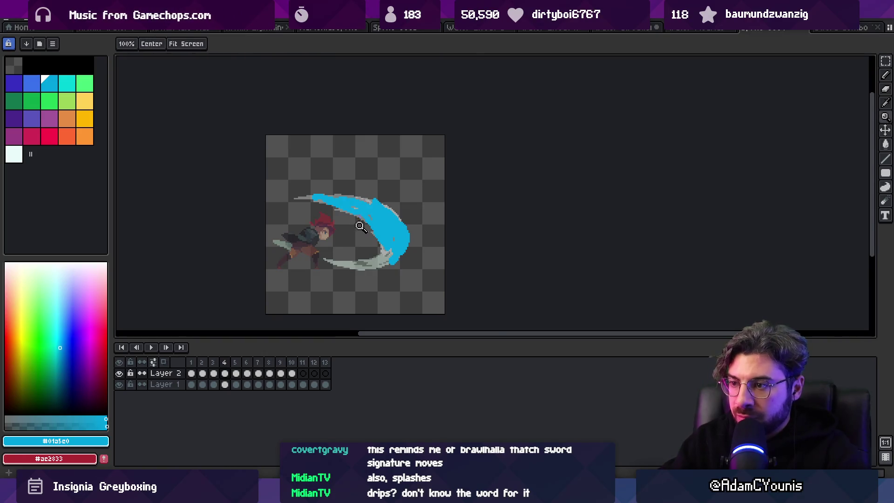
{"action": "scroll", "coordinate": [359, 226], "scroll_direction": "up", "scroll_amount": 2}
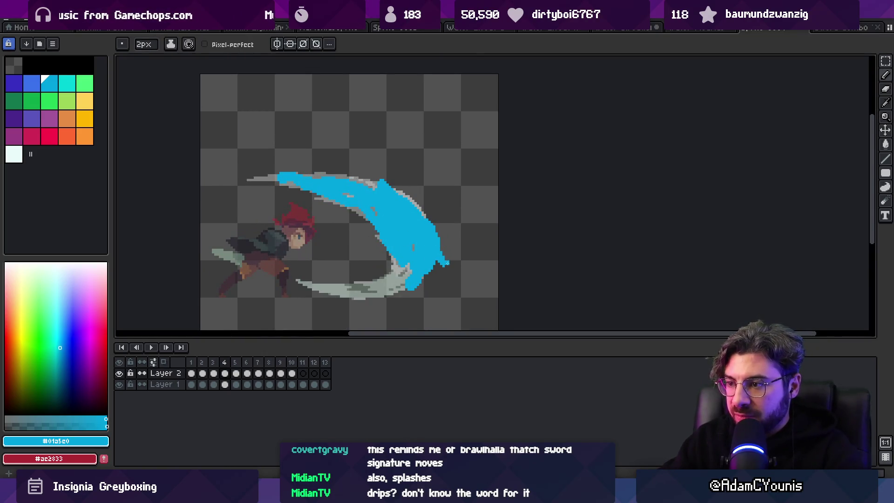
Step: Flip between frames 4 to 7 to compare the swipe, ending on frame 5
{"action": "key", "text": "Right"}
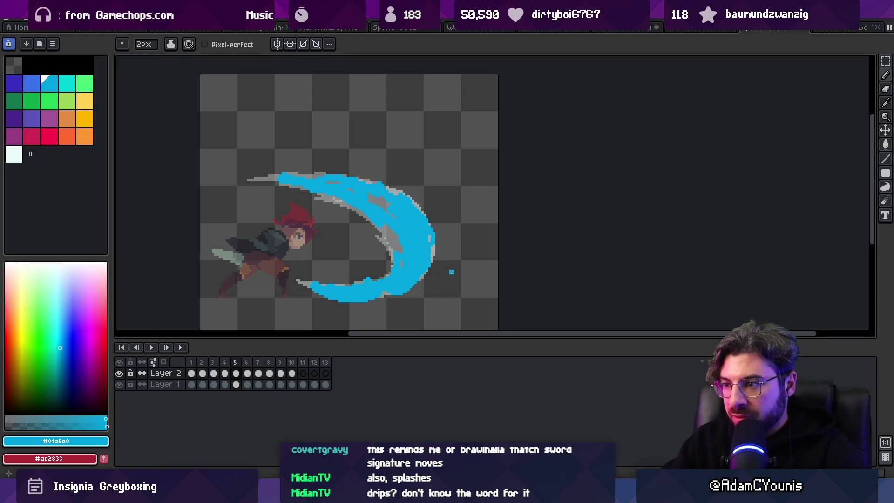
{"action": "key", "text": "Right"}
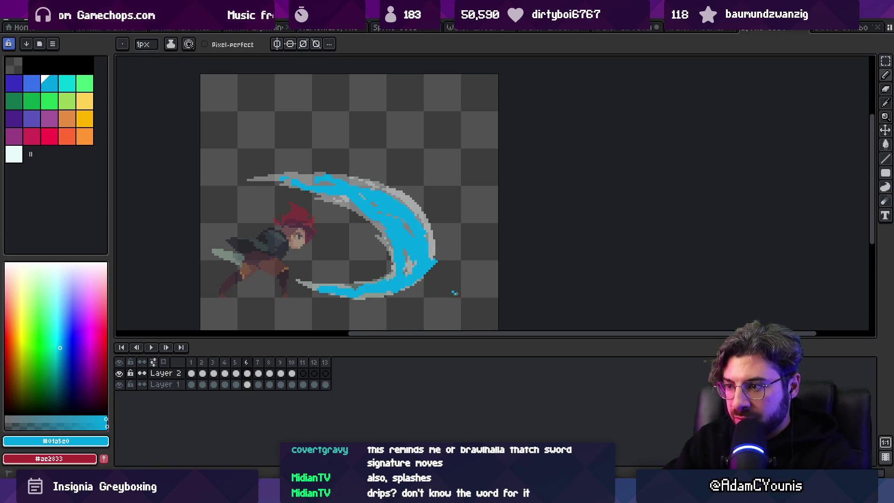
{"action": "key", "text": "Left"}
{"action": "key", "text": "Right"}
{"action": "key", "text": "Left"}
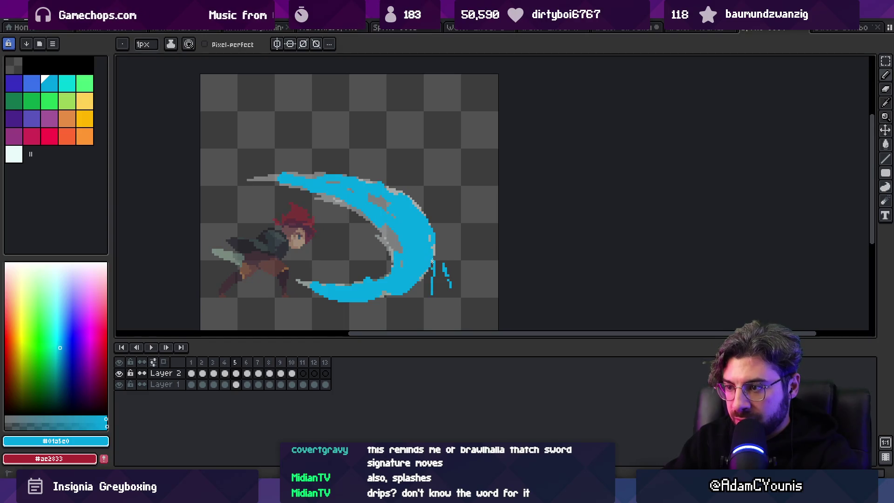
{"action": "key", "text": "Right"}
{"action": "key", "text": "Right"}
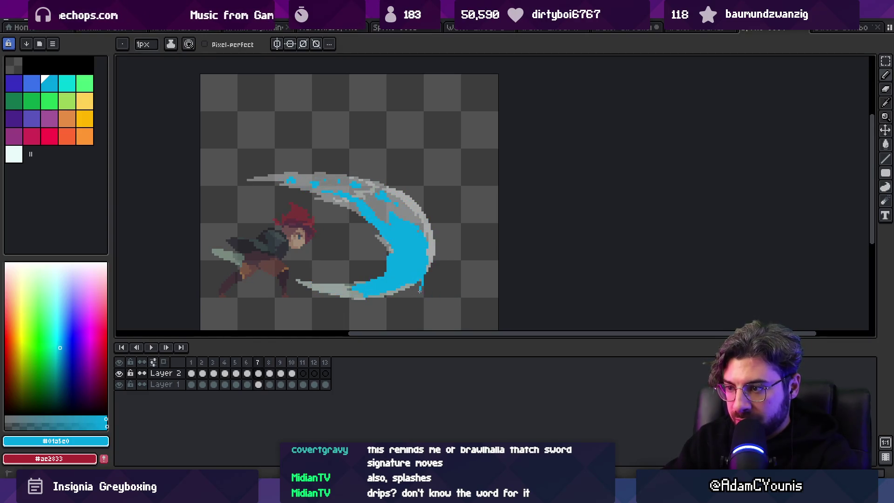
{"action": "key", "text": "Left"}
{"action": "key", "text": "Left"}
{"action": "key", "text": "Right"}
{"action": "key", "text": "Left"}
{"action": "key", "text": "Left"}
{"action": "key", "text": "Right"}
{"action": "key", "text": "Left"}
{"action": "key", "text": "Right"}
{"action": "key", "text": "Left"}
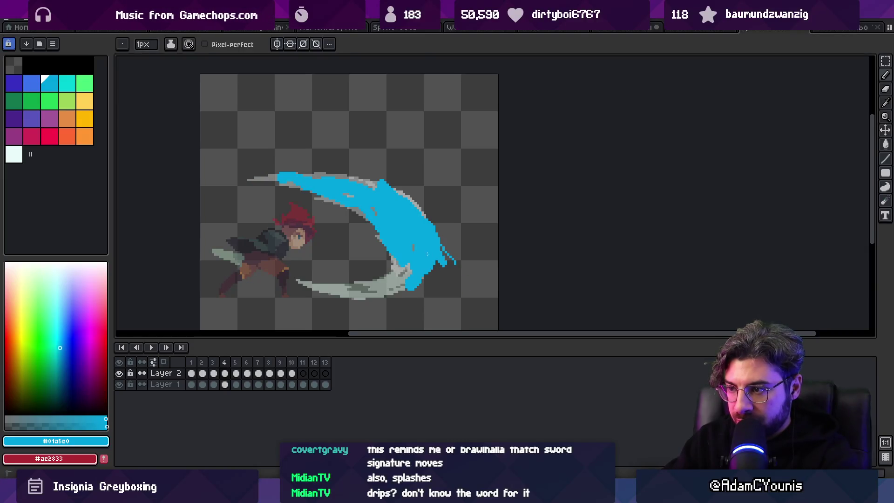
{"action": "key", "text": "Right"}
{"action": "key", "text": "Right"}
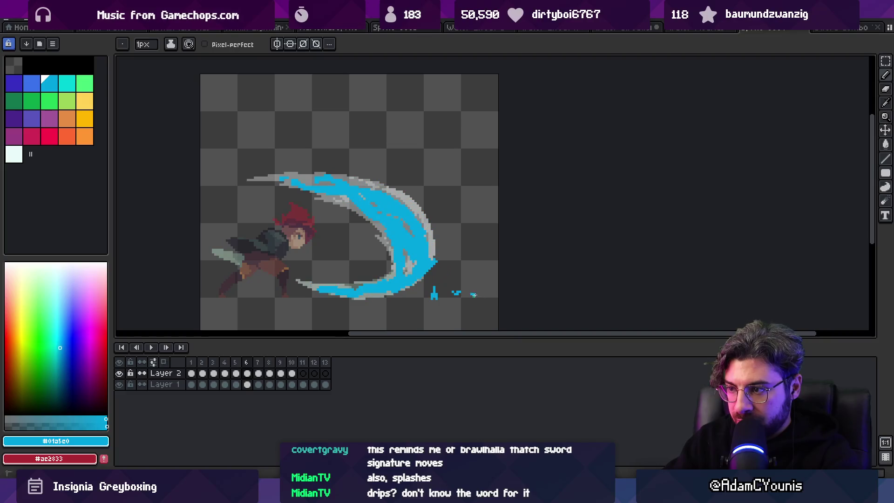
Step: Play the animation and zoom out to preview the slash with its new drips
{"action": "key", "text": "Return"}
{"action": "key", "text": "z"}
{"action": "scroll", "coordinate": [411, 167], "scroll_direction": "down", "scroll_amount": 4}
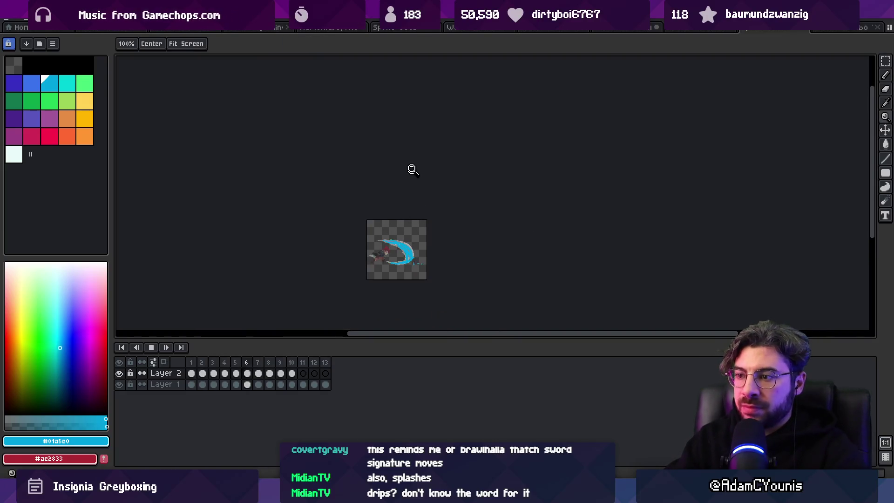
Step: Stop playback on frame 4, compare it with frame 3, and return to the Pencil
{"action": "scroll", "coordinate": [421, 196], "scroll_direction": "up", "scroll_amount": 2}
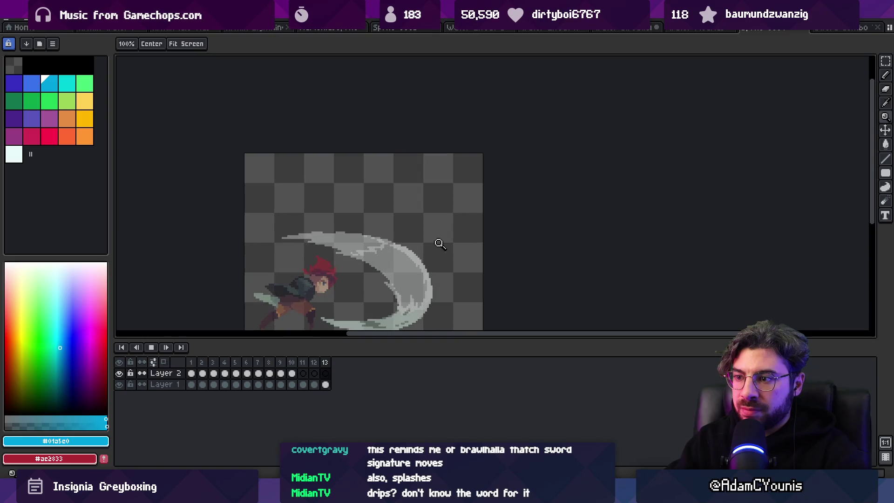
{"action": "scroll", "coordinate": [372, 195], "scroll_direction": "down", "scroll_amount": 2}
{"action": "key", "text": "Return"}
{"action": "key", "text": "Left"}
{"action": "key", "text": "Right"}
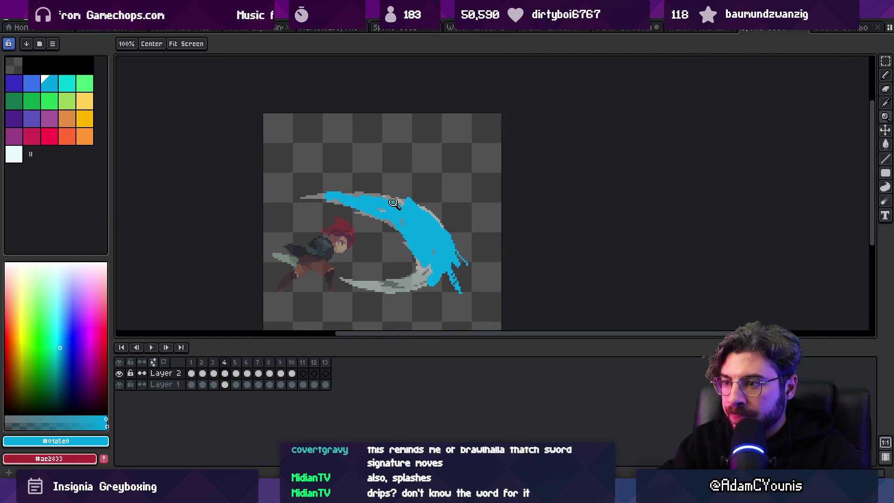
{"action": "key", "text": "Left"}
{"action": "key", "text": "Right"}
{"action": "key", "text": "b"}
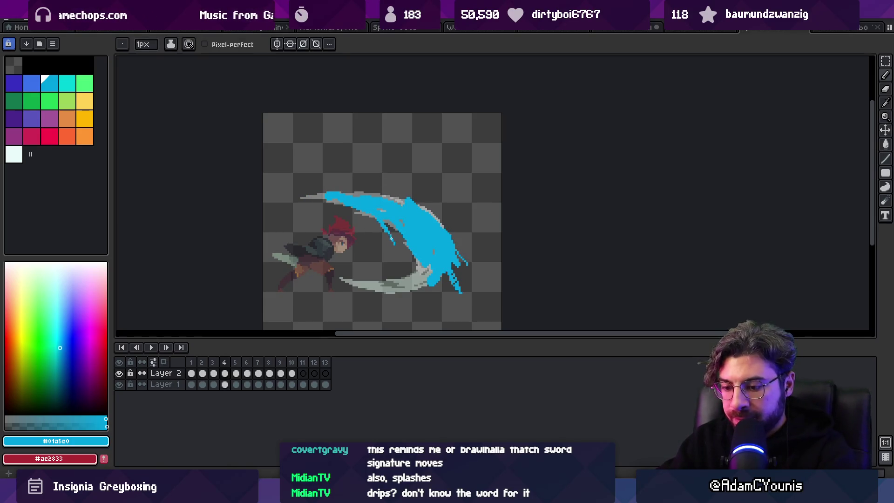
Step: Step through frames 5 to 8 adding blue water droplets around the slash
{"action": "key", "text": "Right"}
{"action": "key", "text": "Right"}
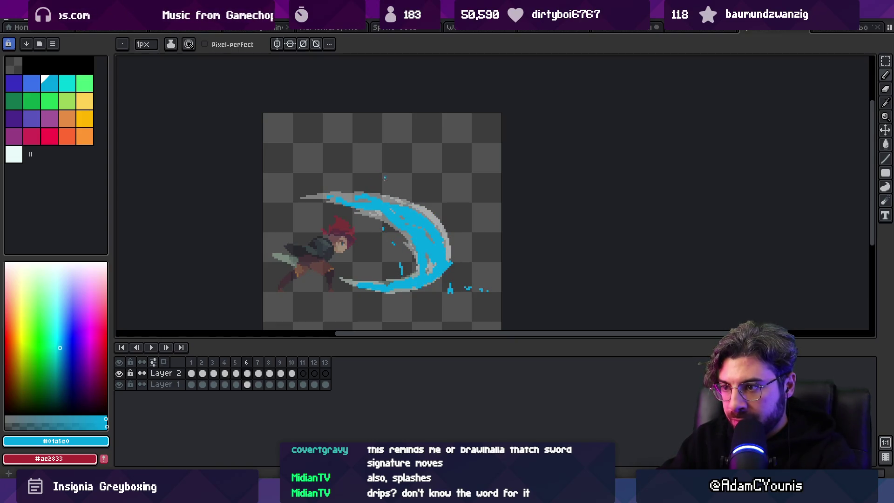
{"action": "key", "text": "Right"}
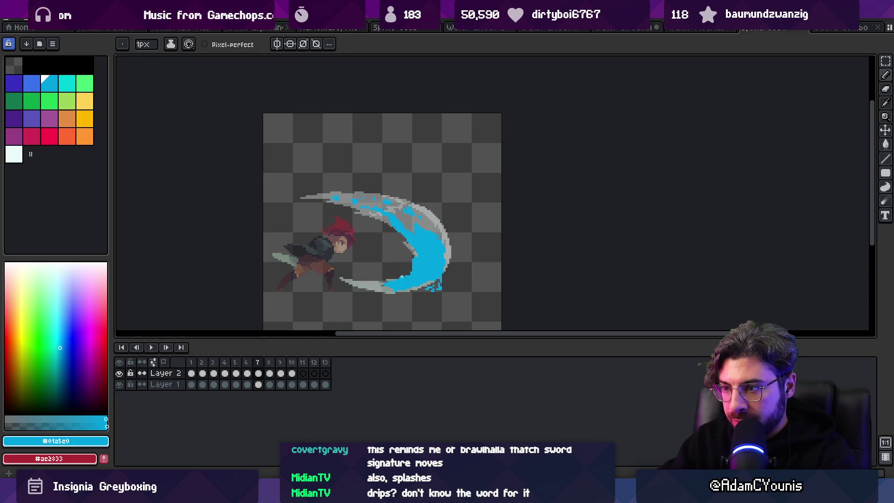
{"action": "key", "text": "Right"}
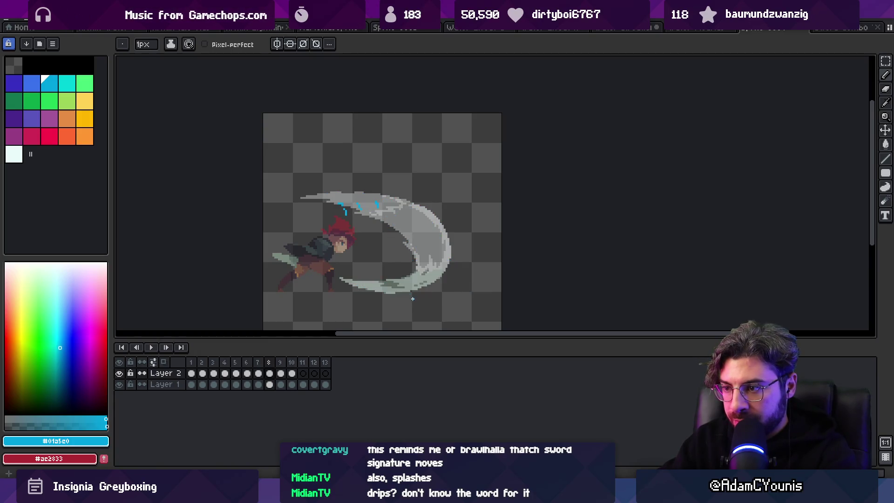
Step: Replay the animation, zooming out and back in to review the droplets
{"action": "key", "text": "Return"}
{"action": "key", "text": "z"}
{"action": "scroll", "coordinate": [426, 210], "scroll_direction": "down", "scroll_amount": 2}
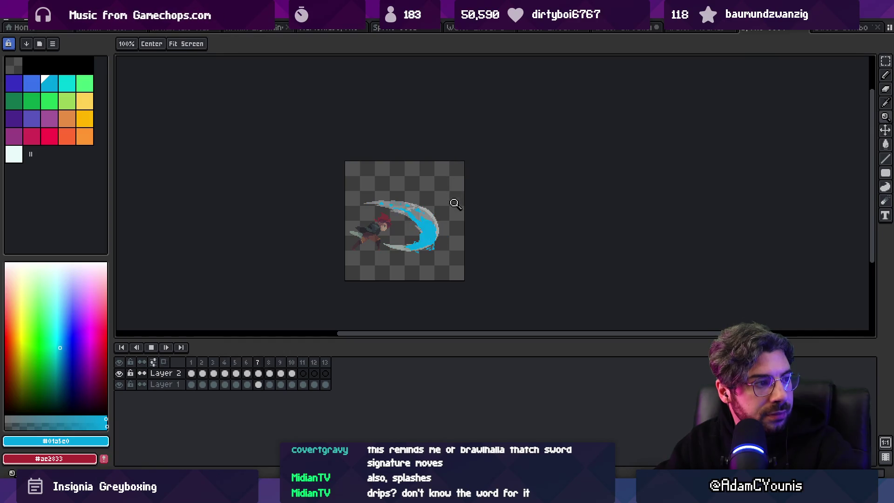
{"action": "scroll", "coordinate": [454, 204], "scroll_direction": "up", "scroll_amount": 2}
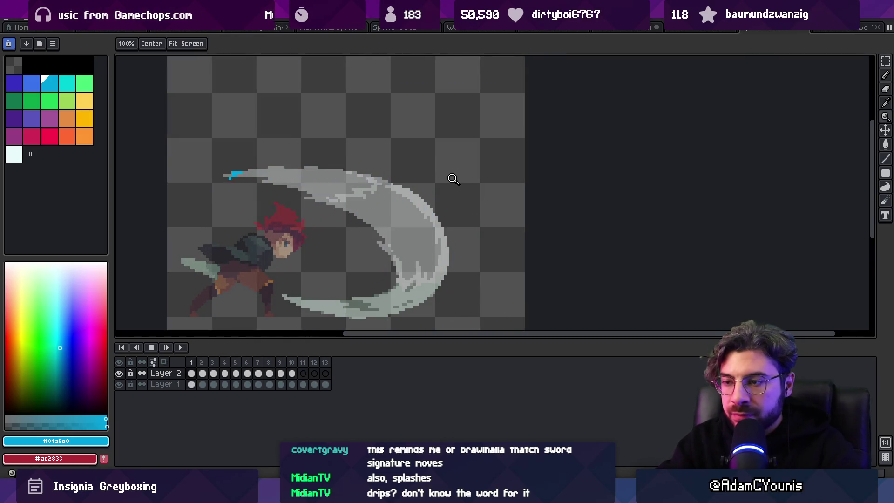
Step: With a 2px Pencil, paint a thick blue splash at the slash's lower tip on frame 6
{"action": "key", "text": "Return"}
{"action": "key", "text": "b"}
{"action": "key", "text": "plus"}
{"action": "left_click_drag", "start_coordinate": [282, 287], "coordinate": [302, 303]}
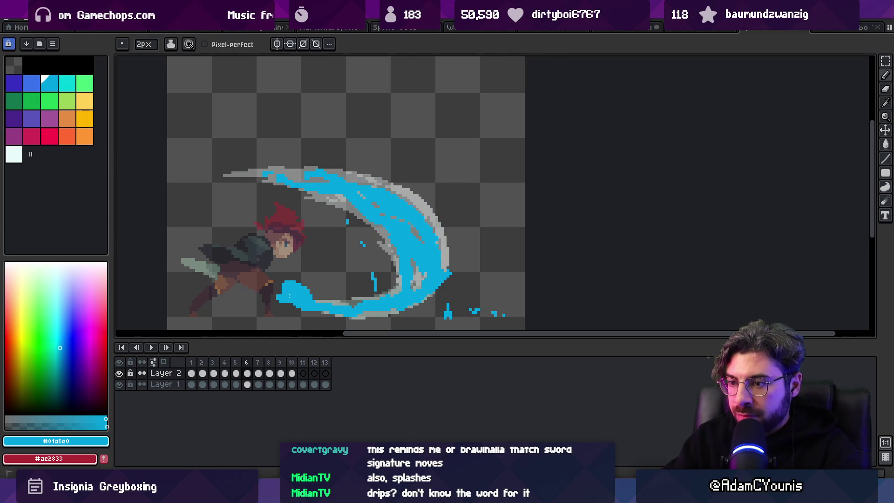
{"action": "mouse_move", "coordinate": [341, 311]}
{"action": "left_mouse_down"}
{"action": "mouse_move", "coordinate": [326, 297]}
{"action": "mouse_move", "coordinate": [342, 289]}
{"action": "left_mouse_up"}
Step: Paint blue ground splashes on frames 7 to 9 and a single droplet pixel on frame 10
{"action": "key", "text": "Right"}
{"action": "left_click_drag", "start_coordinate": [279, 293], "coordinate": [252, 300]}
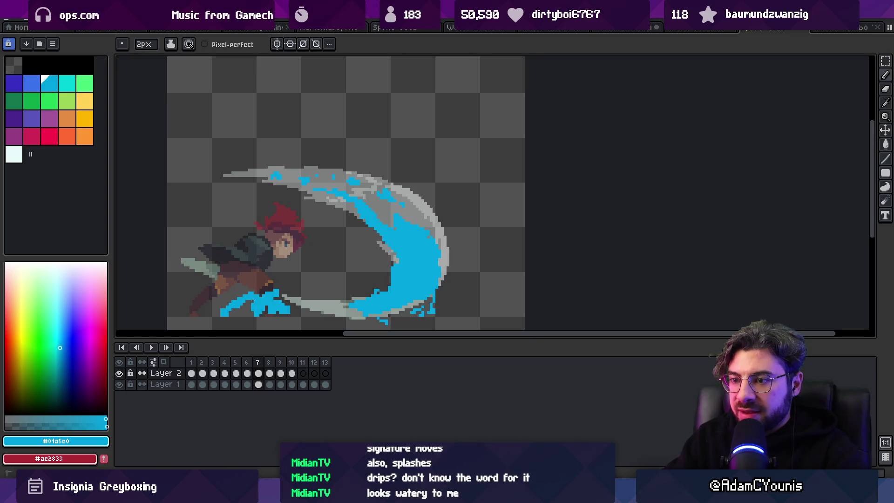
{"action": "key", "text": "Return"}
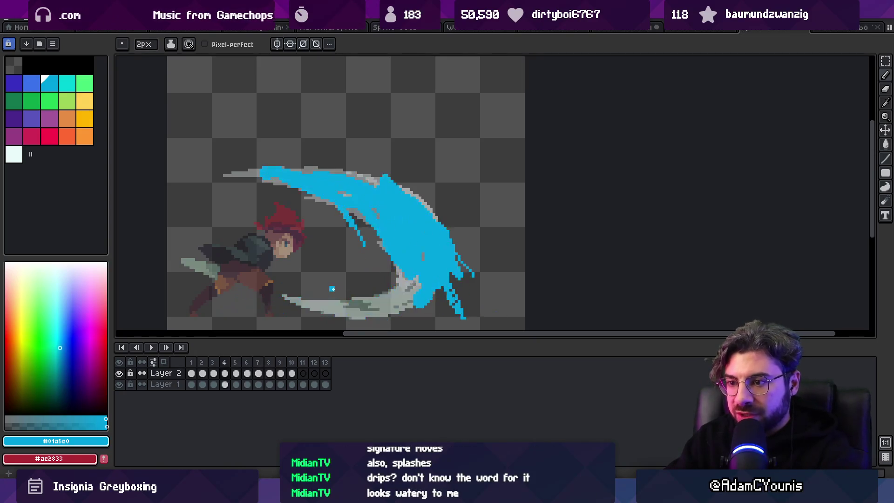
{"action": "key", "text": "Return"}
{"action": "mouse_move", "coordinate": [237, 309]}
{"action": "left_mouse_down"}
{"action": "mouse_move", "coordinate": [168, 312]}
{"action": "mouse_move", "coordinate": [320, 314]}
{"action": "mouse_move", "coordinate": [306, 310]}
{"action": "left_mouse_up"}
{"action": "key", "text": "Return"}
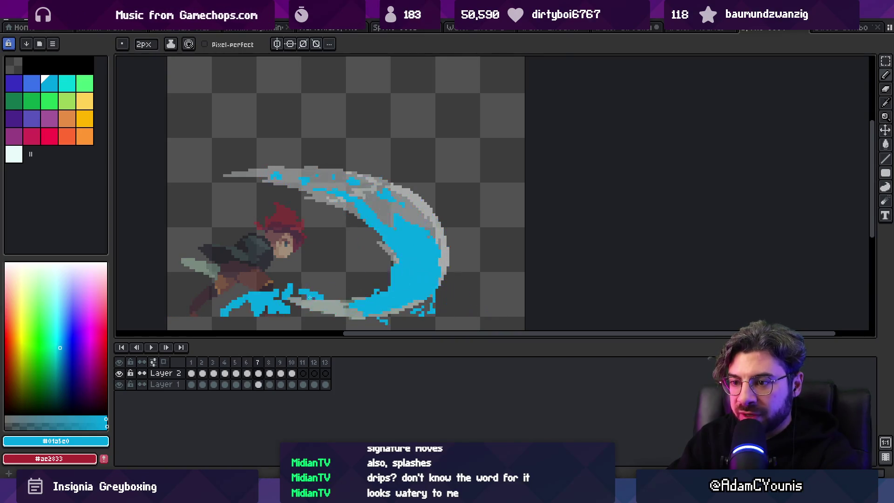
{"action": "mouse_move", "coordinate": [179, 312]}
{"action": "left_mouse_down"}
{"action": "mouse_move", "coordinate": [313, 316]}
{"action": "mouse_move", "coordinate": [183, 314]}
{"action": "mouse_move", "coordinate": [291, 314]}
{"action": "left_mouse_up"}
{"action": "key", "text": "Right"}
{"action": "left_click", "coordinate": [332, 297]}
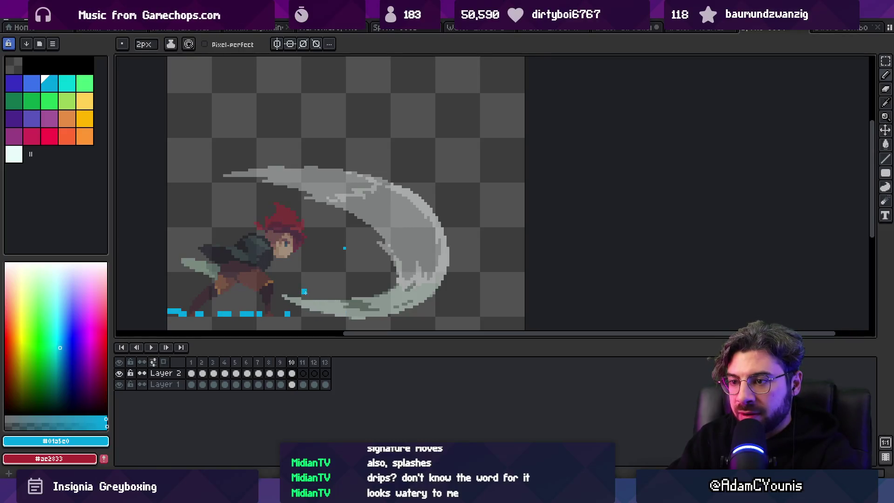
Step: Play the animation zoomed out to preview the ground splash
{"action": "key", "text": "Return"}
{"action": "key", "text": "z"}
{"action": "scroll", "coordinate": [410, 156], "scroll_direction": "down", "scroll_amount": 4}
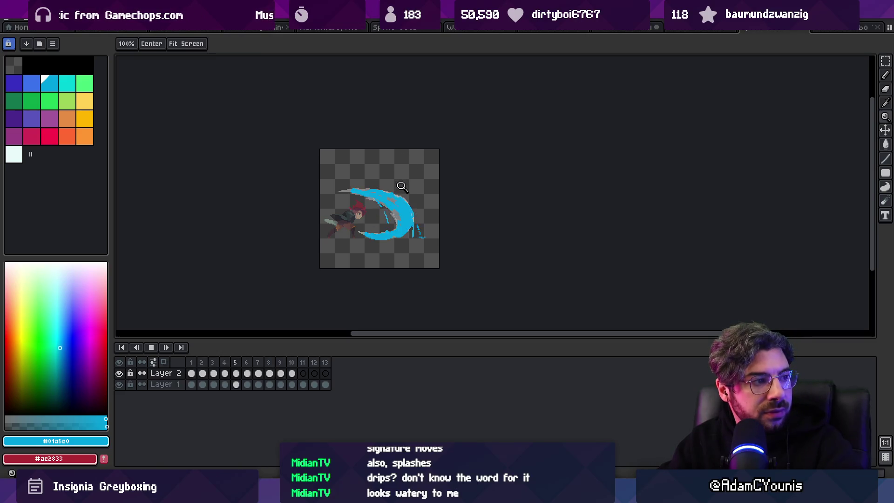
Step: Add blue splash strokes to the right side of the slash on frame 6
{"action": "scroll", "coordinate": [422, 210], "scroll_direction": "up", "scroll_amount": 4}
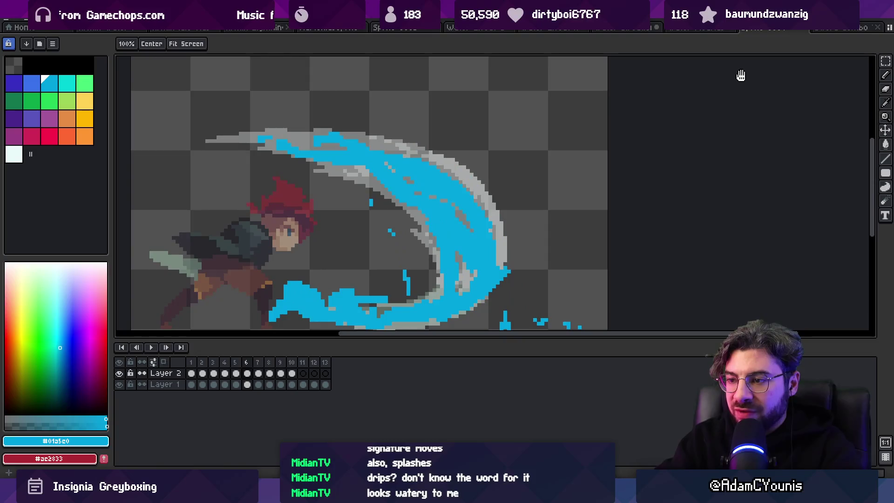
{"action": "key", "text": "Return"}
{"action": "key", "text": "b"}
{"action": "left_click_drag", "start_coordinate": [336, 214], "coordinate": [381, 256]}
{"action": "left_click_drag", "start_coordinate": [326, 231], "coordinate": [331, 254]}
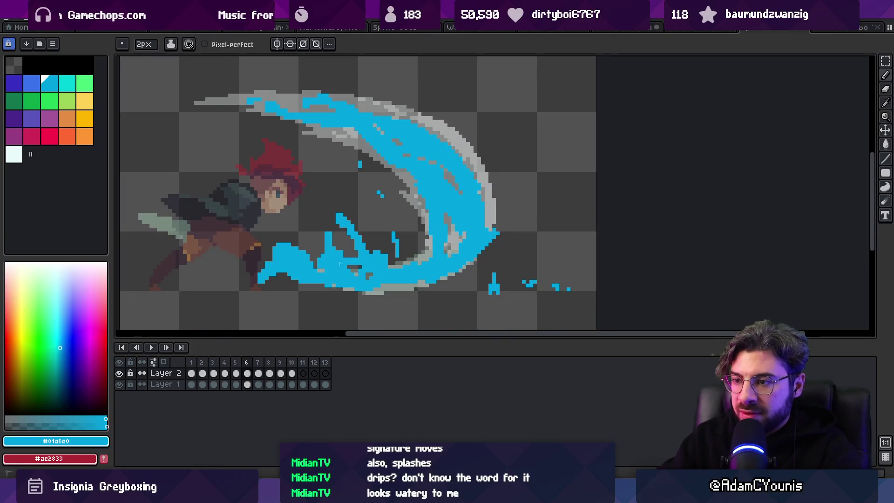
Step: Paint a blue splash stroke on frame 7 and another near the character's feet on frame 9
{"action": "key", "text": "Right"}
{"action": "left_click_drag", "start_coordinate": [329, 211], "coordinate": [351, 230]}
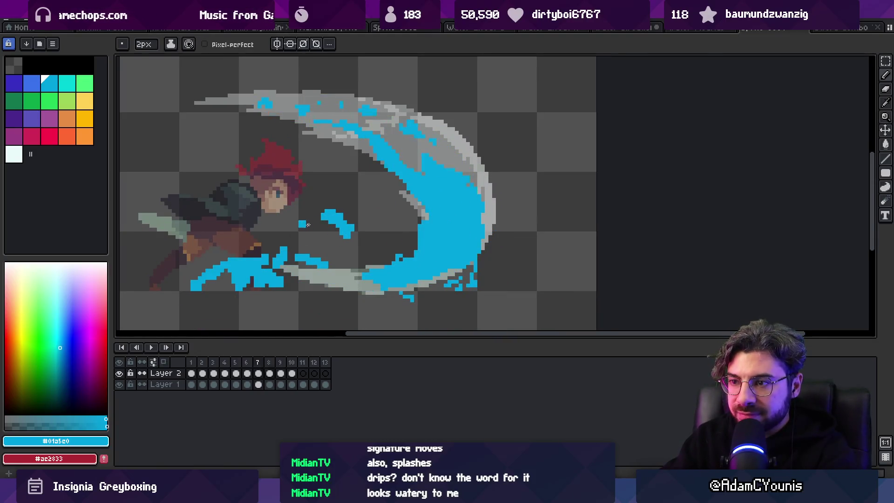
{"action": "key", "text": "Right"}
{"action": "key", "text": "Right"}
{"action": "mouse_move", "coordinate": [291, 258]}
{"action": "left_mouse_down"}
{"action": "mouse_move", "coordinate": [280, 281]}
{"action": "mouse_move", "coordinate": [300, 285]}
{"action": "left_mouse_up"}
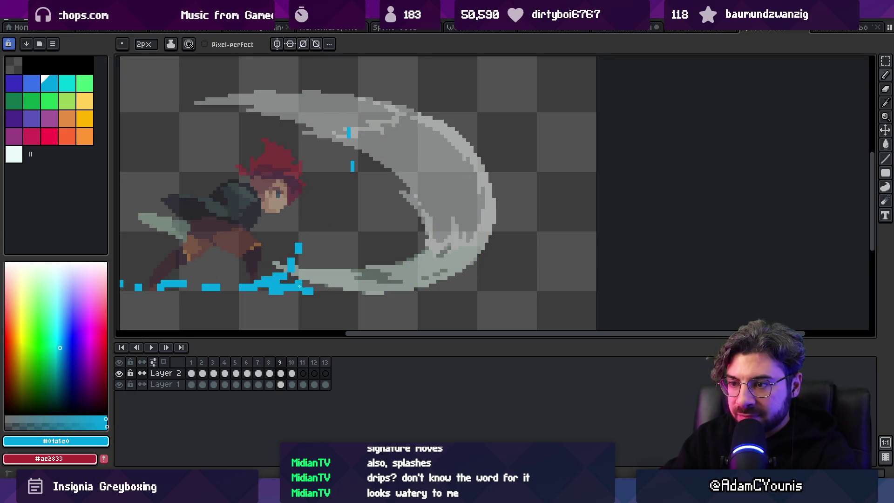
Step: On frame 11, draw a thin 1px blue puddle line along the ground
{"action": "key", "text": "Right"}
{"action": "key", "text": "Right"}
{"action": "left_click", "coordinate": [305, 287]}
{"action": "left_click_drag", "start_coordinate": [247, 283], "coordinate": [279, 283]}
{"action": "key", "text": "minus"}
{"action": "left_click_drag", "start_coordinate": [224, 289], "coordinate": [307, 289]}
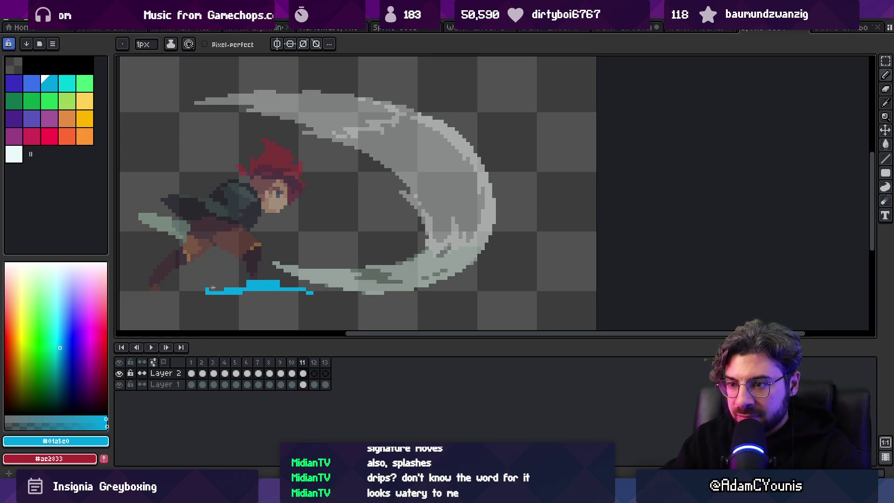
{"action": "scroll", "coordinate": [247, 280], "scroll_direction": "down", "scroll_amount": 3}
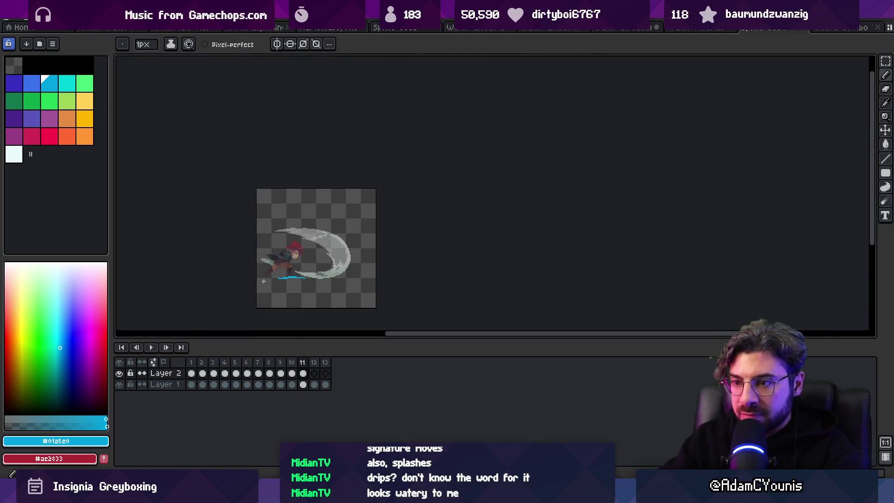
Step: Step to frame 12 and start playing the animation
{"action": "key", "text": "Left"}
{"action": "key", "text": "Right"}
{"action": "key", "text": "Right"}
{"action": "key", "text": "Right"}
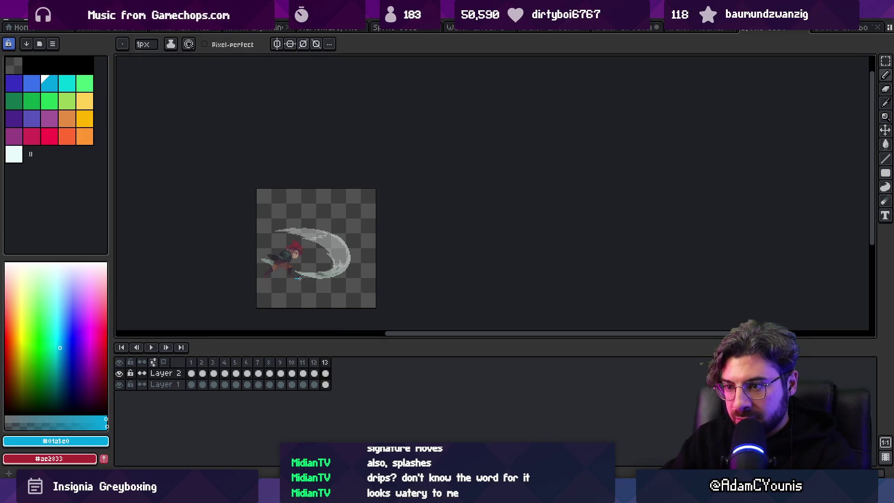
{"action": "key", "text": "Return"}
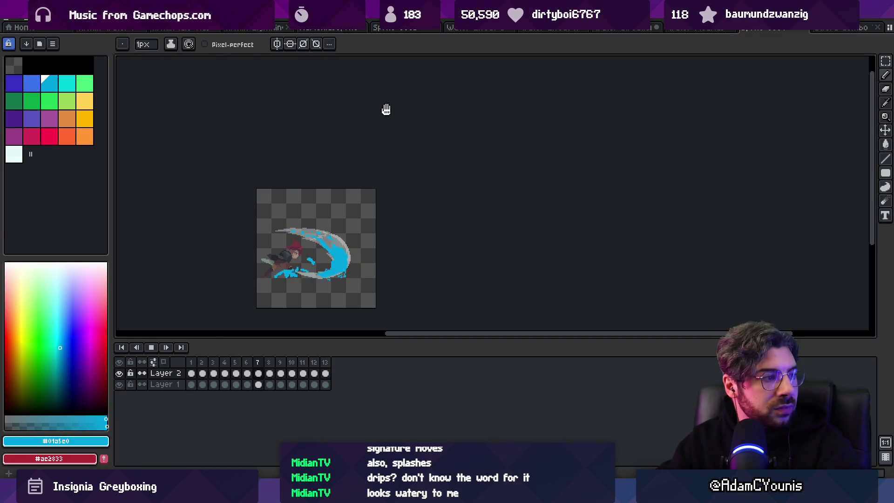
Step: Stop playback and paint blue drip pixels hanging from the splash on frame 6
{"action": "key", "text": "z"}
{"action": "scroll", "coordinate": [372, 184], "scroll_direction": "down", "scroll_amount": 1}
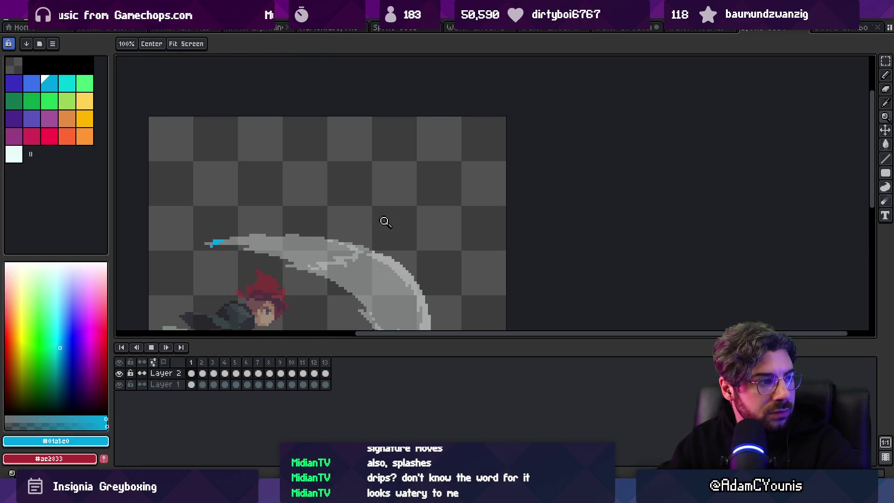
{"action": "scroll", "coordinate": [376, 181], "scroll_direction": "up", "scroll_amount": 3}
{"action": "scroll", "coordinate": [375, 181], "scroll_direction": "down", "scroll_amount": 1}
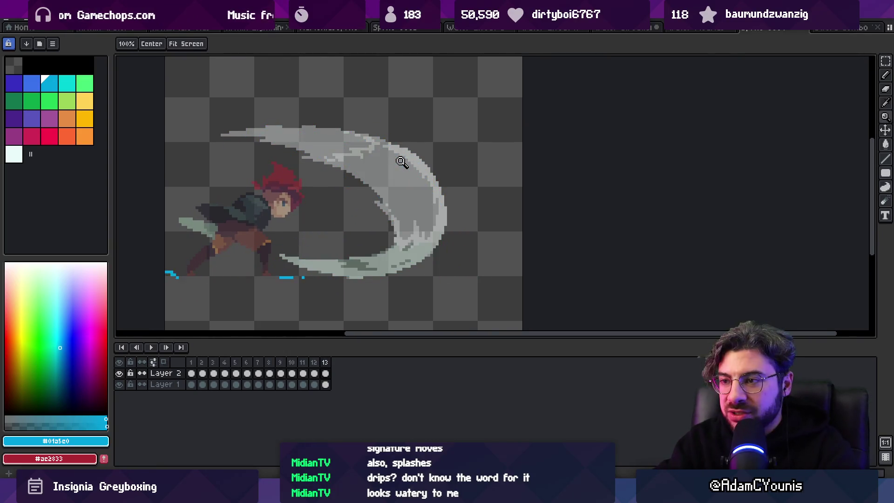
{"action": "key", "text": "Return"}
{"action": "key", "text": "b"}
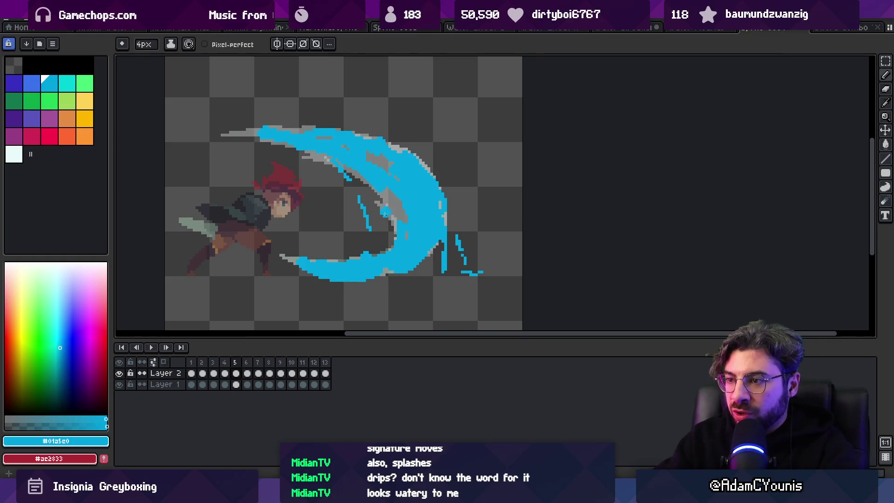
{"action": "key", "text": "period"}
{"action": "left_click_drag", "start_coordinate": [381, 240], "coordinate": [388, 251]}
Step: Add blue splash pixels near the ground on frame 8, then step ahead to frame 11
{"action": "key", "text": "period"}
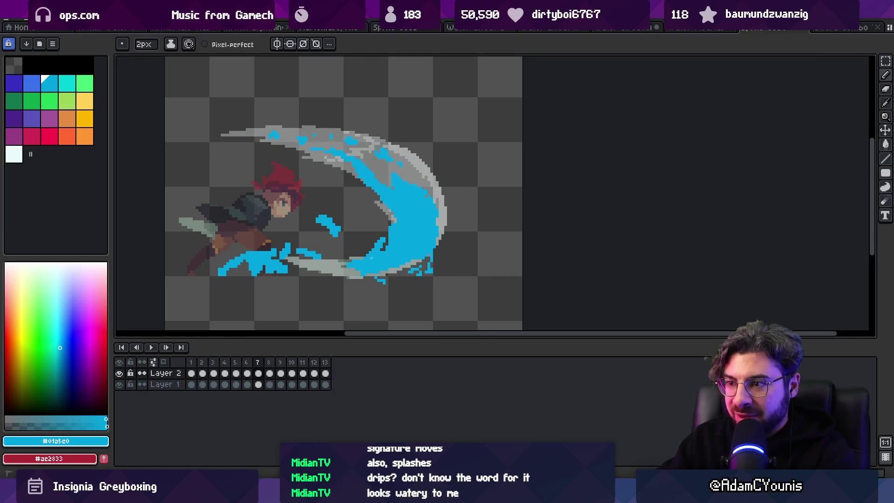
{"action": "key", "text": "period"}
{"action": "left_click_drag", "start_coordinate": [348, 252], "coordinate": [303, 274]}
{"action": "key", "text": "period"}
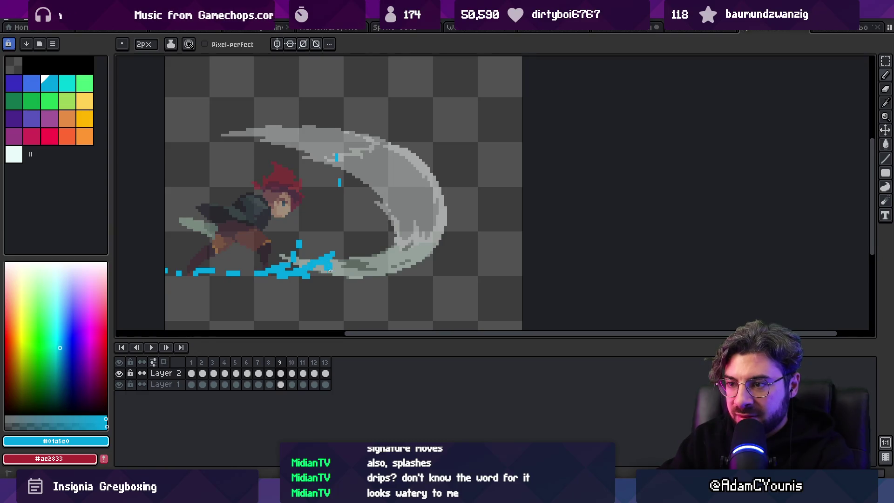
{"action": "key", "text": "period"}
{"action": "key", "text": "period"}
Step: Play the animation on loop, zooming out and back in to review the splash
{"action": "key", "text": "Return"}
{"action": "key", "text": "z"}
{"action": "scroll", "coordinate": [395, 200], "scroll_direction": "down", "scroll_amount": 1}
{"action": "scroll", "coordinate": [399, 175], "scroll_direction": "down", "scroll_amount": 1}
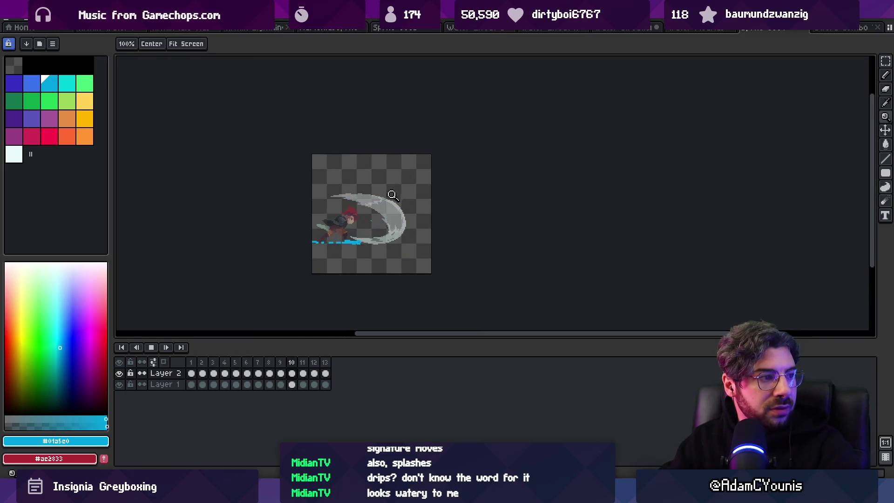
{"action": "scroll", "coordinate": [407, 210], "scroll_direction": "up", "scroll_amount": 2}
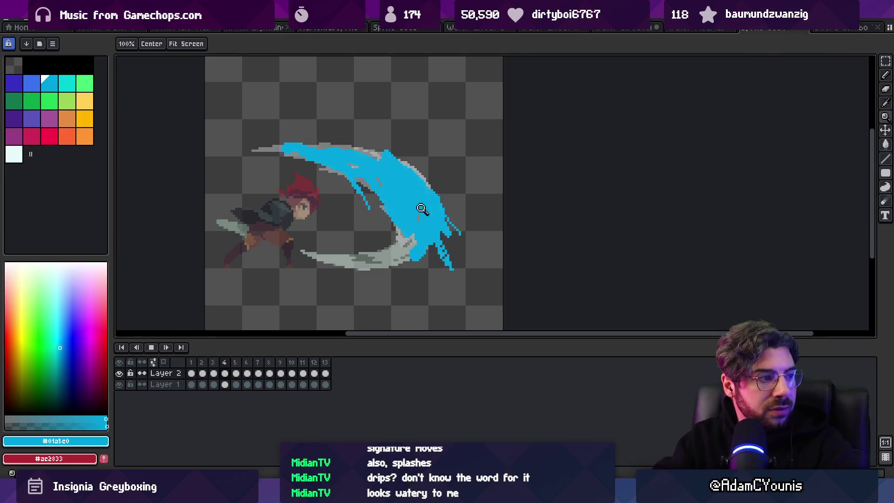
Step: Stop playback and step through frames 7 to 9 to inspect the water
{"action": "key", "text": "Return"}
{"action": "key", "text": "Right"}
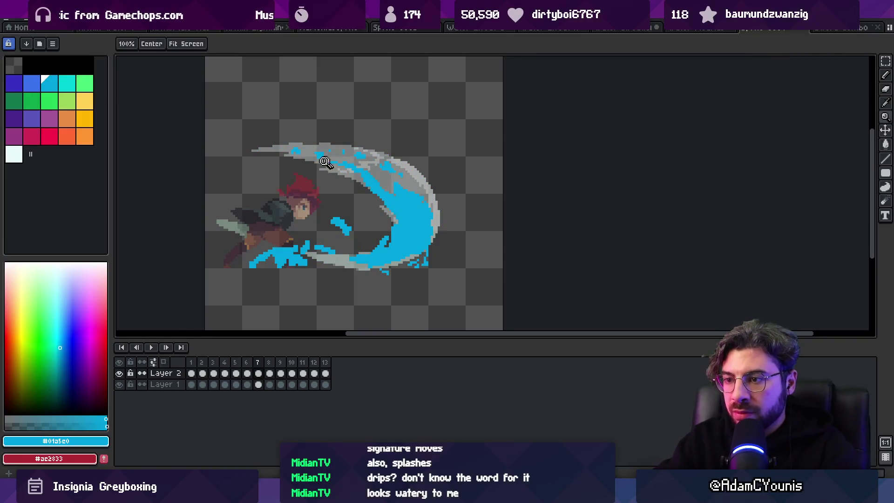
{"action": "key", "text": "b"}
{"action": "key", "text": "Right"}
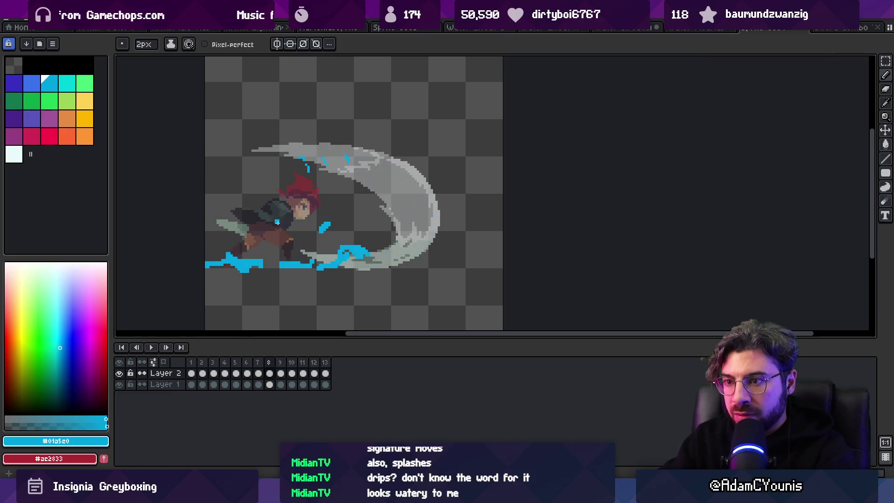
{"action": "key", "text": "Right"}
{"action": "key", "text": "Right"}
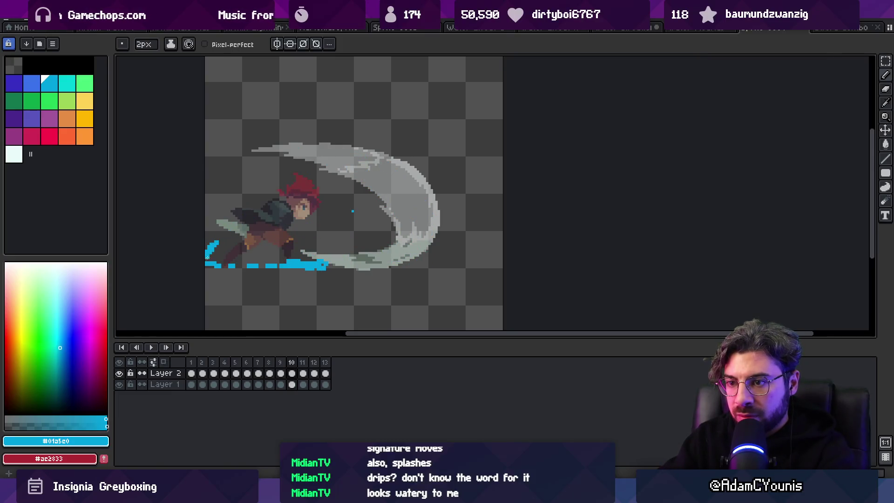
Step: Replay the loop, zooming the canvas out and back in
{"action": "key", "text": "Return"}
{"action": "key", "text": "z"}
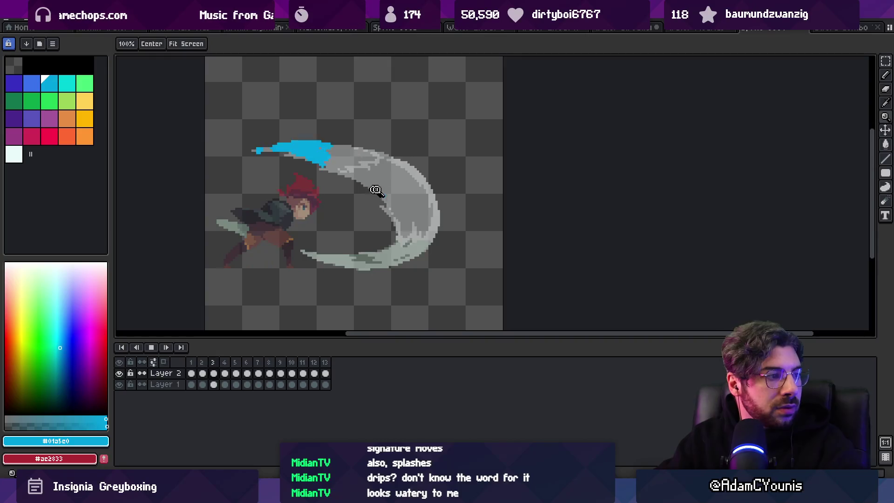
{"action": "scroll", "coordinate": [373, 190], "scroll_direction": "down", "scroll_amount": 3}
{"action": "scroll", "coordinate": [391, 156], "scroll_direction": "down", "scroll_amount": 1}
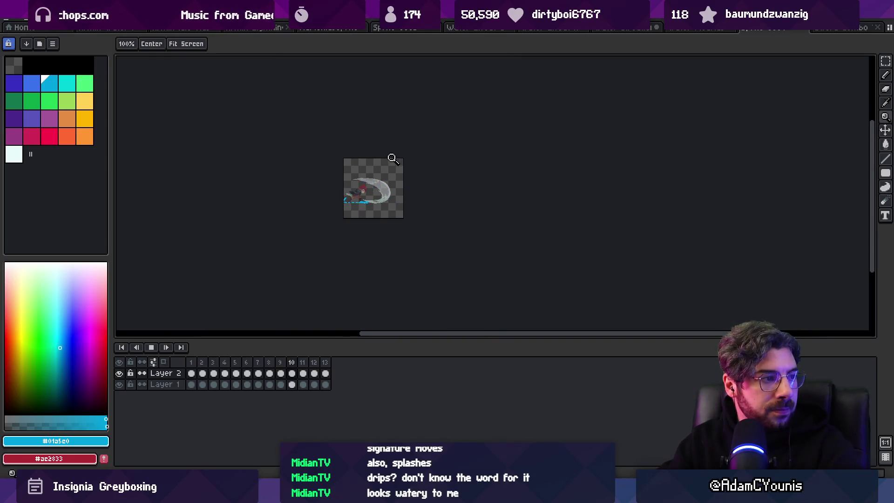
{"action": "scroll", "coordinate": [408, 186], "scroll_direction": "up", "scroll_amount": 3}
{"action": "scroll", "coordinate": [406, 188], "scroll_direction": "up", "scroll_amount": 1}
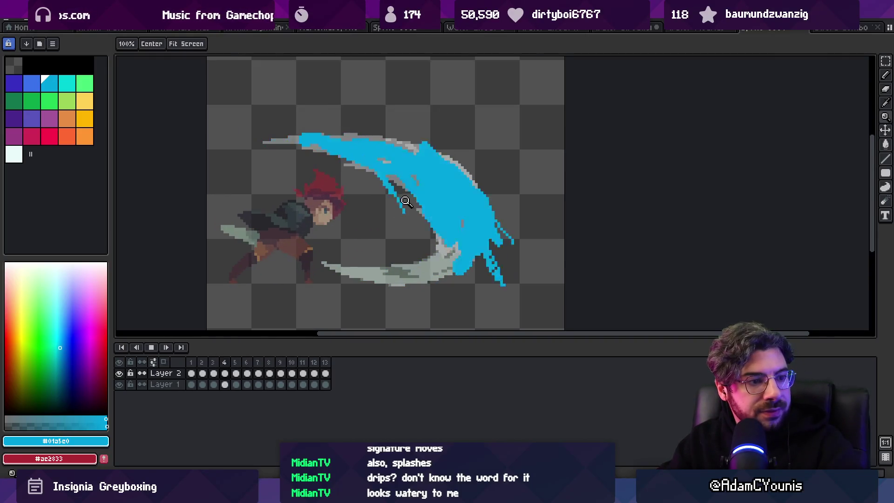
Step: Undo the last small blue stroke on frame 7 and switch to the Eraser
{"action": "key", "text": "Return"}
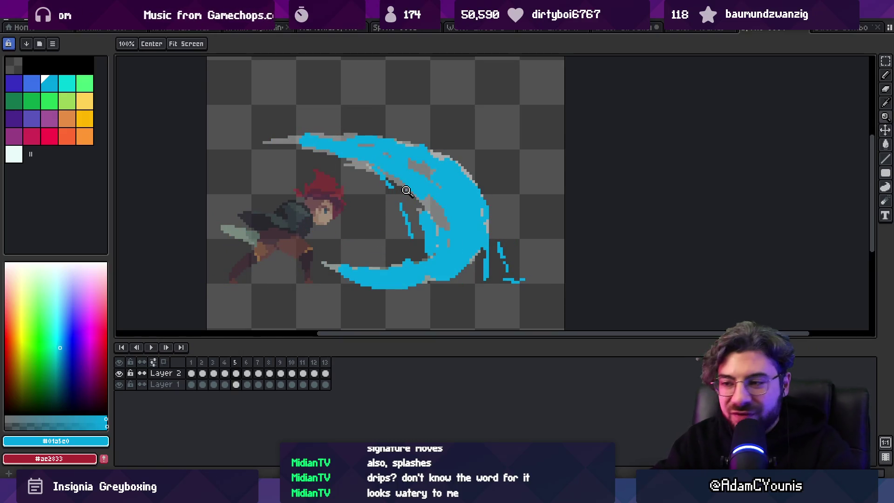
{"action": "key", "text": "Right"}
{"action": "key", "text": "Right"}
{"action": "key", "text": "b"}
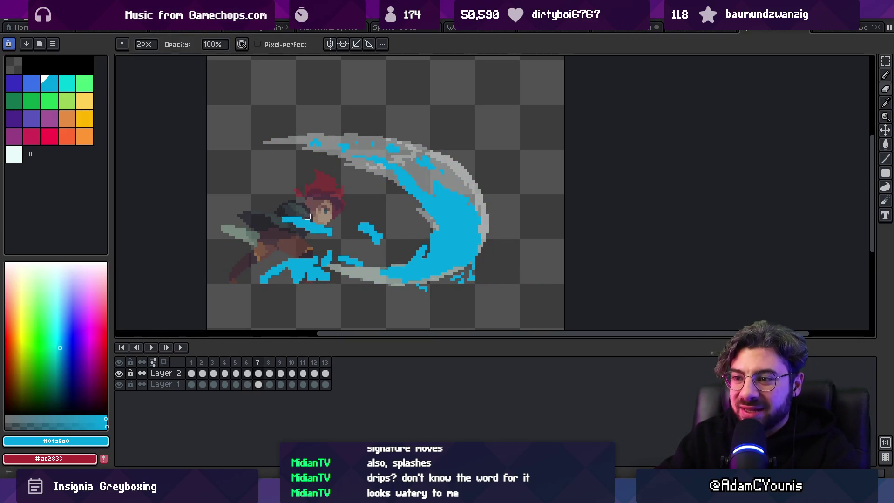
{"action": "key", "text": "ctrl+z"}
{"action": "key", "text": "e"}
{"action": "key", "text": "Return"}
{"action": "key", "text": "Return"}
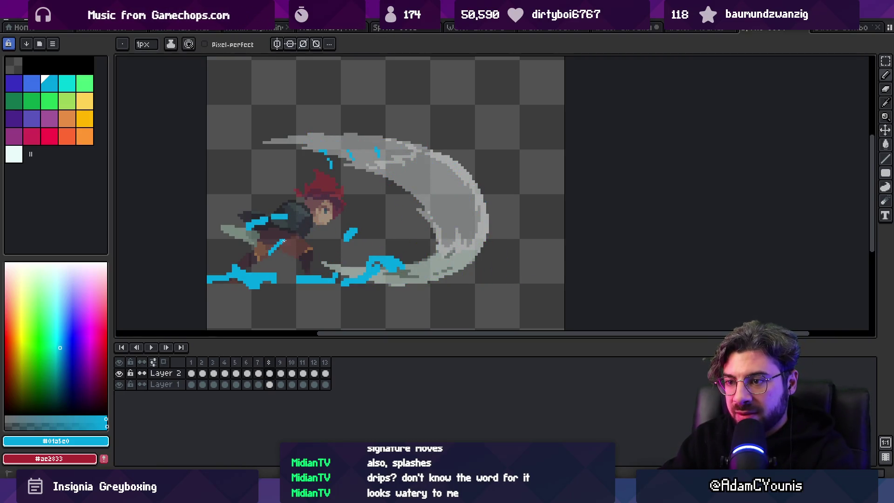
Step: Flip between frames 7, 8 and 9 to compare the splash sizes
{"action": "key", "text": "Left"}
{"action": "key", "text": "Right"}
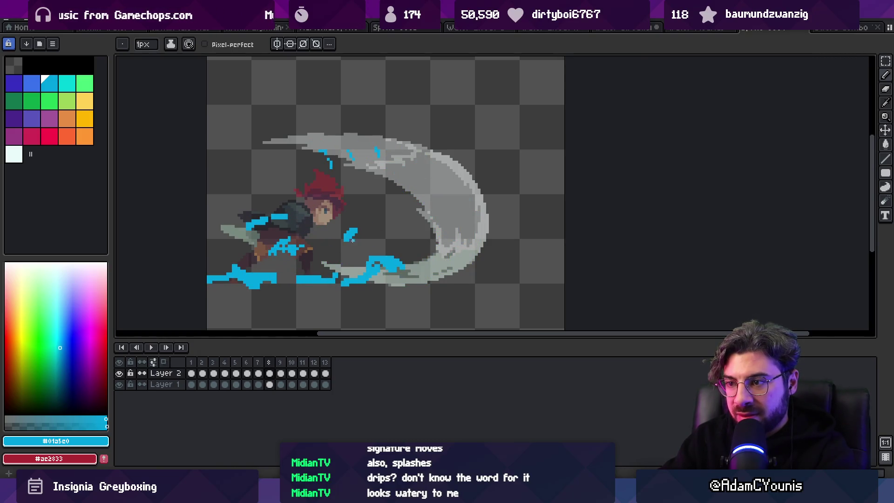
{"action": "key", "text": "Left"}
{"action": "key", "text": "Right"}
{"action": "key", "text": "Left"}
{"action": "key", "text": "Left"}
{"action": "key", "text": "Right"}
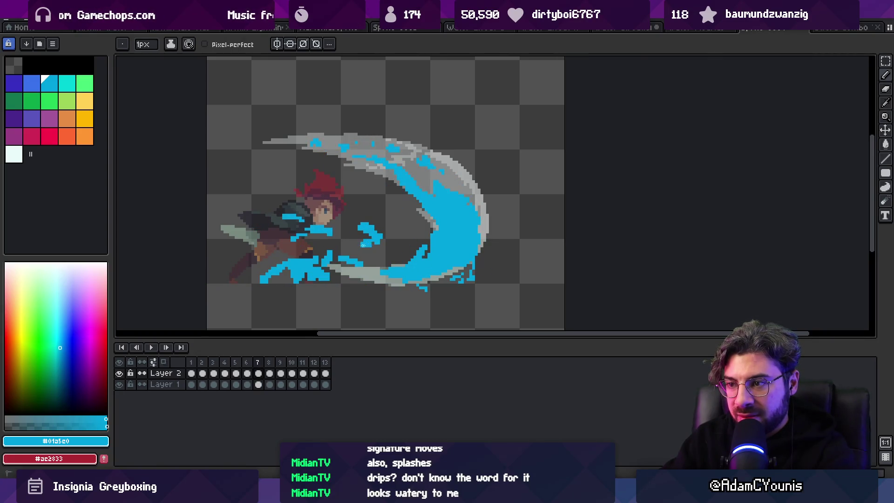
{"action": "key", "text": "Right"}
{"action": "key", "text": "Right"}
{"action": "key", "text": "Left"}
{"action": "key", "text": "Right"}
{"action": "key", "text": "Left"}
{"action": "key", "text": "Left"}
{"action": "key", "text": "Left"}
{"action": "key", "text": "Right"}
{"action": "key", "text": "Left"}
{"action": "key", "text": "Left"}
{"action": "key", "text": "Right"}
{"action": "key", "text": "Left"}
{"action": "key", "text": "Left"}
{"action": "key", "text": "Right"}
{"action": "key", "text": "Left"}
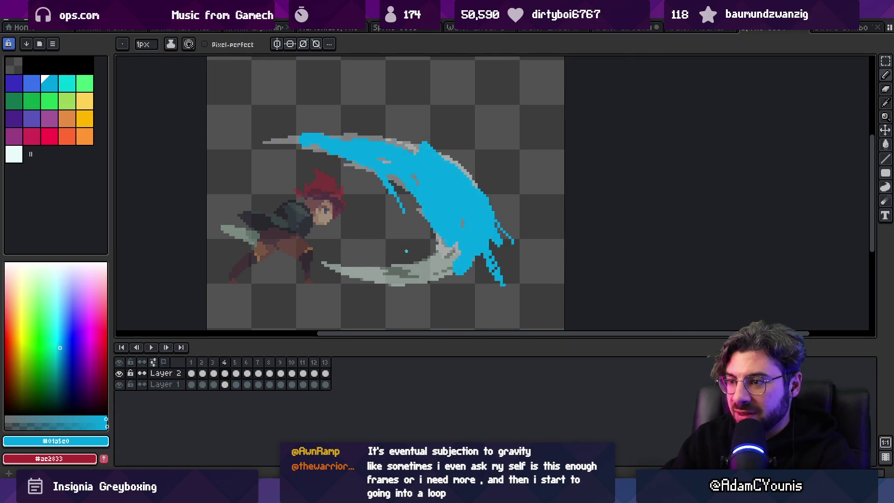
{"action": "key", "text": "Right"}
Step: Paint a short blue stroke rising from the lower water arc
{"action": "left_click_drag", "start_coordinate": [382, 246], "coordinate": [385, 259]}
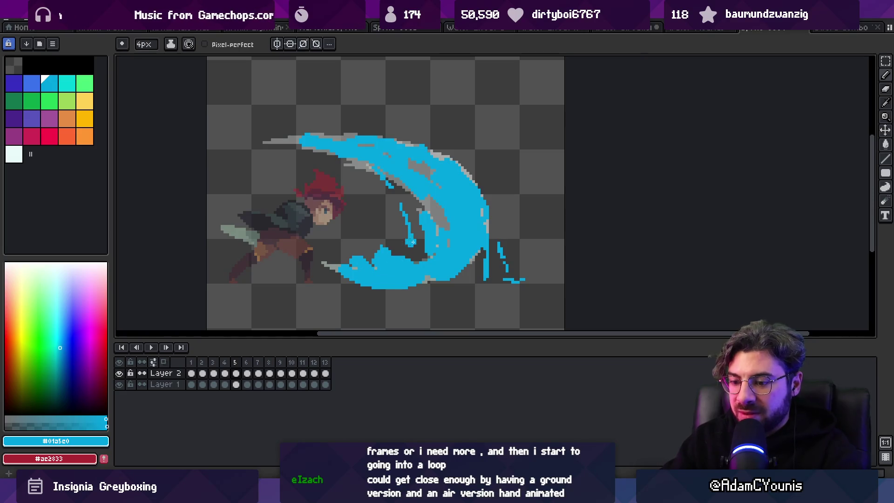
{"action": "key", "text": "Right"}
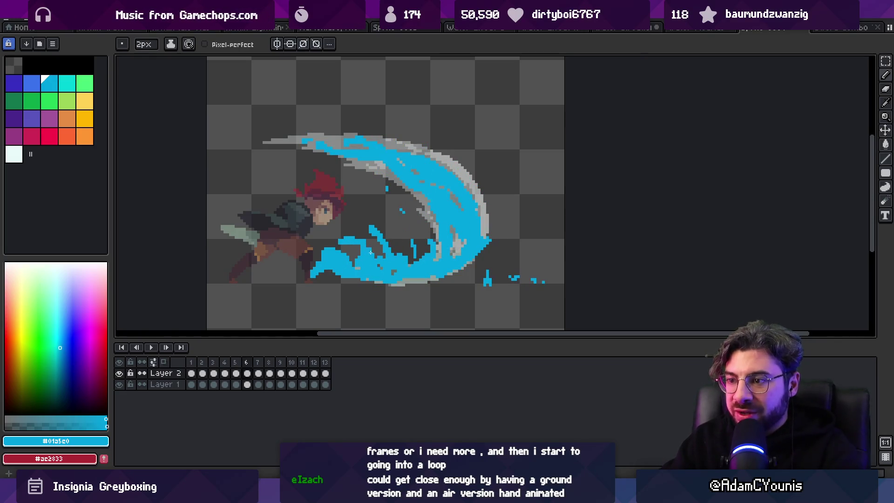
{"action": "key", "text": "Right"}
Step: Loop the animation and zoom out and in to preview the blue water over the grey arc
{"action": "key", "text": "Return"}
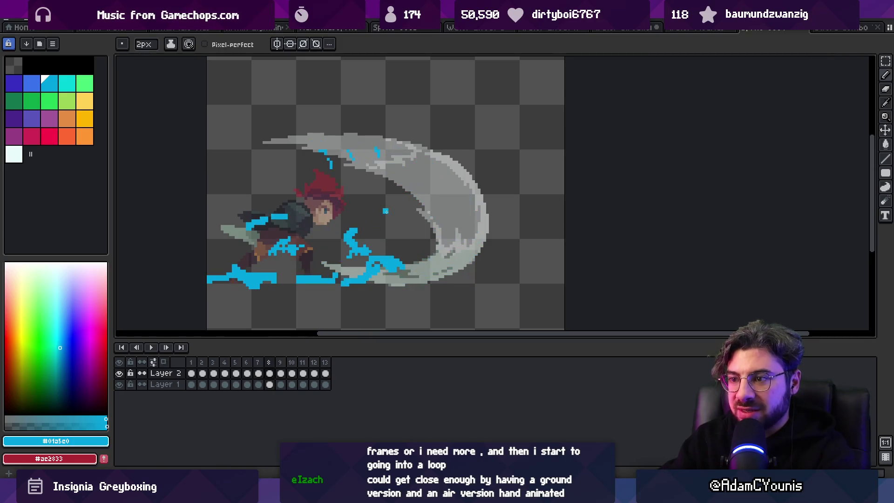
{"action": "key", "text": "z"}
{"action": "scroll", "coordinate": [395, 225], "scroll_direction": "down", "scroll_amount": 1}
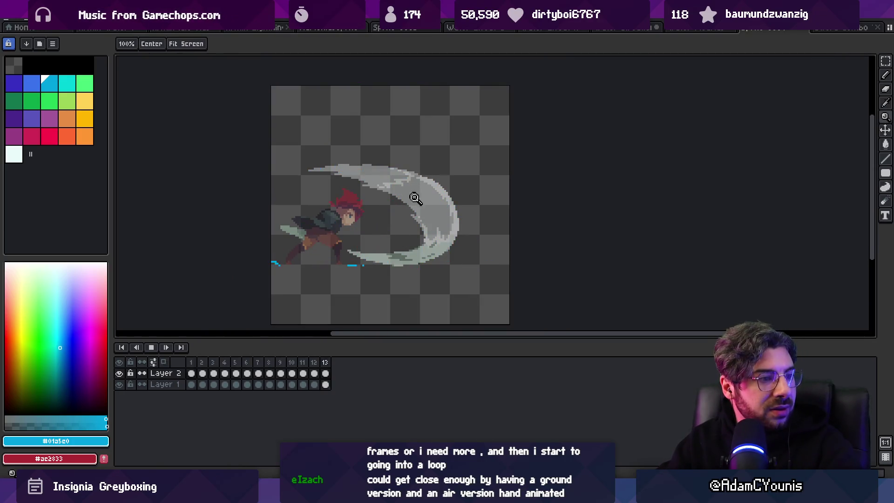
{"action": "scroll", "coordinate": [419, 196], "scroll_direction": "down", "scroll_amount": 1}
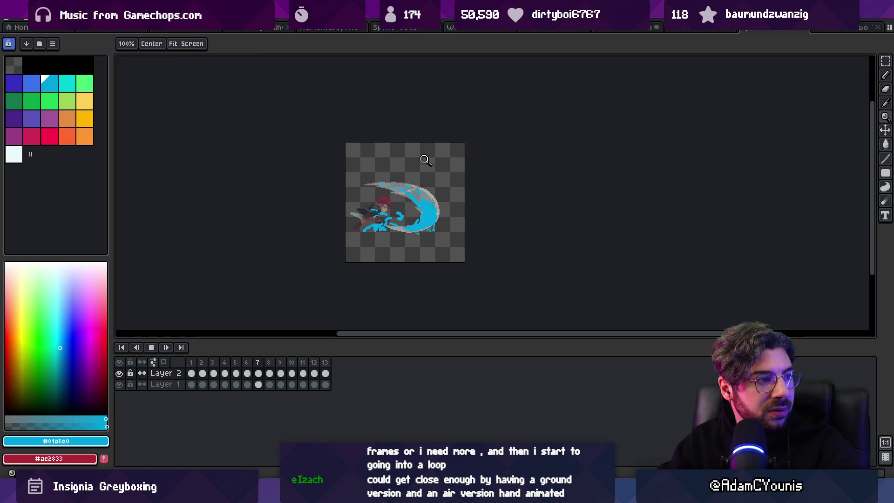
{"action": "scroll", "coordinate": [447, 193], "scroll_direction": "up", "scroll_amount": 1}
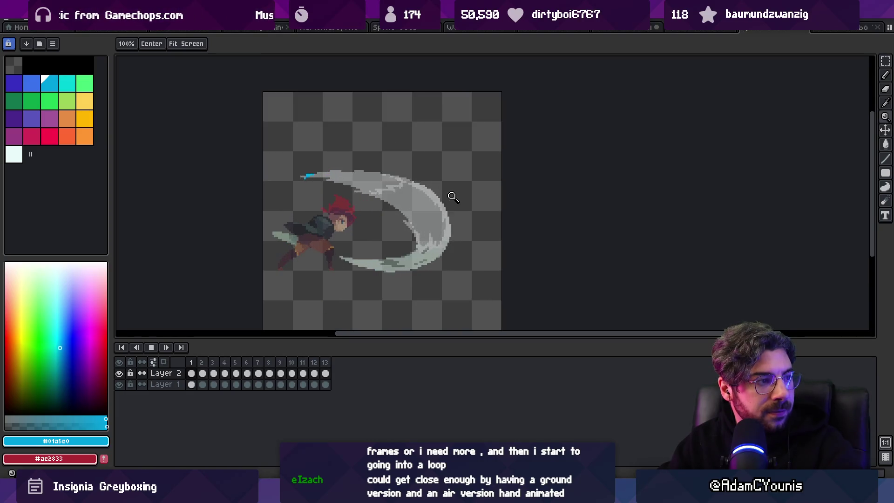
{"action": "scroll", "coordinate": [428, 204], "scroll_direction": "up", "scroll_amount": 1}
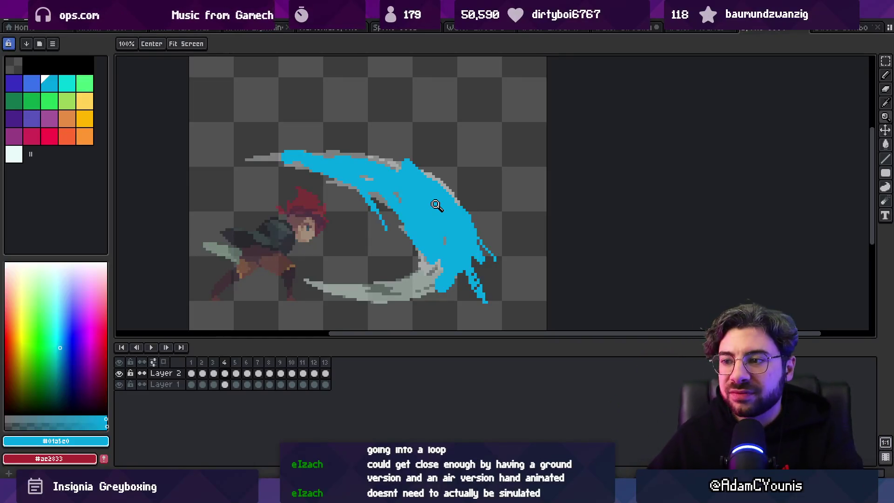
Step: In Unity, open the Water Pull Test scene from the Scratchpad Graph, saving the modified Reflex Wave Test scene
{"action": "key", "text": "alt+Tab"}
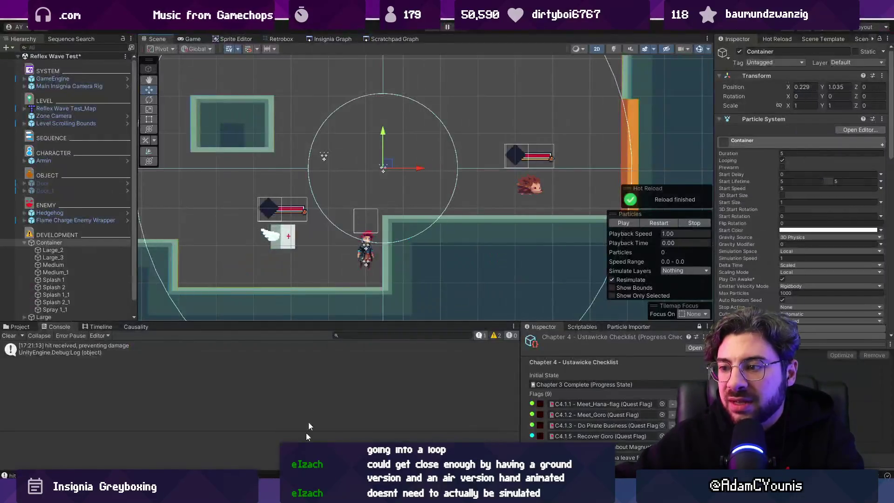
{"action": "scroll", "coordinate": [378, 225], "scroll_direction": "up", "scroll_amount": 5}
{"action": "left_click_drag", "start_coordinate": [394, 274], "coordinate": [381, 242]}
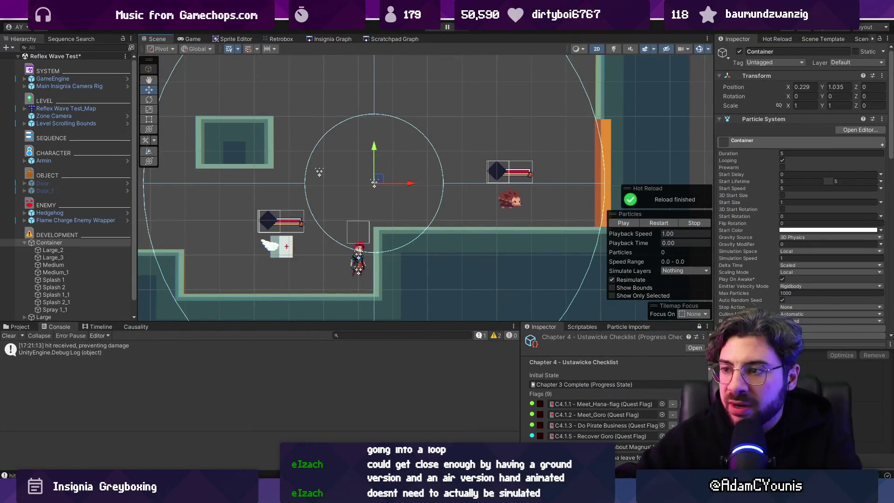
{"action": "left_click", "coordinate": [356, 40]}
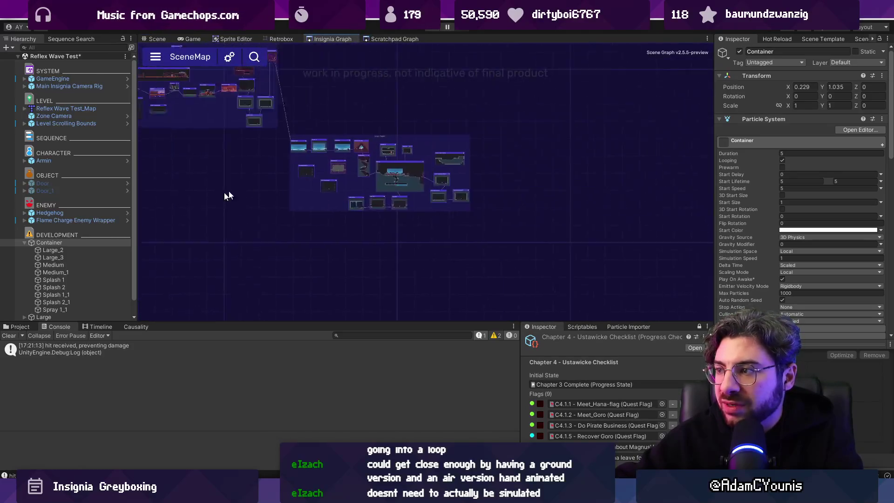
{"action": "left_click", "coordinate": [384, 40]}
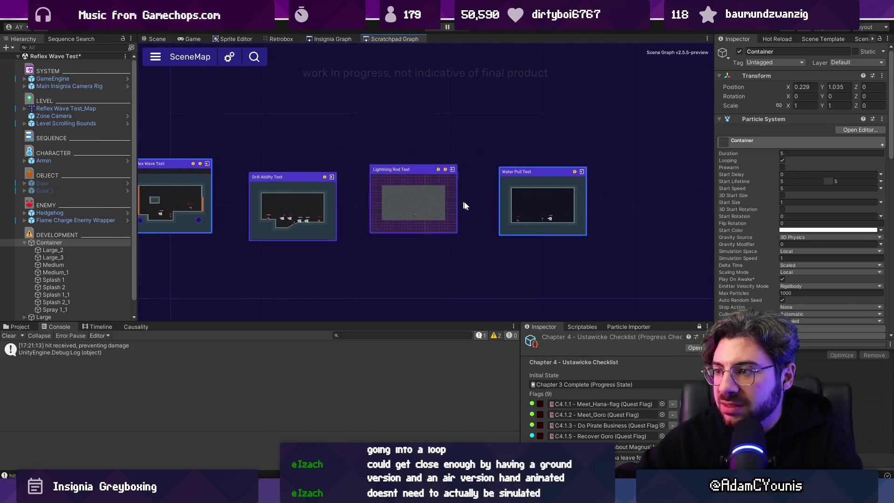
{"action": "double_click", "coordinate": [463, 206]}
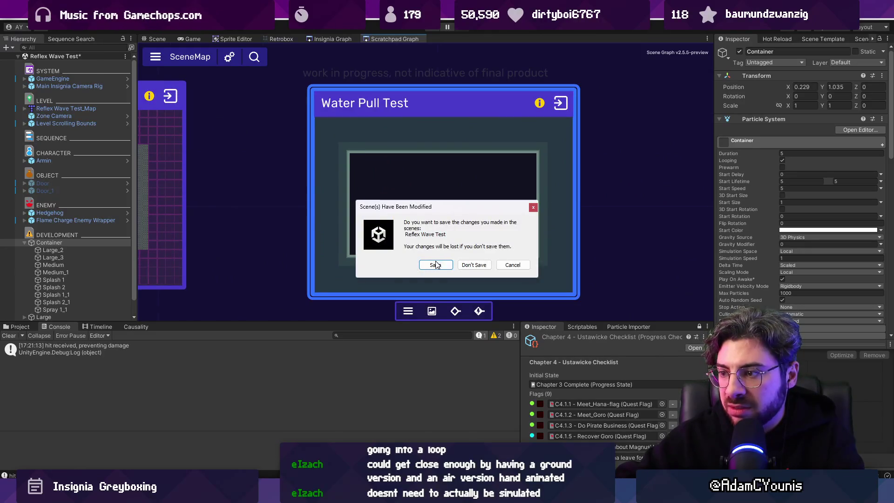
{"action": "left_click", "coordinate": [435, 264]}
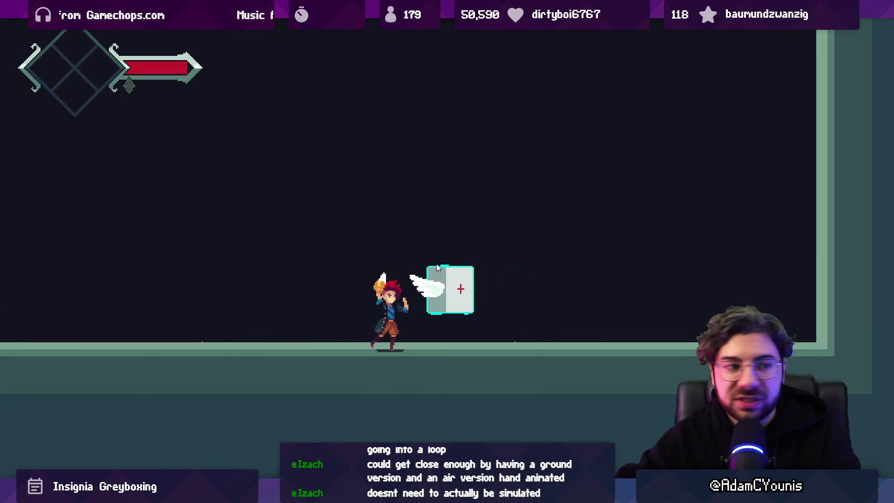
Step: Slash the flying health box, fire a cyan projectile, and dash right and left with sword thrusts
{"action": "left_click", "coordinate": [437, 264]}
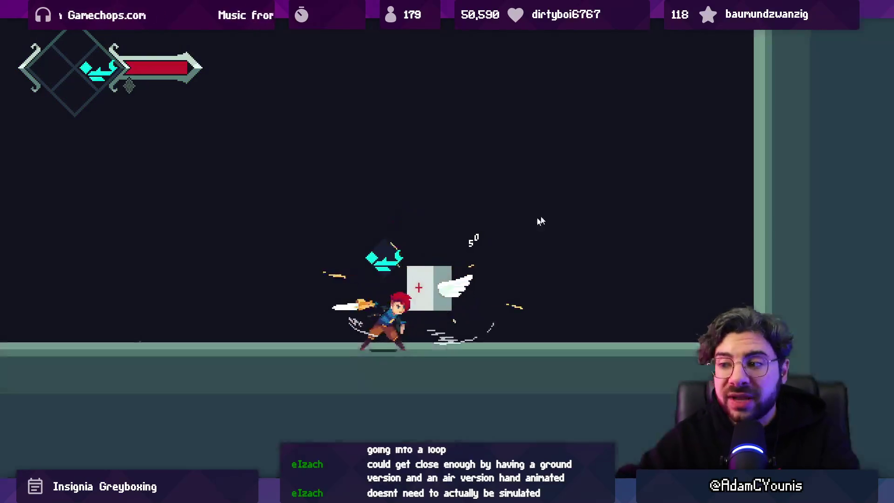
{"action": "key", "text": "d"}
{"action": "key", "text": "e"}
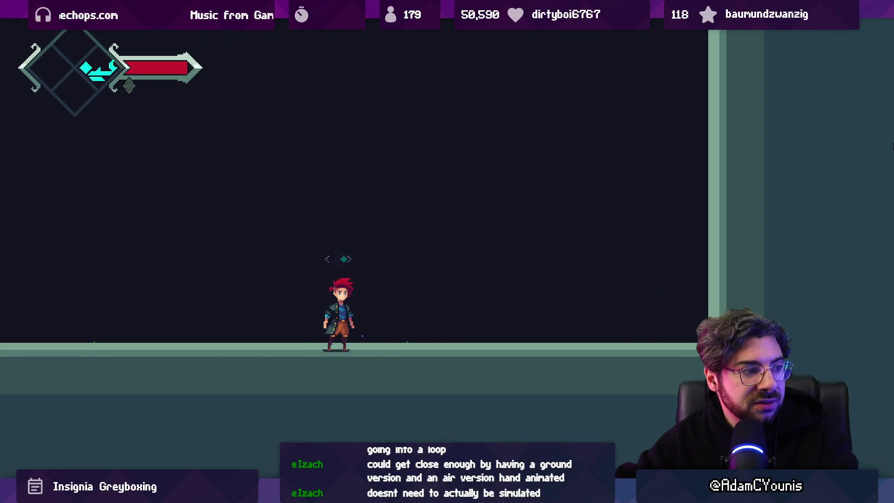
{"action": "key", "text": "d"}
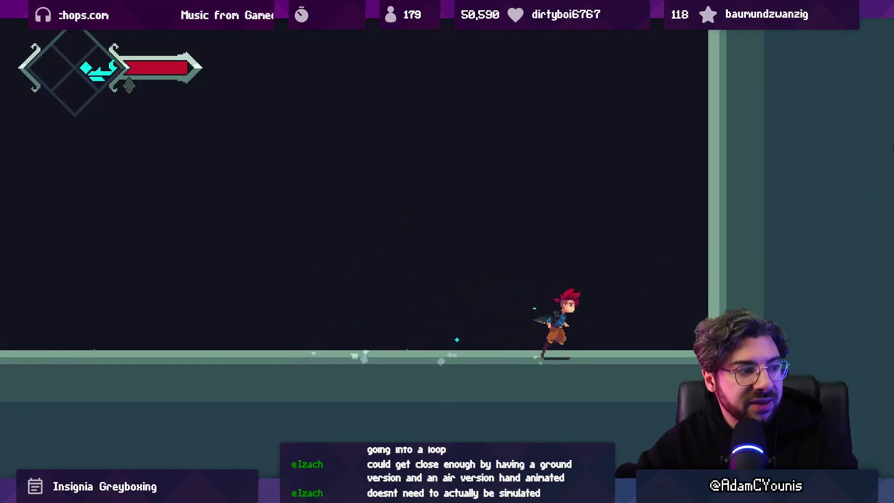
{"action": "key", "text": "d"}
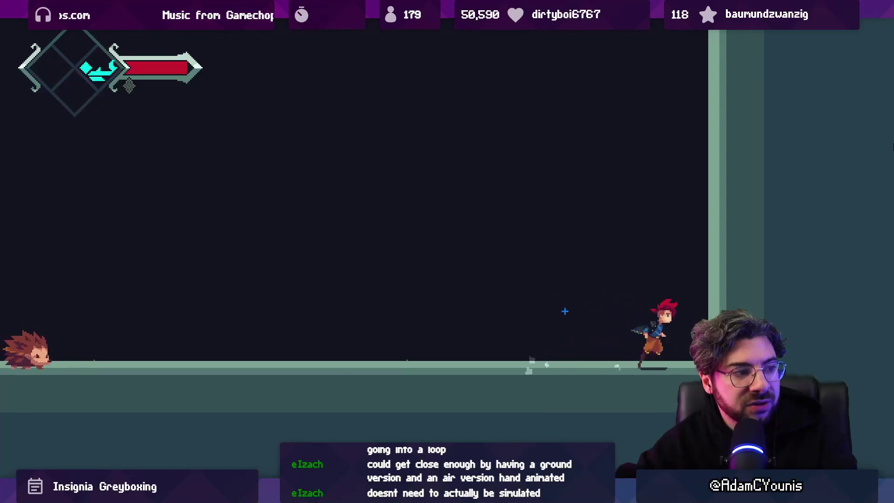
{"action": "key", "text": "a"}
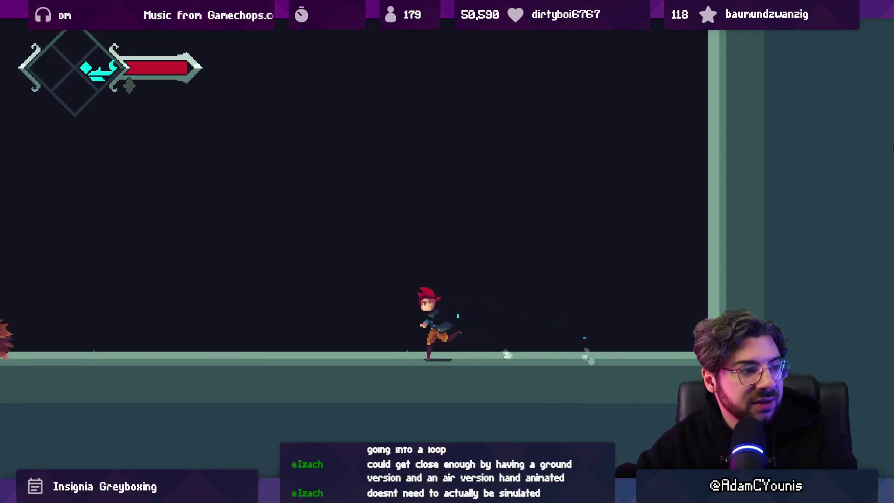
Step: Dash to the hedgehog and defeat it with sword thrusts, slashes and a red spin attack
{"action": "key", "text": "d"}
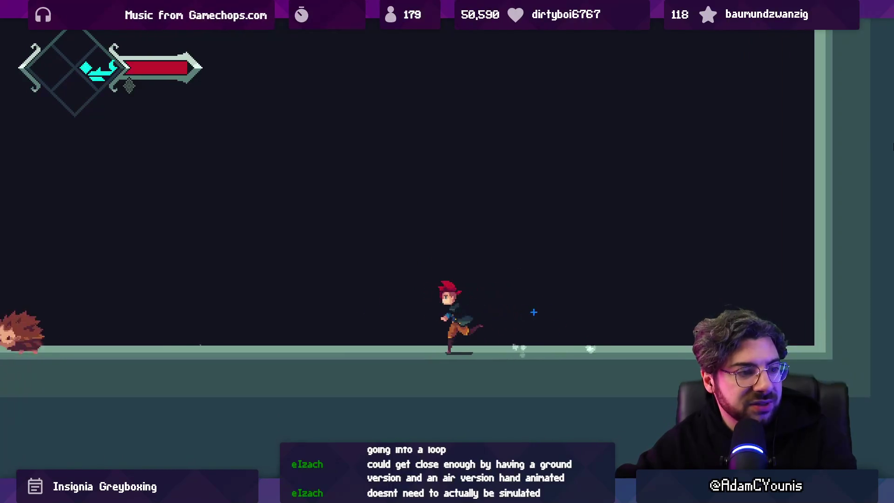
{"action": "key", "text": "a"}
{"action": "key", "text": "d"}
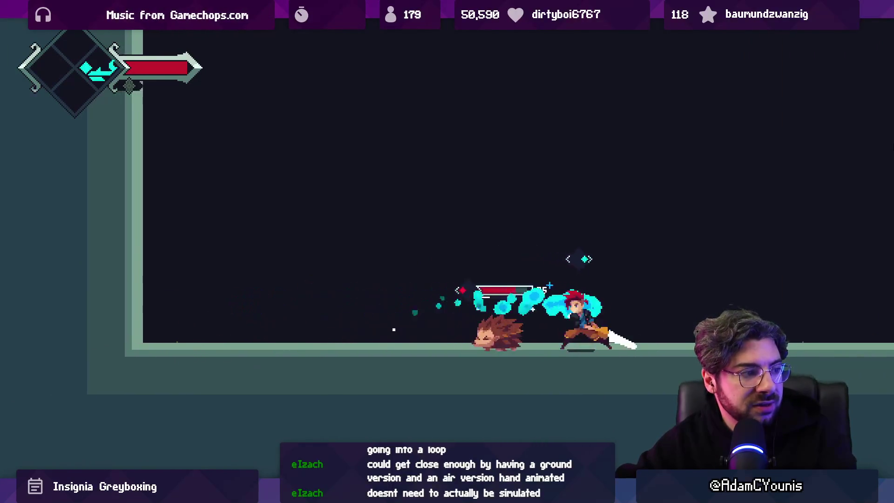
{"action": "key", "text": "a"}
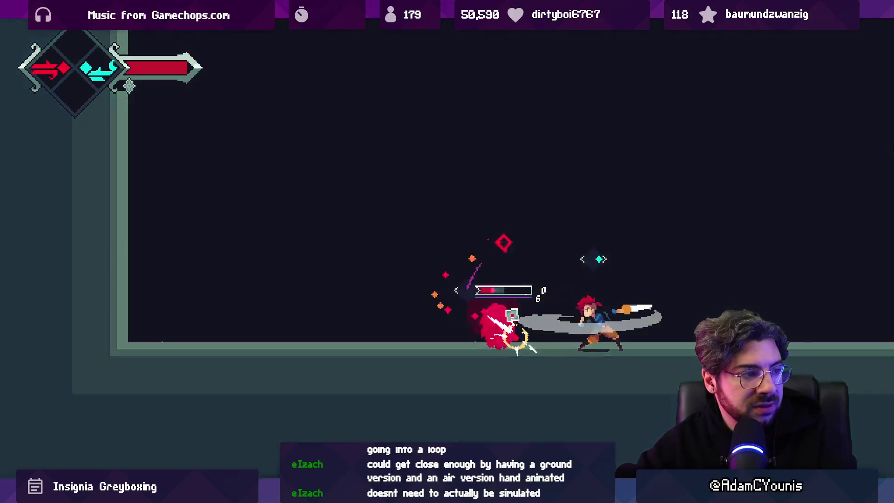
{"action": "key", "text": "a"}
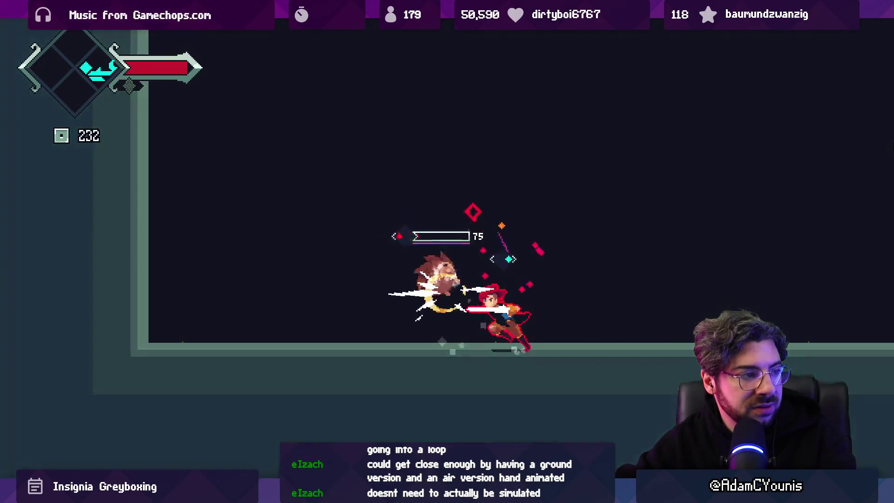
{"action": "key", "text": "a"}
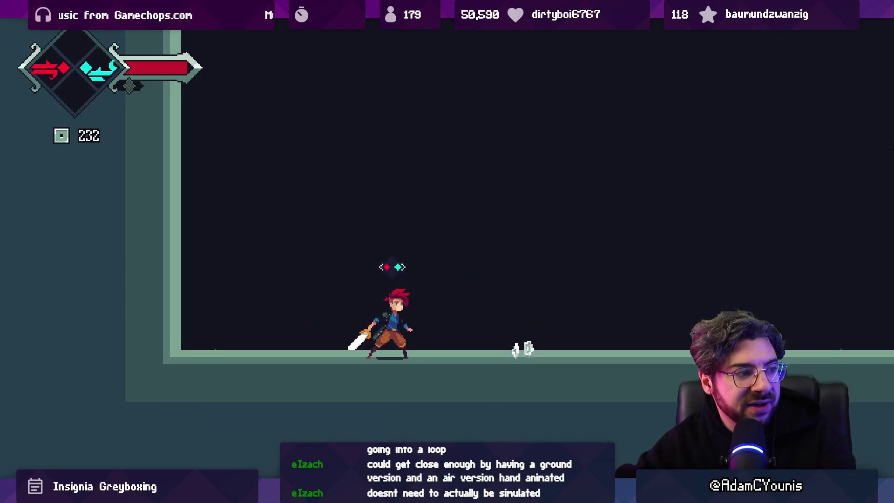
Step: Collect the dropped item, dash right with red attacks, then leave the maximized Game view and stop playing
{"action": "key", "text": "a"}
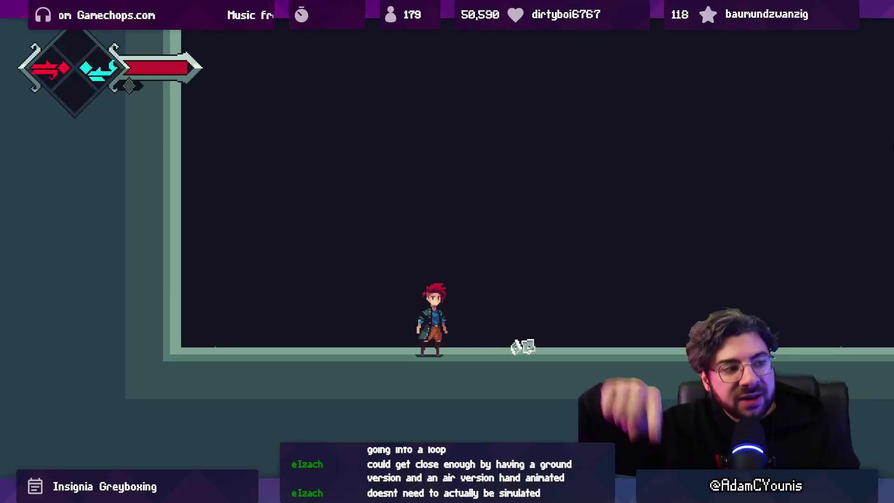
{"action": "key", "text": "d"}
{"action": "key", "text": "a"}
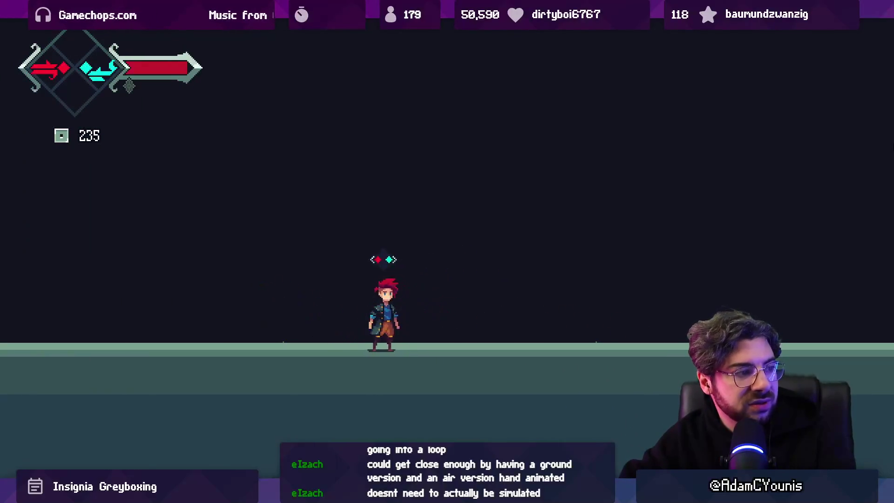
{"action": "key", "text": "a"}
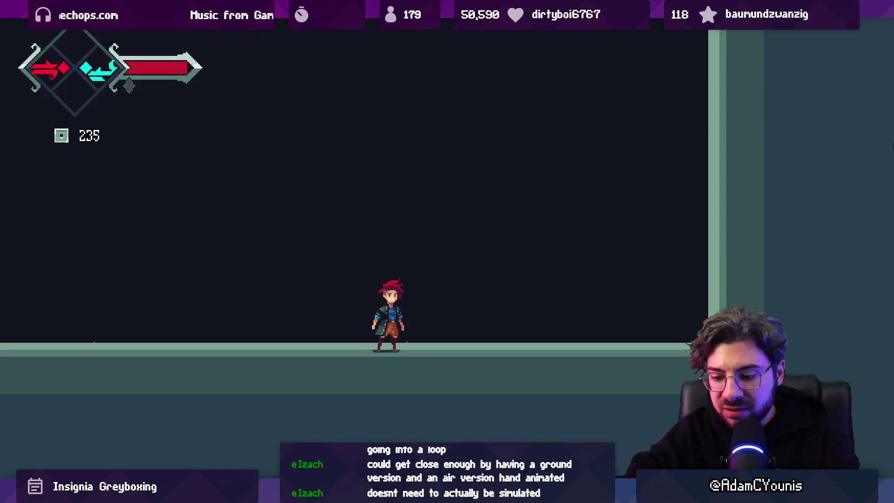
{"action": "key", "text": "ctrl+1"}
{"action": "left_click", "coordinate": [424, 30]}
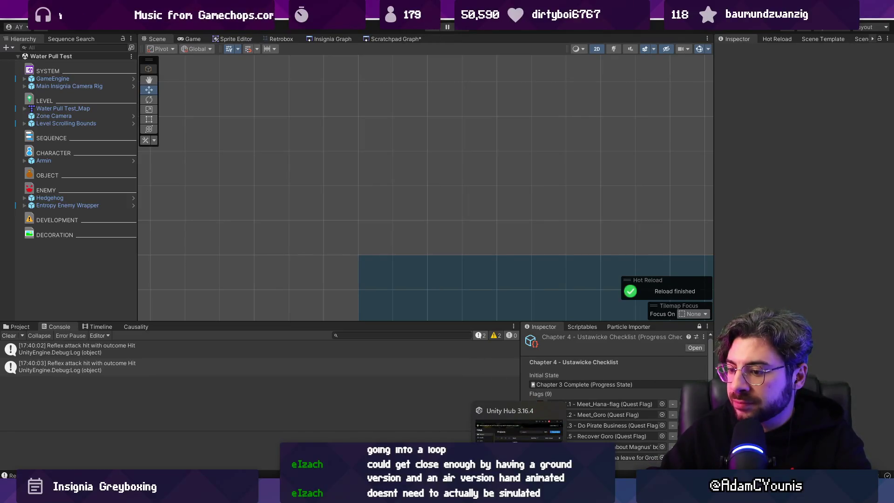
Step: Return to editing the Water Pull Test scene with play mode stopped
{"action": "mouse_move", "coordinate": [417, 496]}
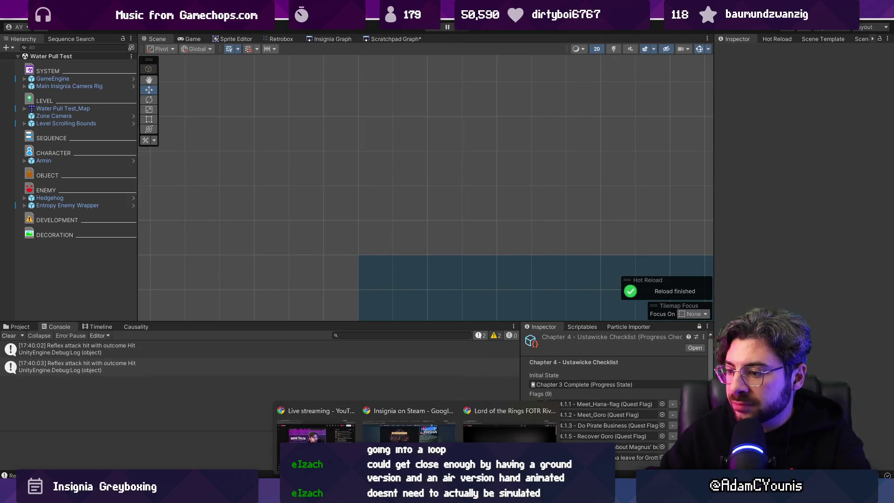